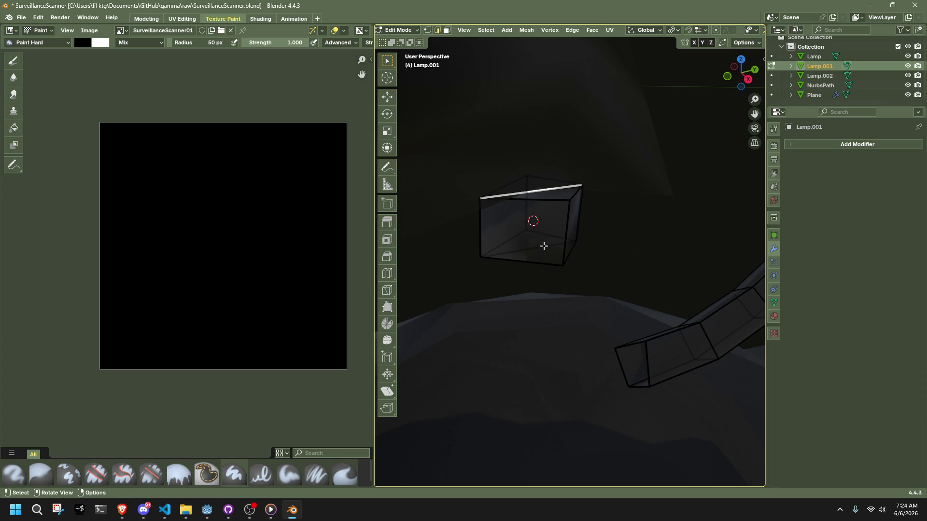
# - Dissolve the selected bottom and front edges of the small cube
pyautogui.keyDown('shift'); pyautogui.click(544, 246); pyautogui.keyUp('shift')
pyautogui.press('x')
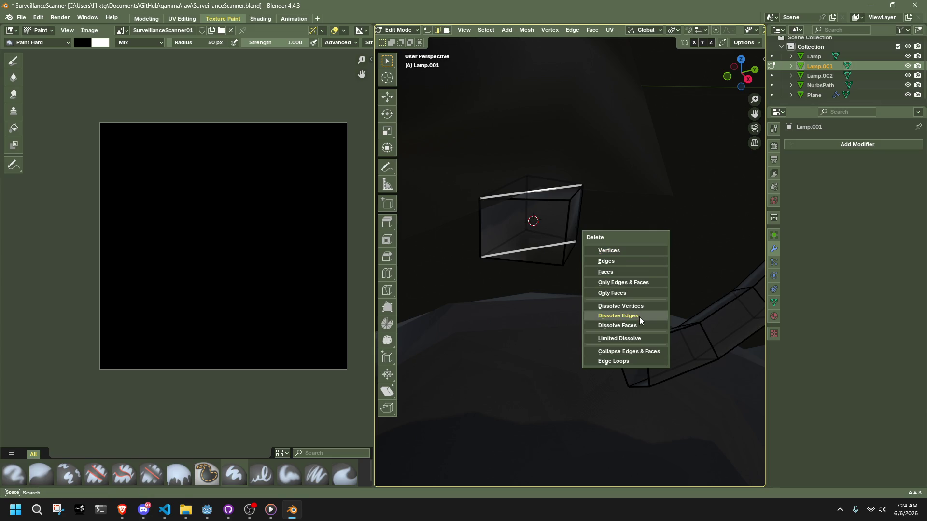
pyautogui.click(638, 317)
pyautogui.moveTo(453, 262)
pyautogui.mouseDown(button='middle')
pyautogui.moveTo(546, 319)
pyautogui.moveTo(607, 321)
pyautogui.moveTo(631, 292)
pyautogui.moveTo(726, 259)
pyautogui.moveTo(701, 200)
pyautogui.moveTo(718, 184)
pyautogui.moveTo(664, 200)
pyautogui.moveTo(705, 273)
pyautogui.moveTo(737, 291)
pyautogui.moveTo(724, 223)
pyautogui.moveTo(710, 333)
pyautogui.moveTo(508, 304)
pyautogui.moveTo(570, 248)
pyautogui.mouseUp(button='middle')
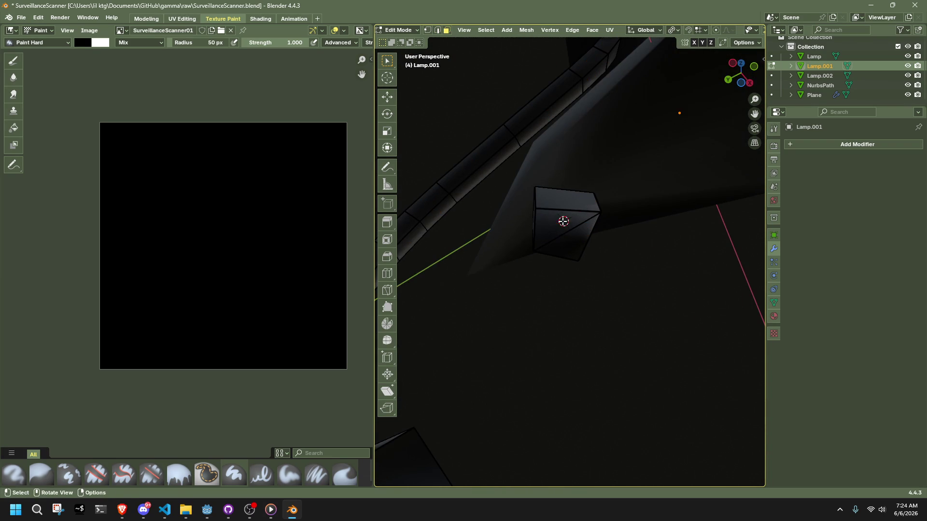
pyautogui.click(573, 241)
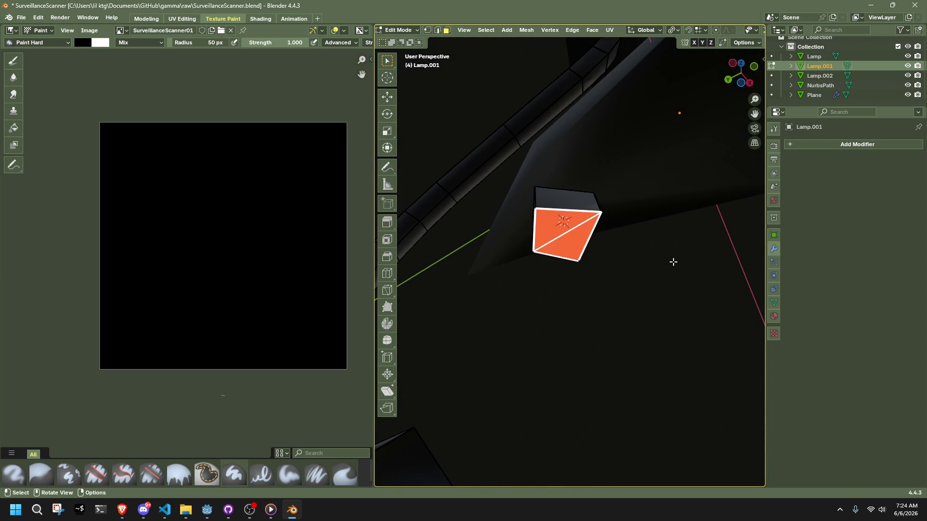
pyautogui.press('x')
pyautogui.click(665, 326)
pyautogui.moveTo(665, 326)
pyautogui.mouseDown(button='middle')
pyautogui.moveTo(586, 337)
pyautogui.moveTo(597, 389)
pyautogui.moveTo(684, 355)
pyautogui.mouseUp(button='middle')
pyautogui.press('x')
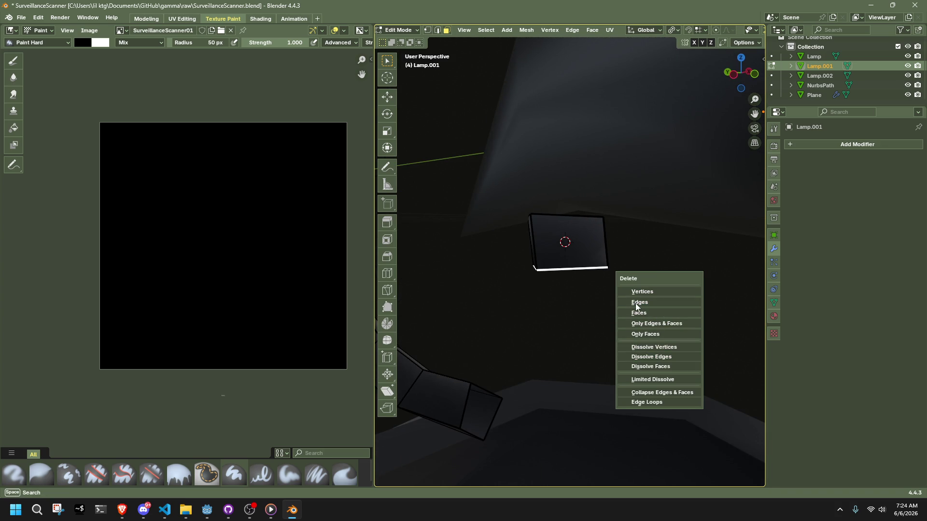
# - Delete the small cube's bottom face so that end is open
pyautogui.moveTo(648, 324)
pyautogui.mouseDown(button='middle')
pyautogui.moveTo(566, 300)
pyautogui.moveTo(627, 302)
pyautogui.moveTo(563, 354)
pyautogui.moveTo(559, 393)
pyautogui.mouseUp(button='middle')
pyautogui.press('x')
pyautogui.click(621, 273)
# - In vertex mode, box-select the cube's open bottom loop and the tube's end loop
pyautogui.press('1')
pyautogui.moveTo(559, 396); pyautogui.dragTo(509, 321)
pyautogui.press('b')
pyautogui.moveTo(581, 283); pyautogui.dragTo(545, 237)
pyautogui.click(576, 30)
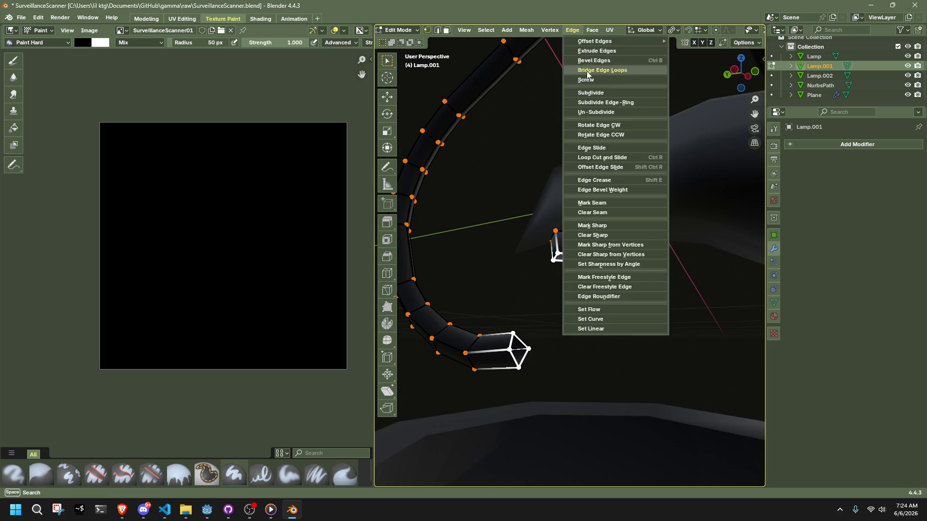
# - Bridge the cube's open loop to the tube end with 2 cuts and 0.550 smoothness
pyautogui.click(586, 73)
pyautogui.click(531, 434)
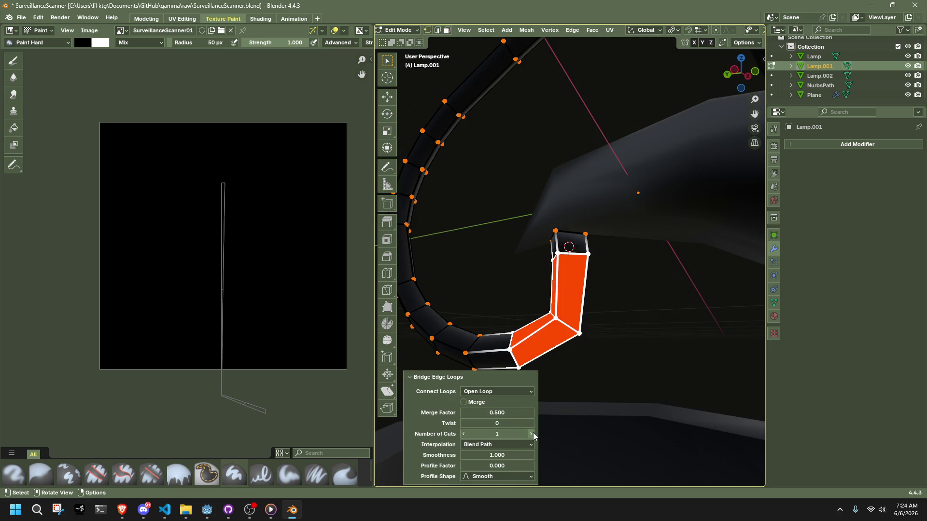
pyautogui.moveTo(642, 309); pyautogui.dragTo(695, 324, button='middle')
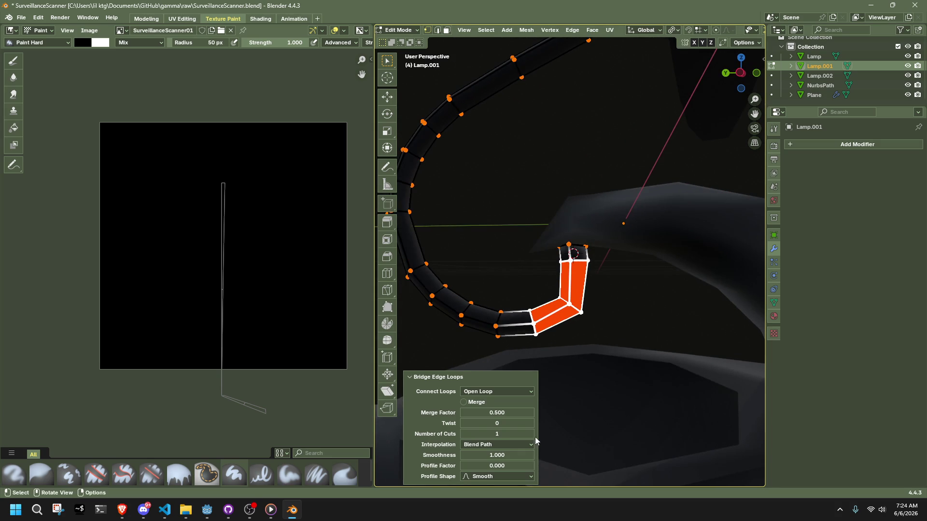
pyautogui.click(531, 434)
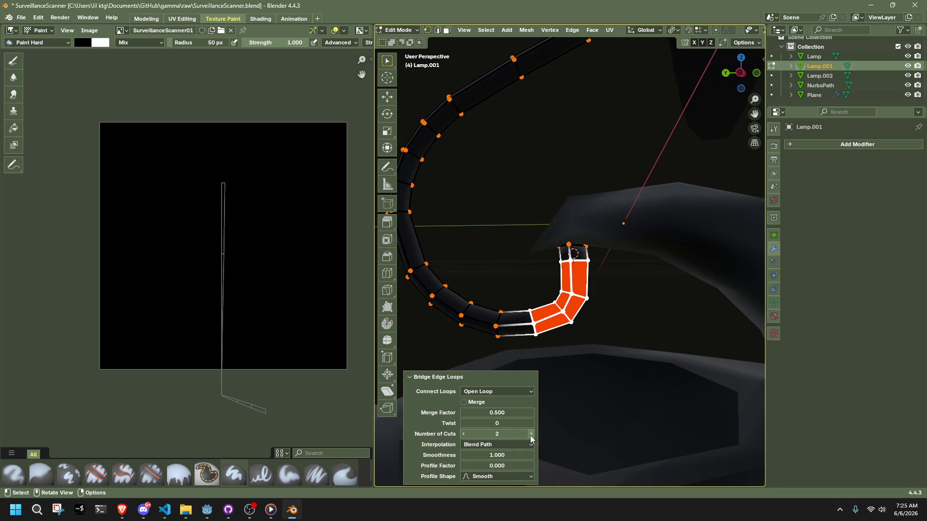
pyautogui.moveTo(511, 455); pyautogui.dragTo(474, 455)
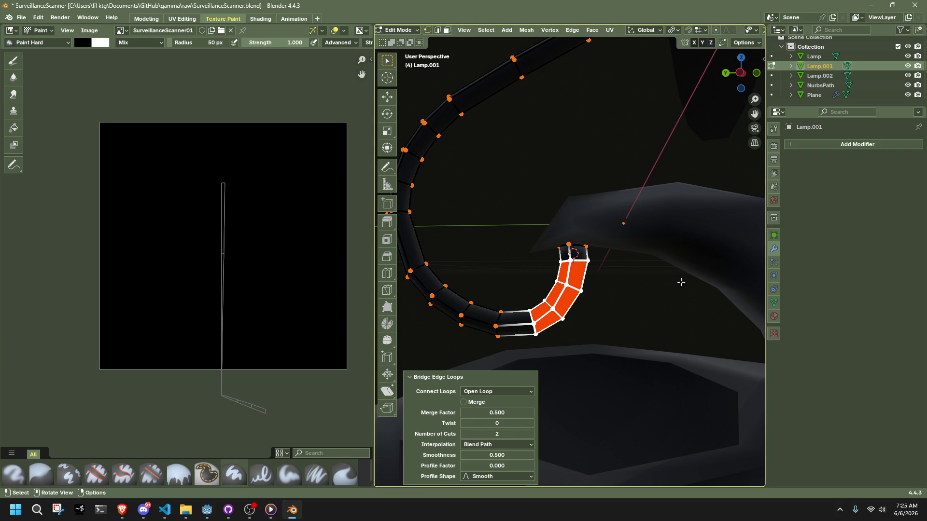
pyautogui.hotkey('ctrl', 'z')
pyautogui.scroll(8, 635, 327)
pyautogui.scroll(-2, 647, 333)
pyautogui.moveTo(662, 341)
pyautogui.mouseDown(button='middle')
pyautogui.moveTo(677, 362)
pyautogui.moveTo(688, 314)
pyautogui.moveTo(573, 306)
pyautogui.moveTo(584, 321)
pyautogui.moveTo(614, 328)
pyautogui.mouseUp(button='middle')
# - Delete the tube's top front face and fill the gaps with new faces
pyautogui.moveTo(577, 234)
pyautogui.mouseDown(button='middle')
pyautogui.moveTo(548, 236)
pyautogui.moveTo(557, 207)
pyautogui.moveTo(579, 201)
pyautogui.mouseUp(button='middle')
pyautogui.press('x')
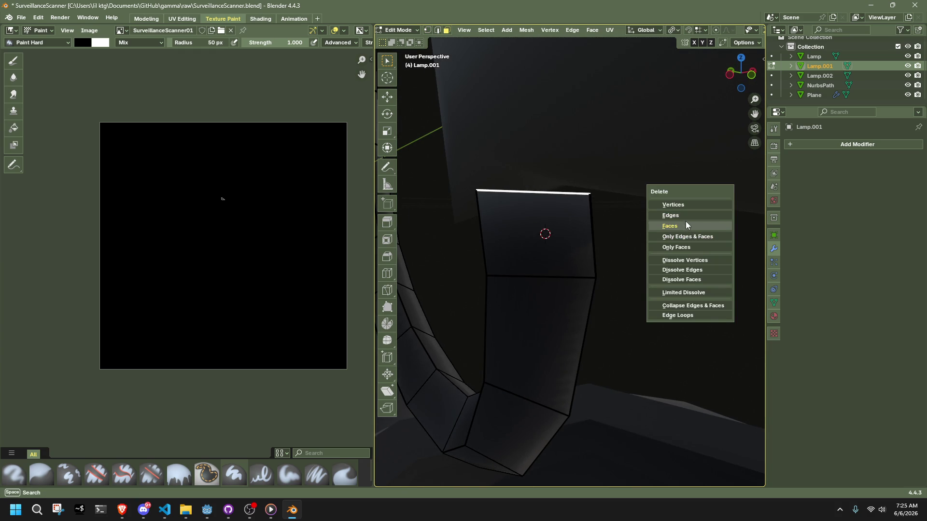
pyautogui.click(669, 225)
pyautogui.moveTo(569, 244); pyautogui.dragTo(621, 252, button='middle')
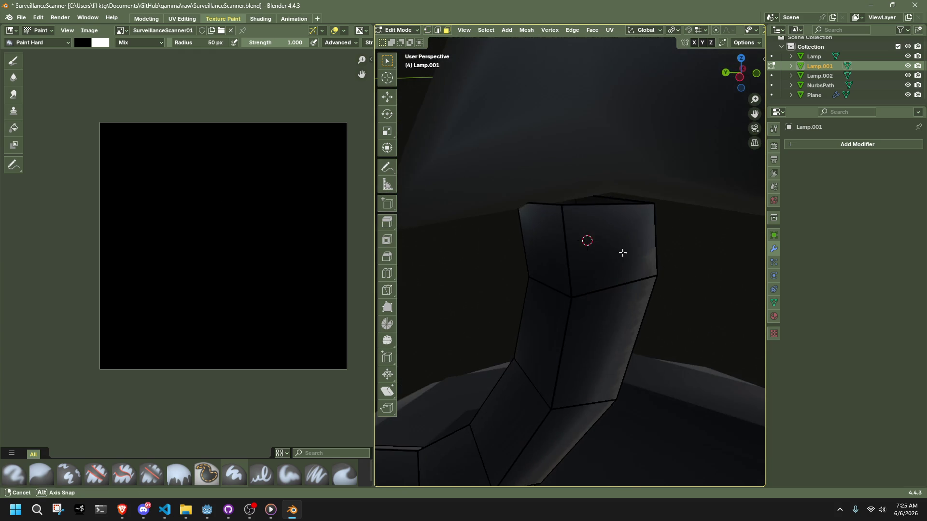
pyautogui.press('f')
pyautogui.moveTo(558, 238)
pyautogui.mouseDown(button='middle')
pyautogui.moveTo(663, 273)
pyautogui.moveTo(571, 256)
pyautogui.moveTo(536, 234)
pyautogui.moveTo(575, 273)
pyautogui.moveTo(457, 288)
pyautogui.moveTo(495, 306)
pyautogui.moveTo(607, 297)
pyautogui.mouseUp(button='middle')
pyautogui.press('f')
# - Extrude the tube's top face outward along its normals
pyautogui.rightClick(606, 296)
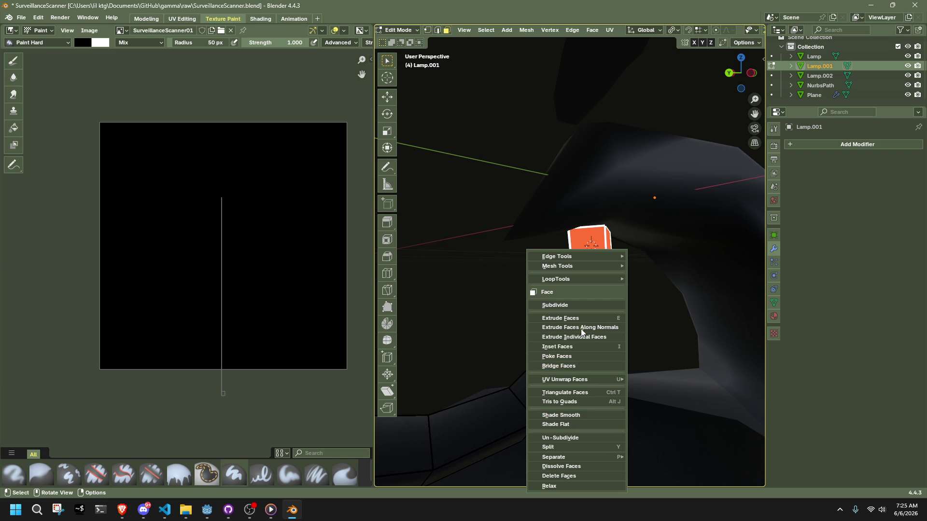
pyautogui.rightClick(596, 262)
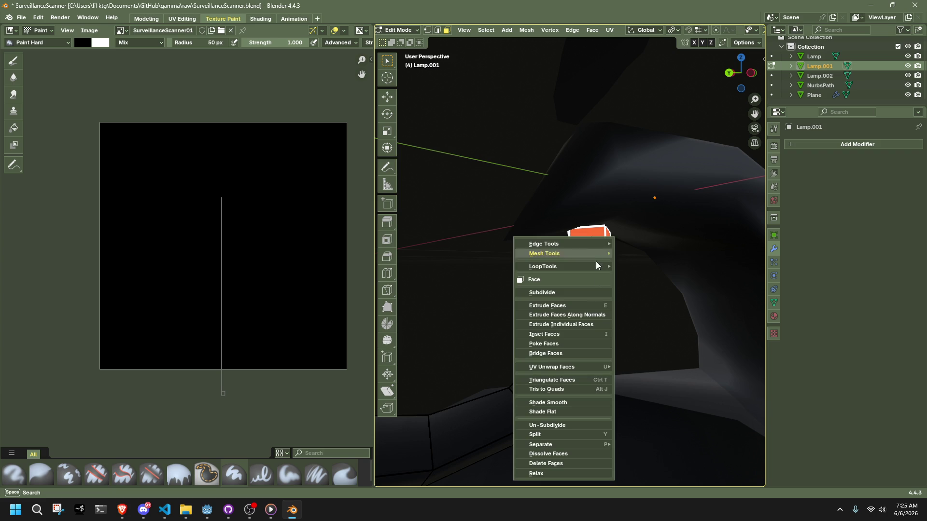
pyautogui.click(558, 317)
pyautogui.click(558, 295)
pyautogui.moveTo(608, 296)
pyautogui.mouseDown(button='middle')
pyautogui.moveTo(690, 304)
pyautogui.moveTo(652, 280)
pyautogui.moveTo(649, 248)
pyautogui.mouseUp(button='middle')
pyautogui.click(526, 30)
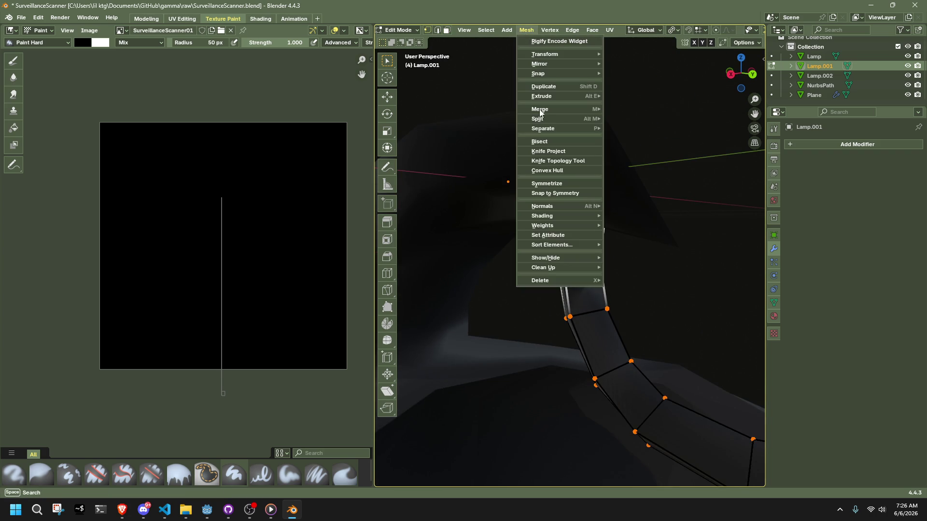
# - Merge the overlapping vertices by distance with a 0.0101 m threshold
pyautogui.moveTo(540, 269)
pyautogui.click(640, 341)
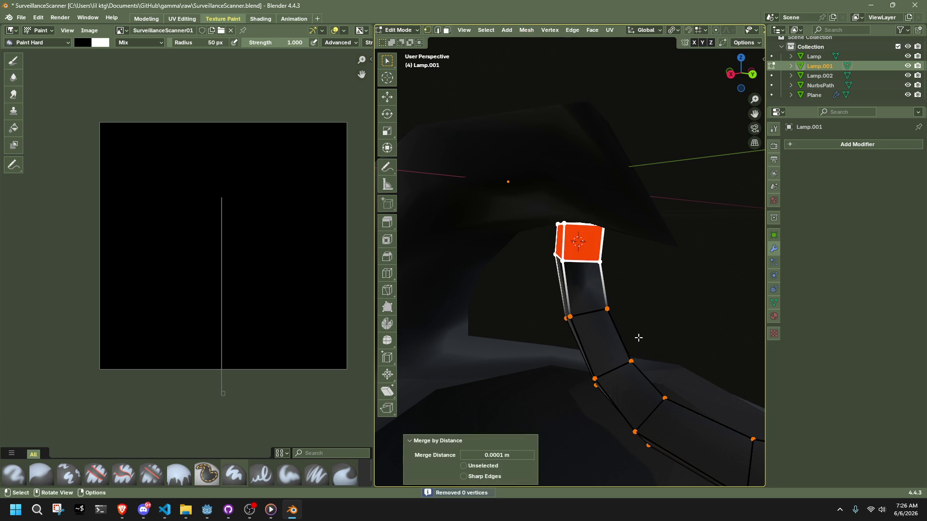
pyautogui.click(531, 455)
pyautogui.moveTo(604, 338)
pyautogui.mouseDown(button='middle')
pyautogui.moveTo(694, 306)
pyautogui.moveTo(734, 244)
pyautogui.moveTo(641, 269)
pyautogui.moveTo(640, 299)
pyautogui.moveTo(573, 268)
pyautogui.moveTo(586, 279)
pyautogui.moveTo(656, 258)
pyautogui.moveTo(565, 270)
pyautogui.mouseUp(button='middle')
pyautogui.scroll(6, 640, 299)
# - In Right Ortho view, flatten the top three vertices to Z scale 0 and raise them along Z
pyautogui.click(741, 74)
pyautogui.moveTo(449, 183); pyautogui.dragTo(709, 261)
pyautogui.scroll(-4, 708, 261)
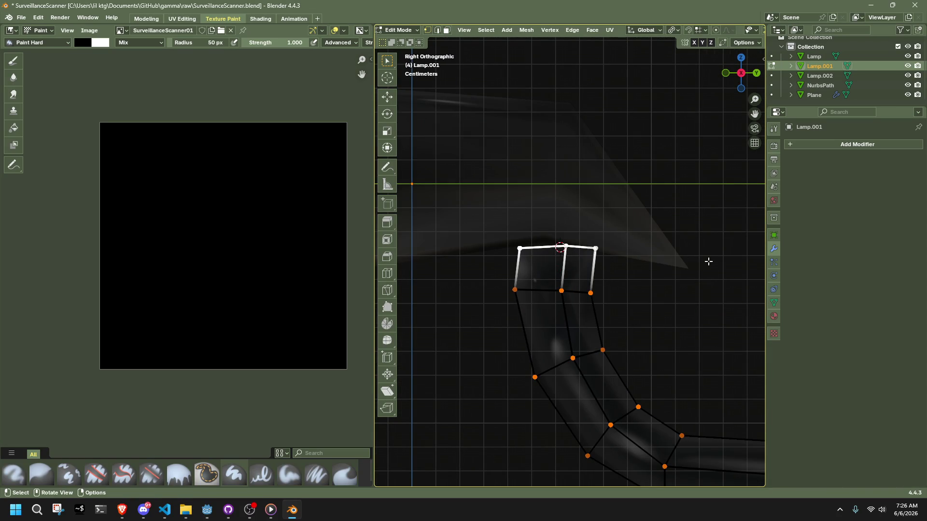
pyautogui.click(708, 262)
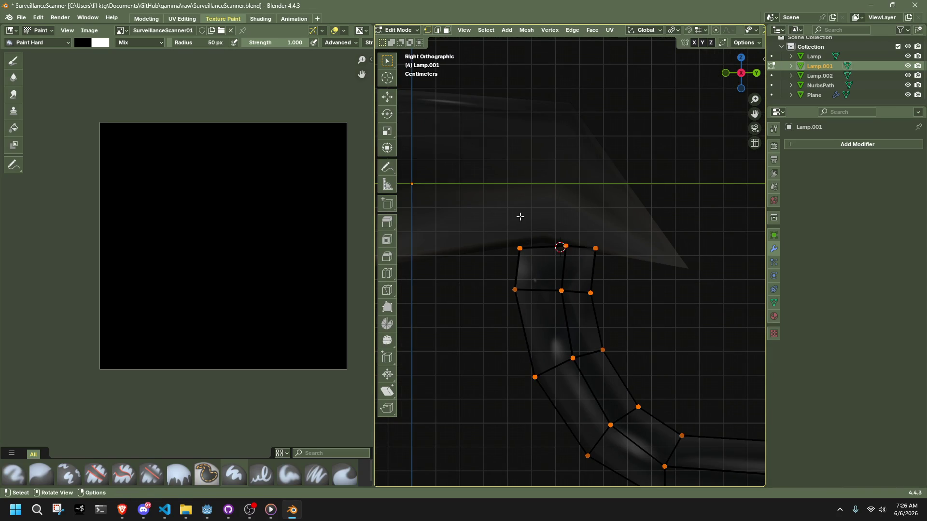
pyautogui.moveTo(504, 215); pyautogui.dragTo(671, 261)
pyautogui.press('s')
pyautogui.press('z')
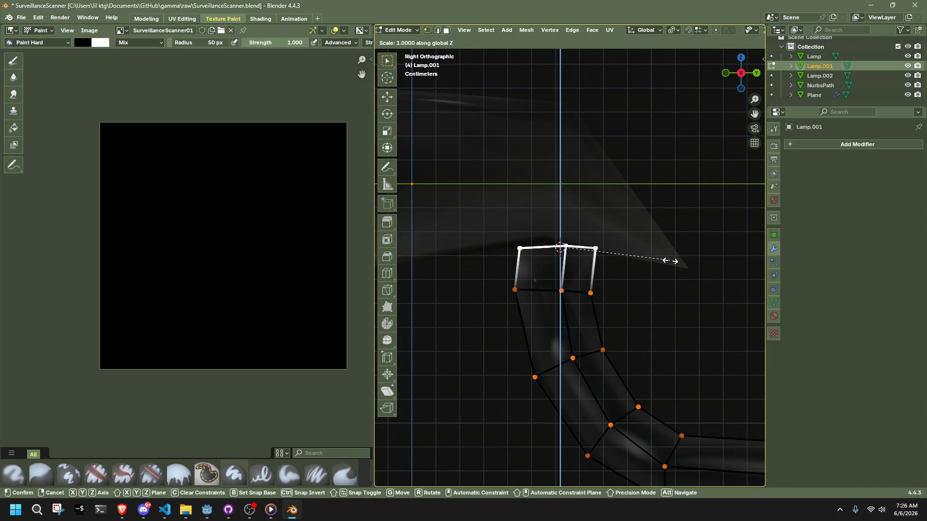
pyautogui.press('0')
pyautogui.press('Return')
pyautogui.press('g')
pyautogui.press('z')
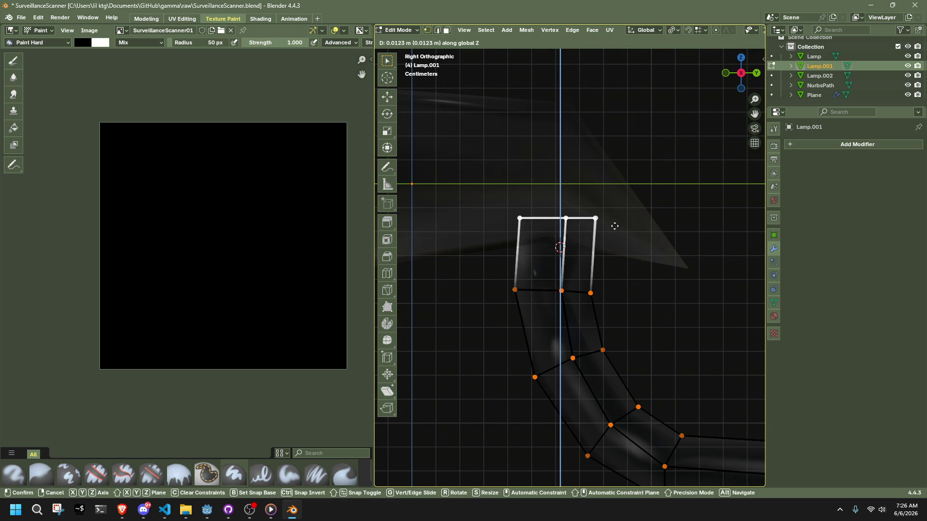
pyautogui.click(614, 225)
# - In face mode with X-ray off, select the top segment's two side faces
pyautogui.press('3')
pyautogui.hotkey('alt', 'z')
pyautogui.click(543, 265)
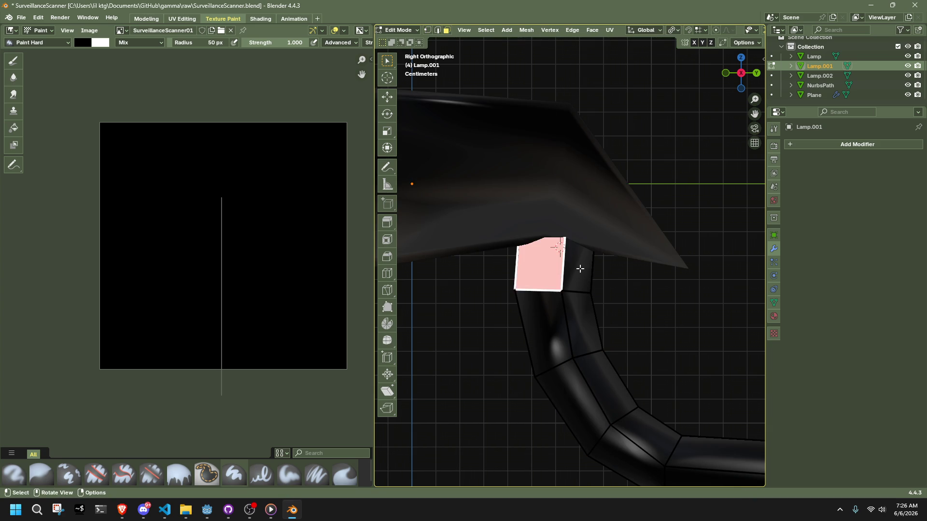
pyautogui.click(649, 269)
pyautogui.hotkey('ctrl', 'z')
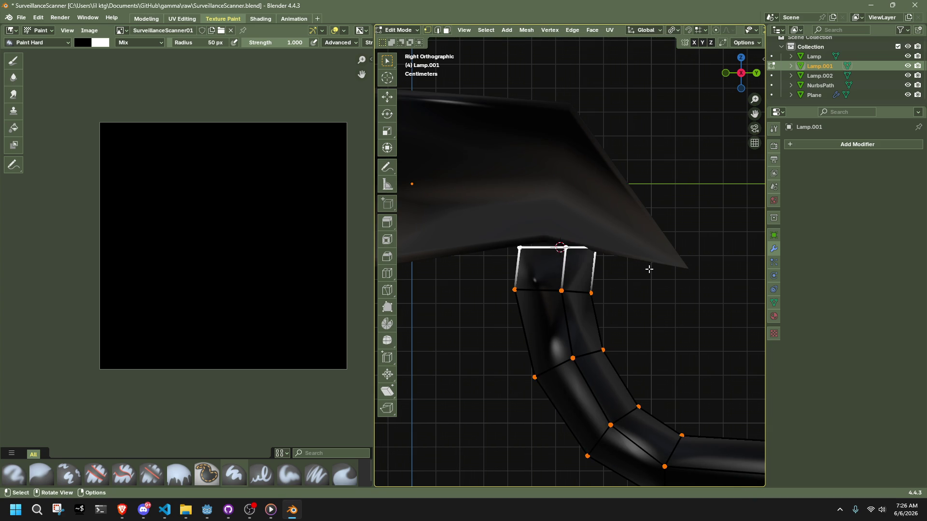
pyautogui.press('3')
pyautogui.moveTo(635, 283)
pyautogui.mouseDown(button='middle')
pyautogui.moveTo(667, 283)
pyautogui.moveTo(463, 285)
pyautogui.mouseUp(button='middle')
pyautogui.click(577, 272)
pyautogui.moveTo(577, 273); pyautogui.dragTo(648, 265, button='middle')
pyautogui.keyDown('shift'); pyautogui.click(591, 273); pyautogui.keyUp('shift')
pyautogui.moveTo(591, 273)
pyautogui.mouseDown(button='middle')
pyautogui.moveTo(573, 230)
pyautogui.moveTo(559, 258)
pyautogui.mouseUp(button='middle')
pyautogui.rightClick(560, 258)
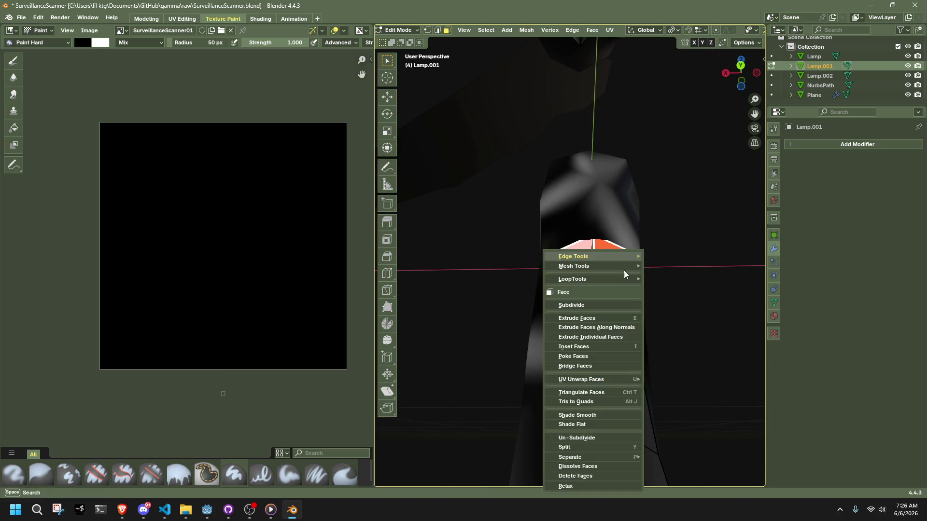
# - Extrude the two side faces individually to form the side arms
pyautogui.rightClick(699, 229)
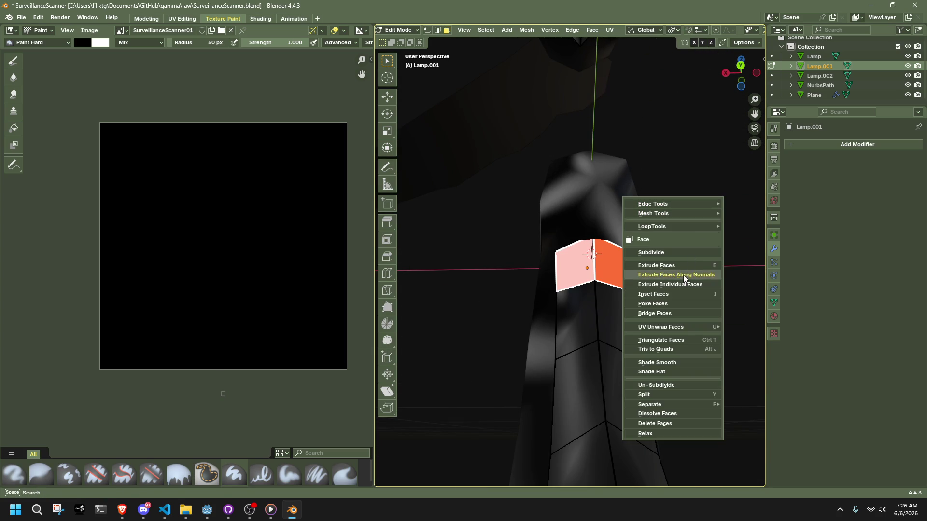
pyautogui.click(683, 275)
pyautogui.rightClick(681, 227)
pyautogui.rightClick(728, 285)
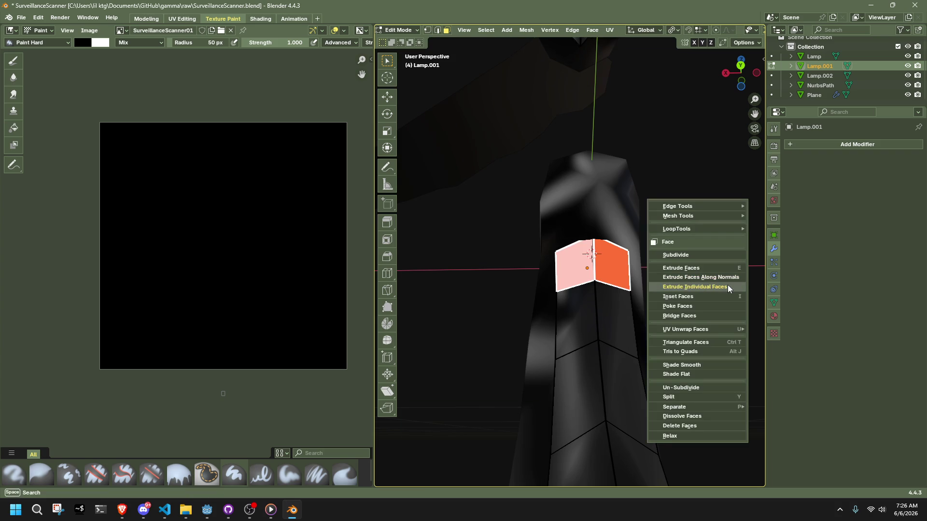
pyautogui.click(722, 287)
pyautogui.moveTo(573, 292); pyautogui.dragTo(511, 280, button='middle')
pyautogui.click(639, 277)
pyautogui.moveTo(639, 277)
pyautogui.mouseDown(button='middle')
pyautogui.moveTo(627, 290)
pyautogui.moveTo(650, 299)
pyautogui.moveTo(625, 342)
pyautogui.mouseUp(button='middle')
pyautogui.rightClick(625, 343)
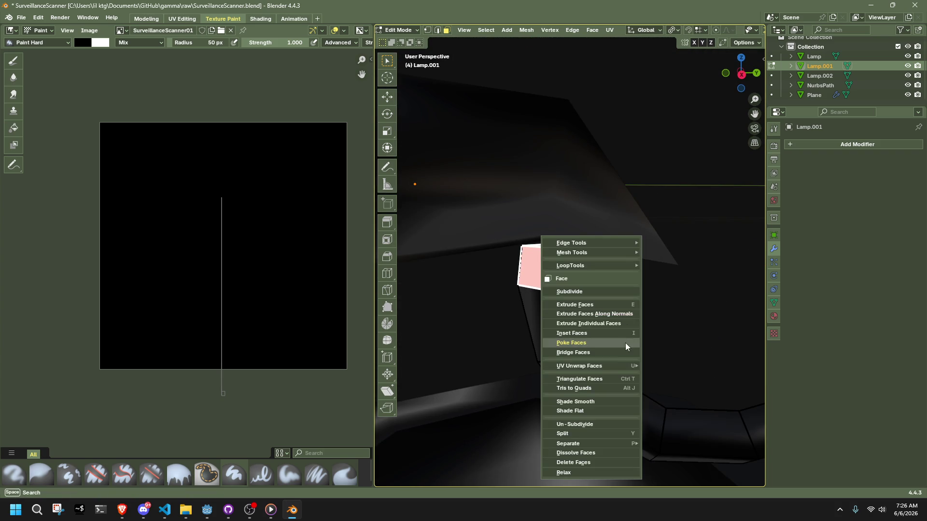
pyautogui.click(617, 326)
pyautogui.click(699, 307)
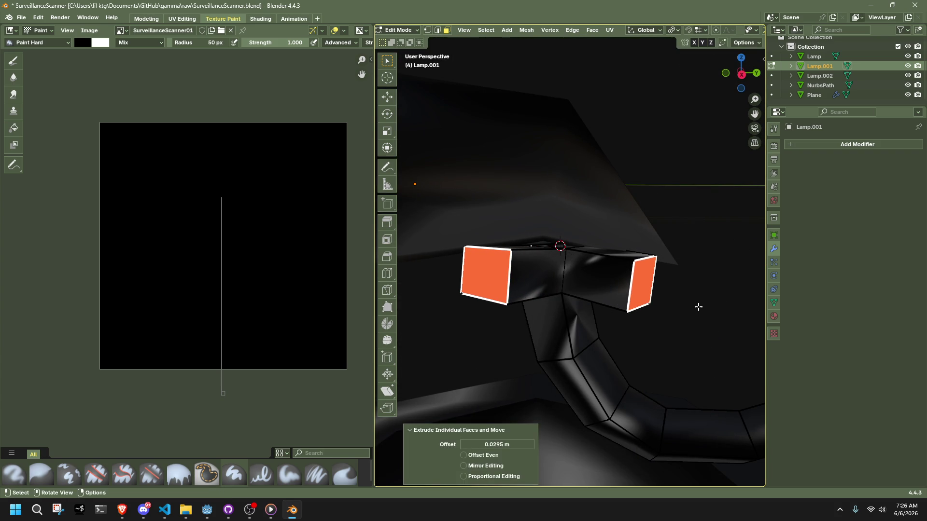
# - Shrink the extruded faces to 0.407 and raise them slightly along Z
pyautogui.press('s')
pyautogui.click(630, 215)
pyautogui.moveTo(630, 217)
pyautogui.mouseDown(button='middle')
pyautogui.moveTo(625, 246)
pyautogui.moveTo(579, 231)
pyautogui.mouseUp(button='middle')
pyautogui.press('g')
pyautogui.press('z')
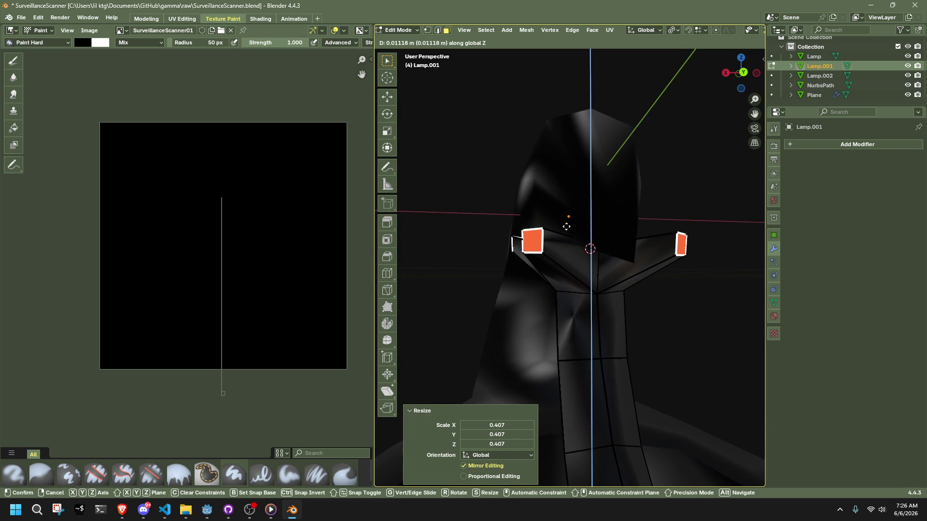
pyautogui.click(566, 226)
# - Back in Edit Mode, reselect both arm end faces
pyautogui.press('Tab')
pyautogui.moveTo(696, 296)
pyautogui.mouseDown(button='middle')
pyautogui.moveTo(665, 319)
pyautogui.moveTo(728, 329)
pyautogui.moveTo(705, 245)
pyautogui.moveTo(749, 251)
pyautogui.moveTo(426, 244)
pyautogui.moveTo(589, 280)
pyautogui.moveTo(537, 302)
pyautogui.moveTo(560, 231)
pyautogui.moveTo(579, 242)
pyautogui.moveTo(631, 239)
pyautogui.mouseUp(button='middle')
pyautogui.press('Tab')
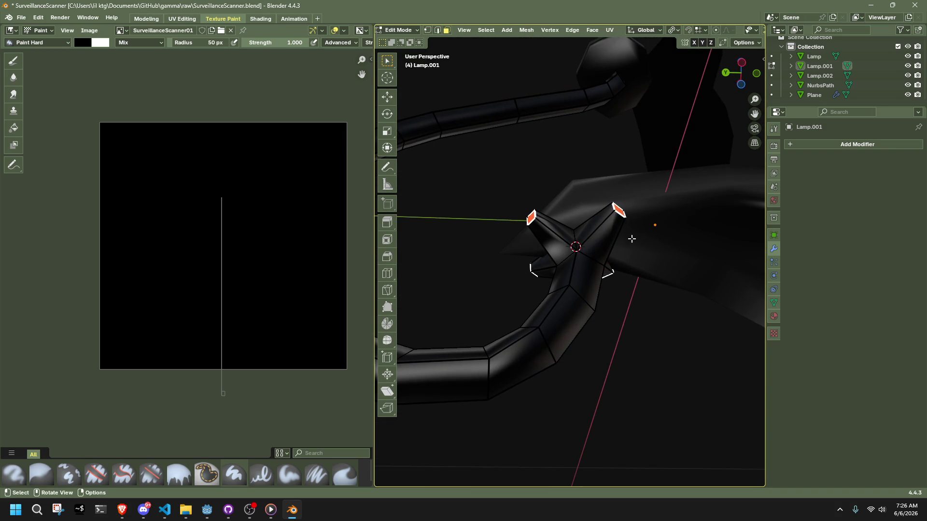
pyautogui.click(531, 217)
pyautogui.keyDown('shift'); pyautogui.click(613, 211); pyautogui.keyUp('shift')
pyautogui.keyDown('shift'); pyautogui.click(613, 211); pyautogui.keyUp('shift')
pyautogui.keyDown('shift'); pyautogui.click(617, 213); pyautogui.keyUp('shift')
pyautogui.click(575, 30)
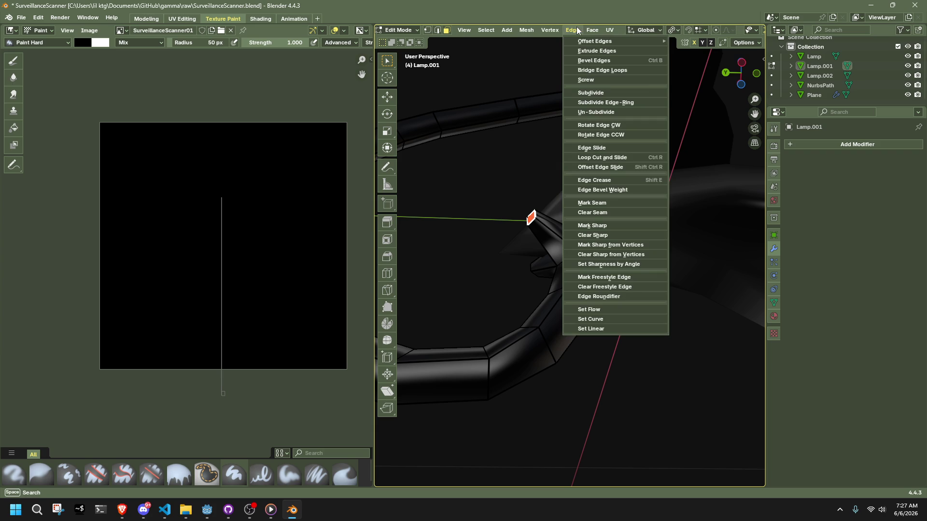
# - Toggle Lamp.001 out to Object Mode and back into Edit Mode
pyautogui.moveTo(485, 30)
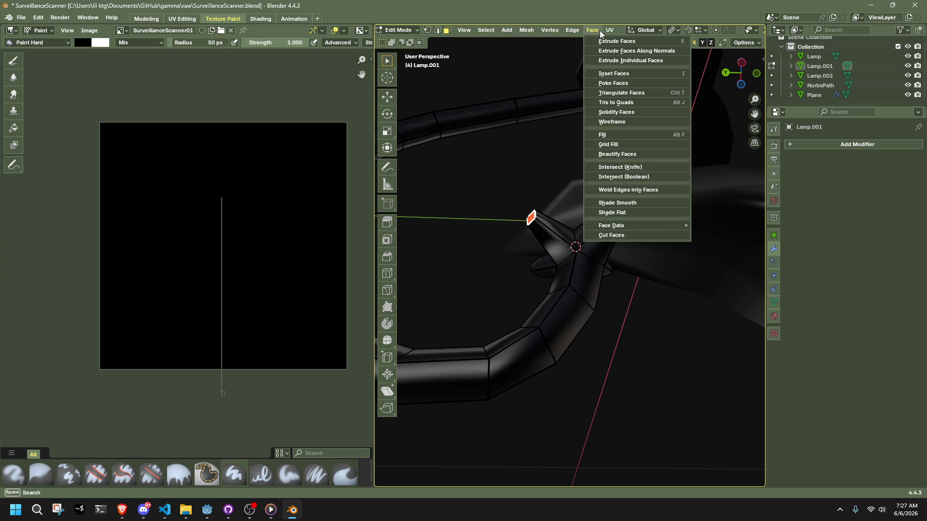
pyautogui.moveTo(456, 31)
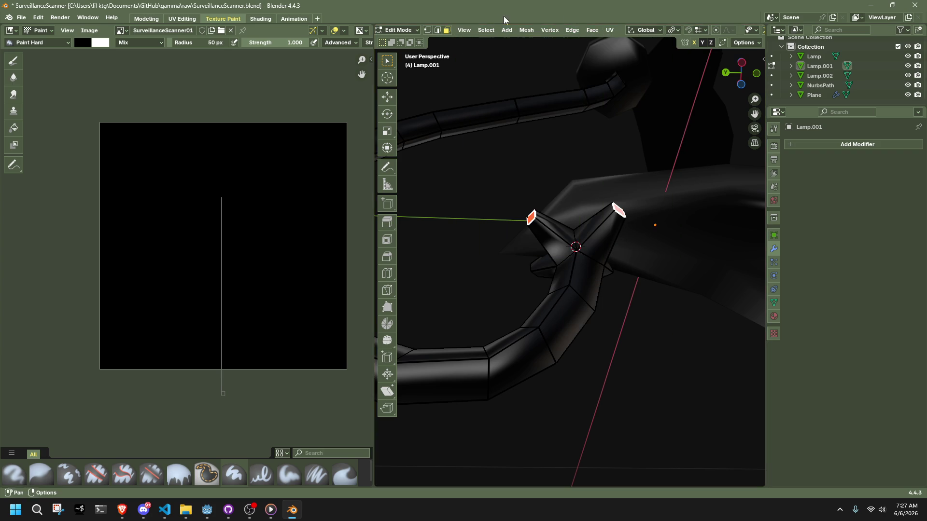
pyautogui.press('Tab')
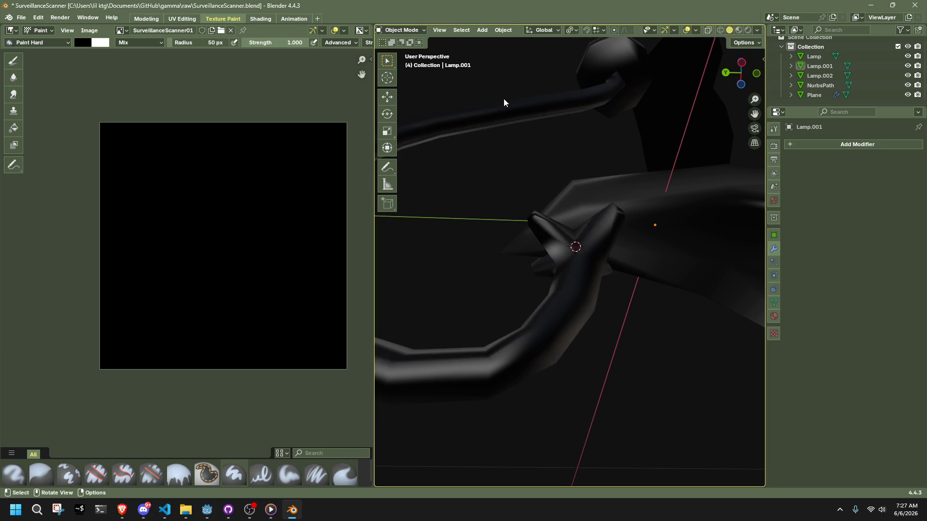
pyautogui.click(498, 31)
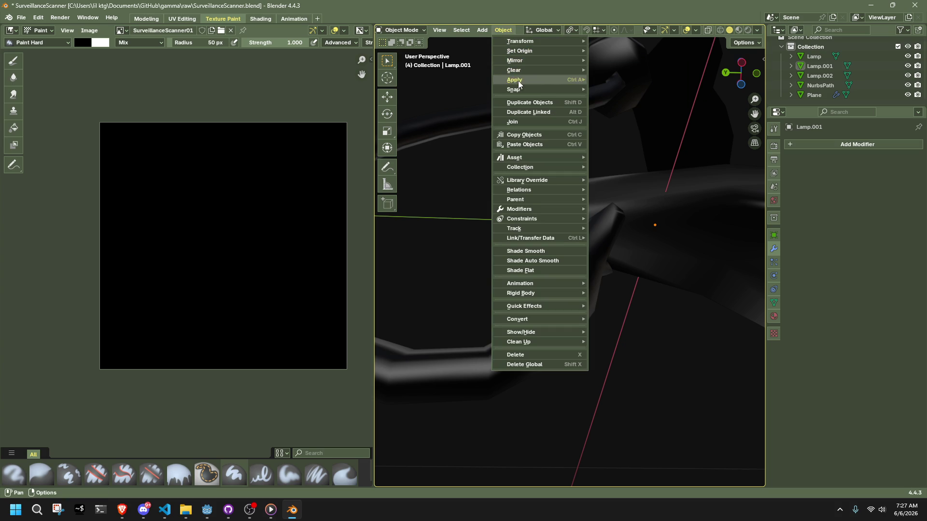
pyautogui.moveTo(509, 40)
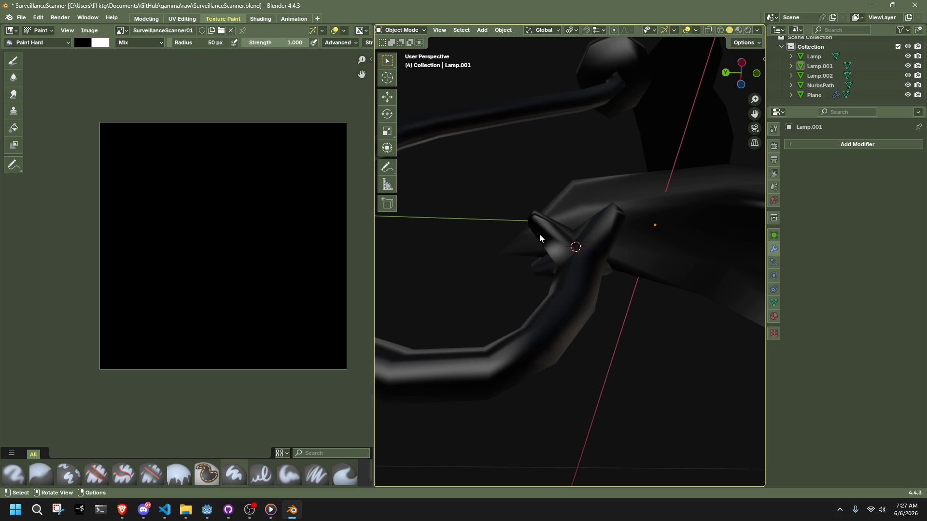
pyautogui.press('Tab')
pyautogui.click(492, 30)
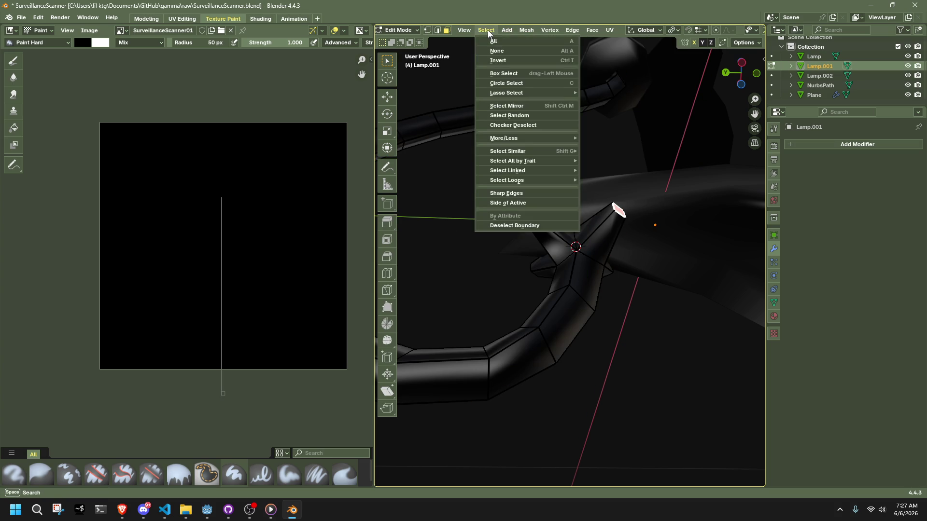
# - Push/Pull the arm's tip faces outward
pyautogui.moveTo(517, 30)
pyautogui.moveTo(555, 54)
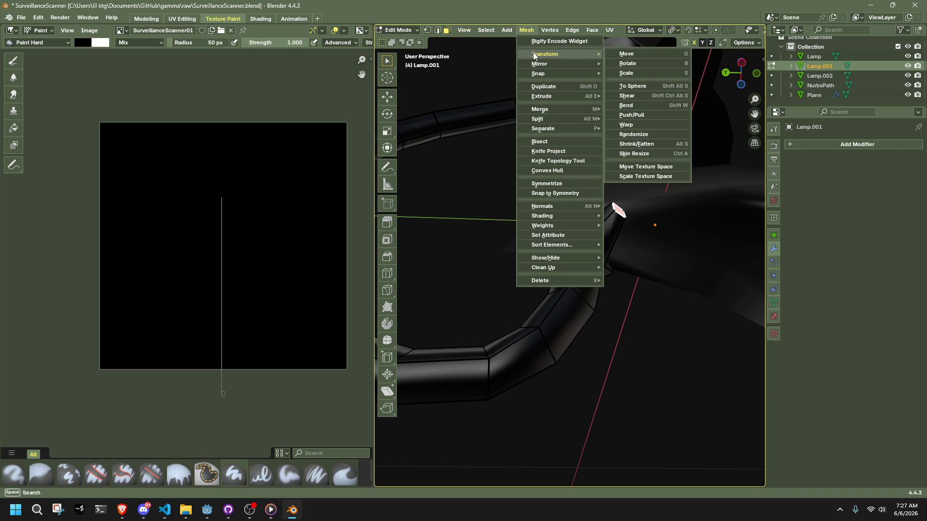
pyautogui.click(643, 114)
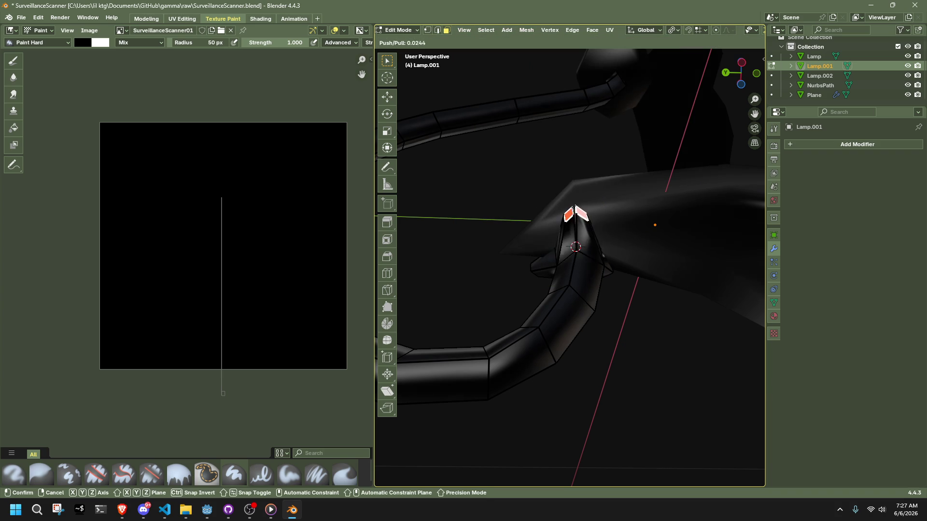
pyautogui.click(614, 134)
pyautogui.moveTo(614, 134)
pyautogui.mouseDown(button='middle')
pyautogui.moveTo(696, 151)
pyautogui.moveTo(724, 118)
pyautogui.moveTo(524, 60)
pyautogui.mouseUp(button='middle')
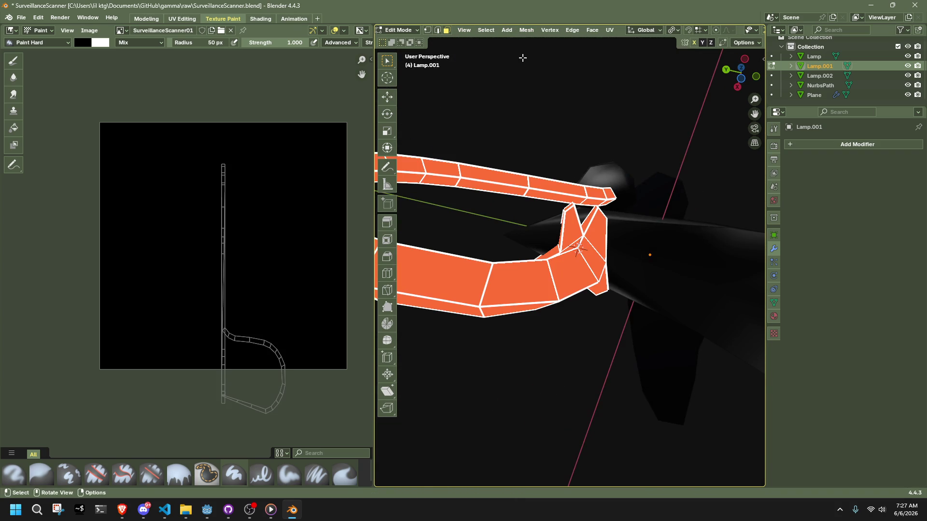
# - Symmetrize the arm mesh with direction -X to +X
pyautogui.click(526, 30)
pyautogui.click(569, 184)
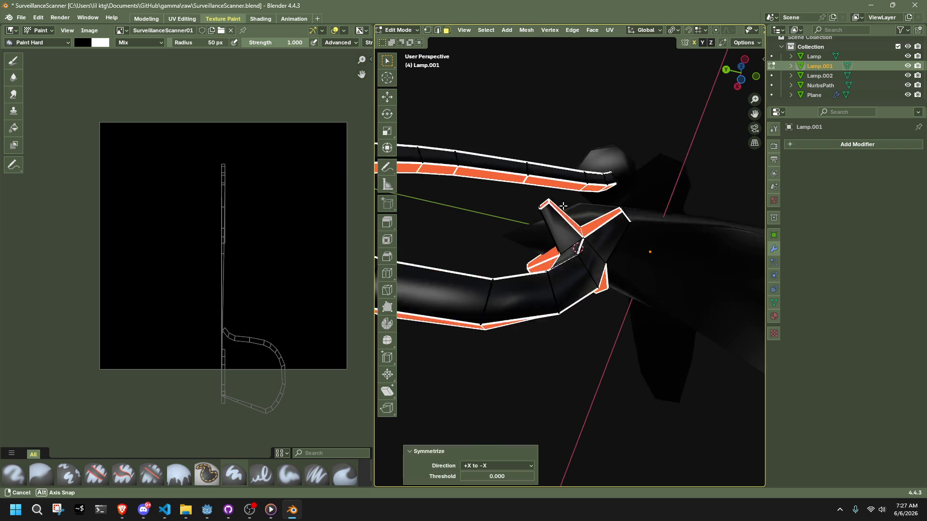
pyautogui.moveTo(568, 193); pyautogui.dragTo(486, 470, button='middle')
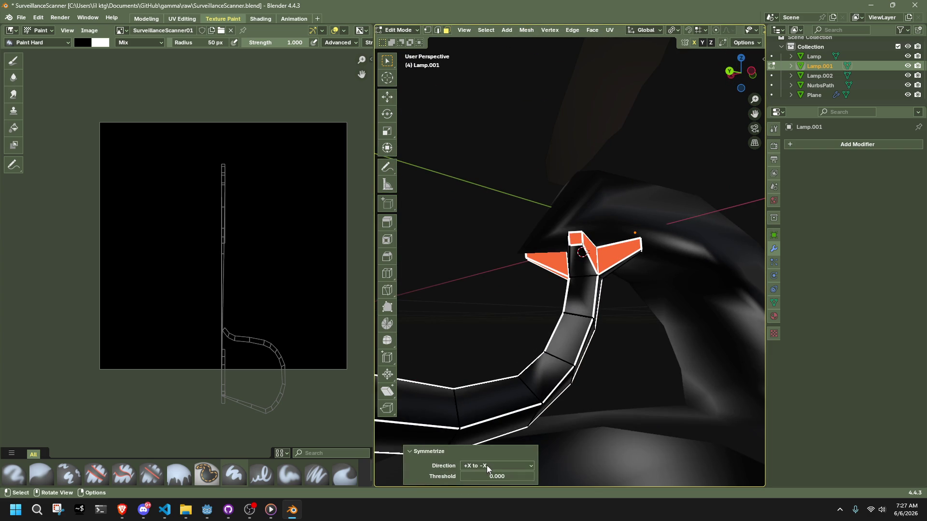
pyautogui.click(469, 466)
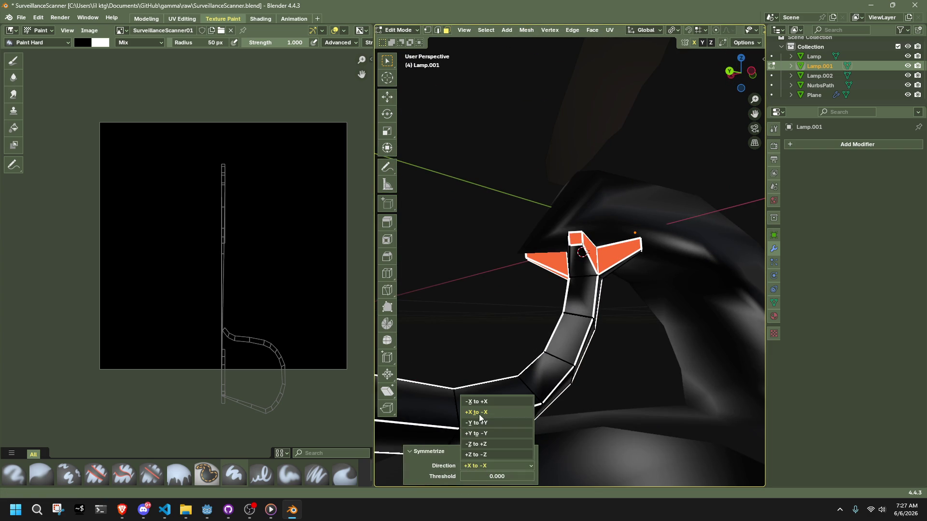
pyautogui.click(478, 401)
pyautogui.moveTo(476, 333)
pyautogui.mouseDown(button='middle')
pyautogui.moveTo(542, 300)
pyautogui.moveTo(641, 326)
pyautogui.mouseUp(button='middle')
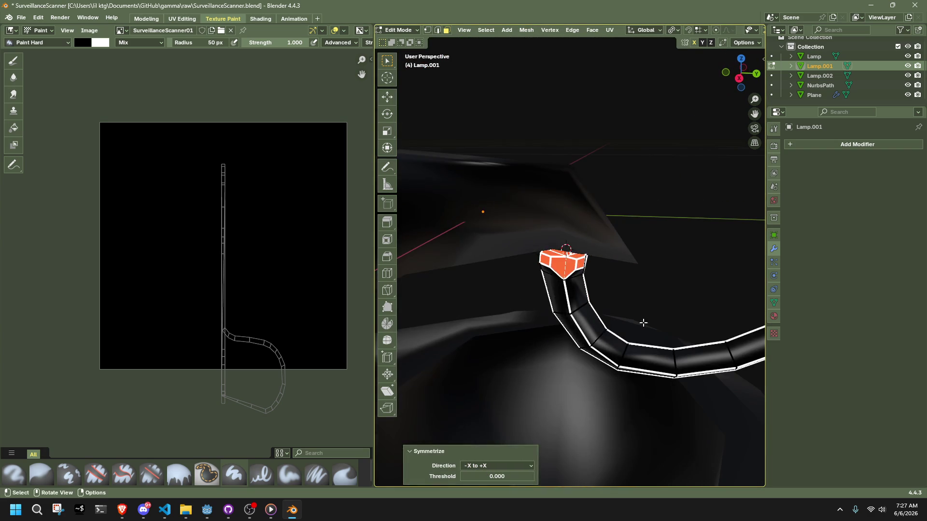
# - Return to Object Mode, clear the selection, and save SurveillanceScanner.blend
pyautogui.press('Tab')
pyautogui.click(666, 270)
pyautogui.moveTo(668, 268)
pyautogui.mouseDown(button='middle')
pyautogui.moveTo(576, 268)
pyautogui.moveTo(588, 252)
pyautogui.moveTo(645, 248)
pyautogui.moveTo(629, 265)
pyautogui.moveTo(590, 271)
pyautogui.moveTo(485, 265)
pyautogui.mouseUp(button='middle')
pyautogui.scroll(-6, 644, 248)
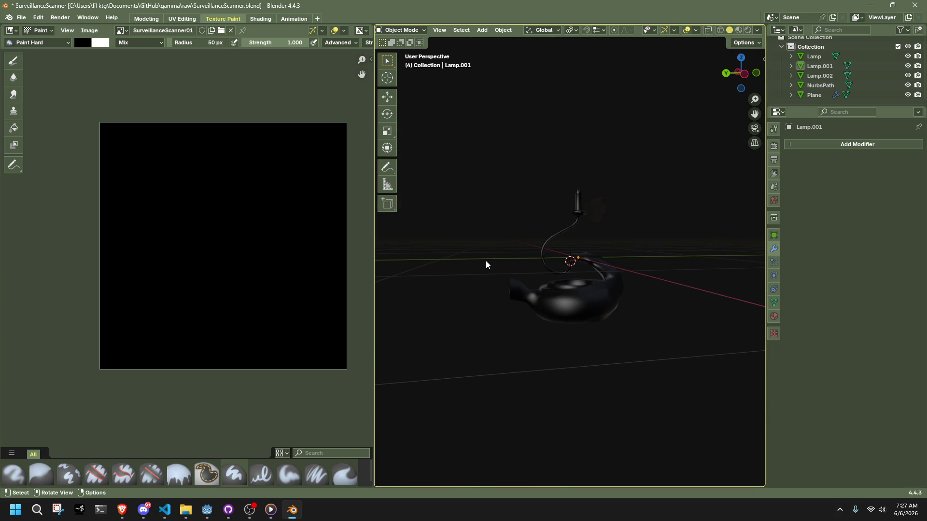
pyautogui.hotkey('ctrl', 's')
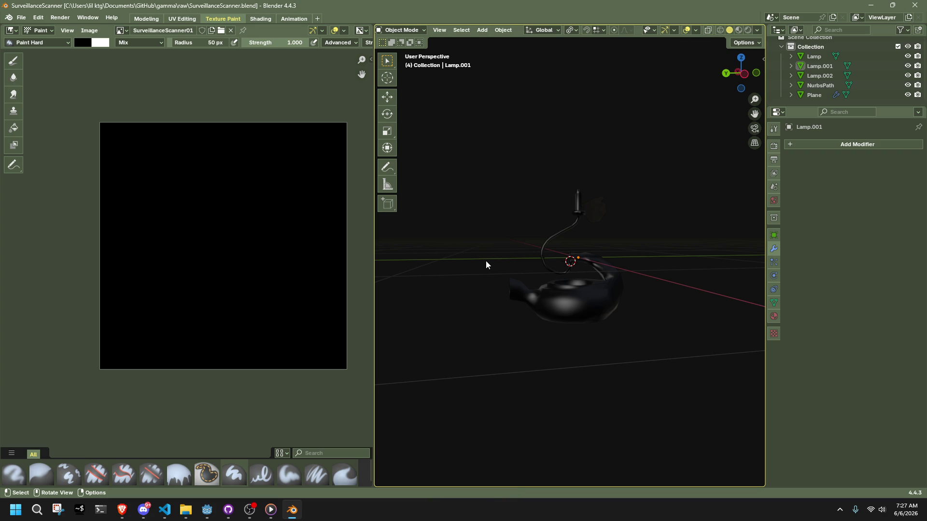
# - Zoom in on the lamp head, select Lamp.001, and enter Edit Mode
pyautogui.scroll(6, 551, 233)
pyautogui.moveTo(551, 233)
pyautogui.mouseDown(button='middle')
pyautogui.moveTo(699, 224)
pyautogui.moveTo(702, 245)
pyautogui.mouseUp(button='middle')
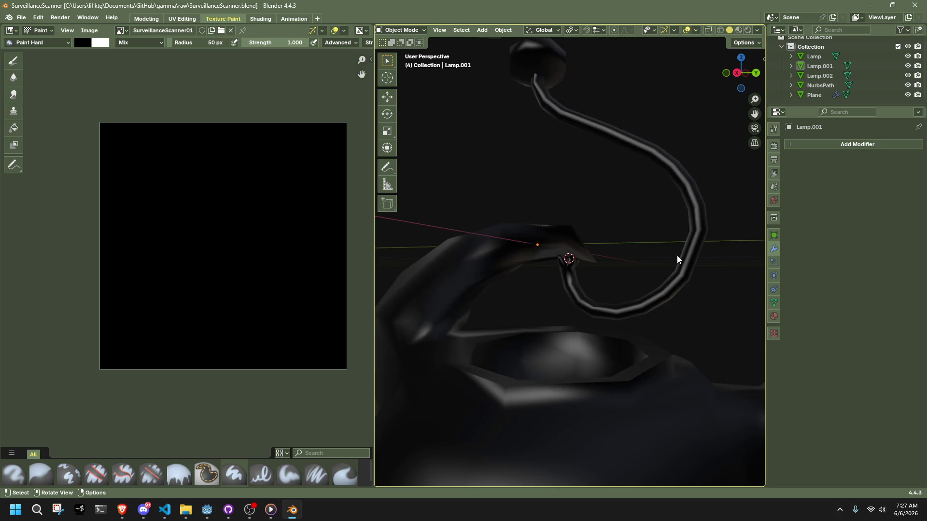
pyautogui.scroll(3, 702, 245)
pyautogui.click(579, 306)
pyautogui.press('Tab')
pyautogui.moveTo(580, 306)
pyautogui.mouseDown(button='middle')
pyautogui.moveTo(660, 295)
pyautogui.moveTo(717, 327)
pyautogui.moveTo(627, 315)
pyautogui.mouseUp(button='middle')
# - Pick a vertex at the arm's tip in vertex select mode, cancelling a trial move
pyautogui.press('a')
pyautogui.press('2')
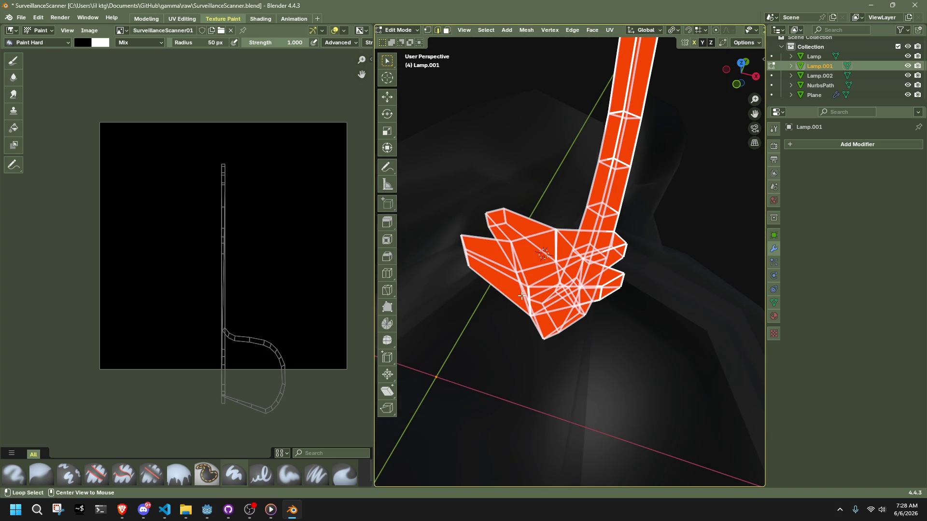
pyautogui.click(523, 296)
pyautogui.moveTo(555, 252); pyautogui.dragTo(563, 209, button='middle')
pyautogui.press('1')
pyautogui.scroll(4, 497, 275)
pyautogui.click(497, 275)
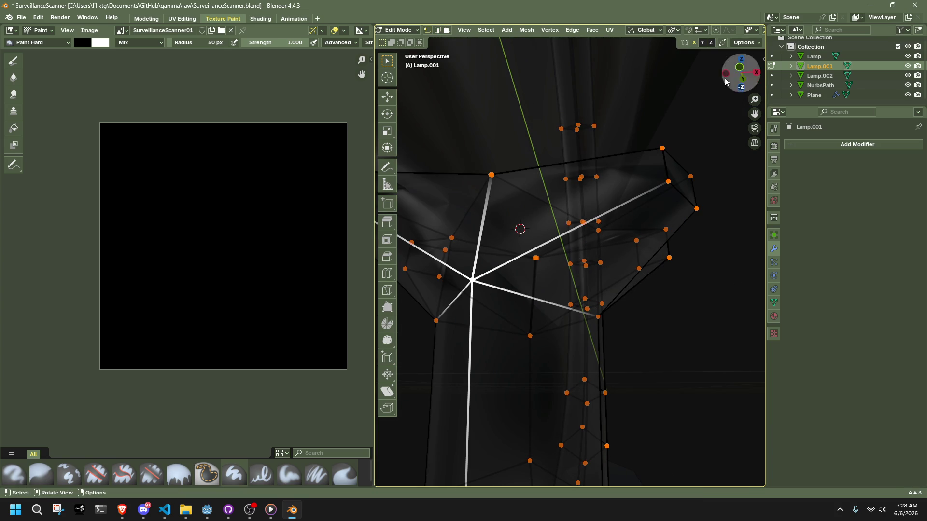
pyautogui.click(721, 235)
pyautogui.click(469, 294)
pyautogui.moveTo(469, 294); pyautogui.dragTo(531, 288)
pyautogui.press('Escape')
# - Turn on X-ray and try merging the tip vertices at center, then undo it
pyautogui.press('3')
pyautogui.moveTo(482, 234)
pyautogui.mouseDown(button='middle')
pyautogui.moveTo(531, 279)
pyautogui.moveTo(534, 296)
pyautogui.moveTo(521, 253)
pyautogui.mouseUp(button='middle')
pyautogui.hotkey('alt', 'z')
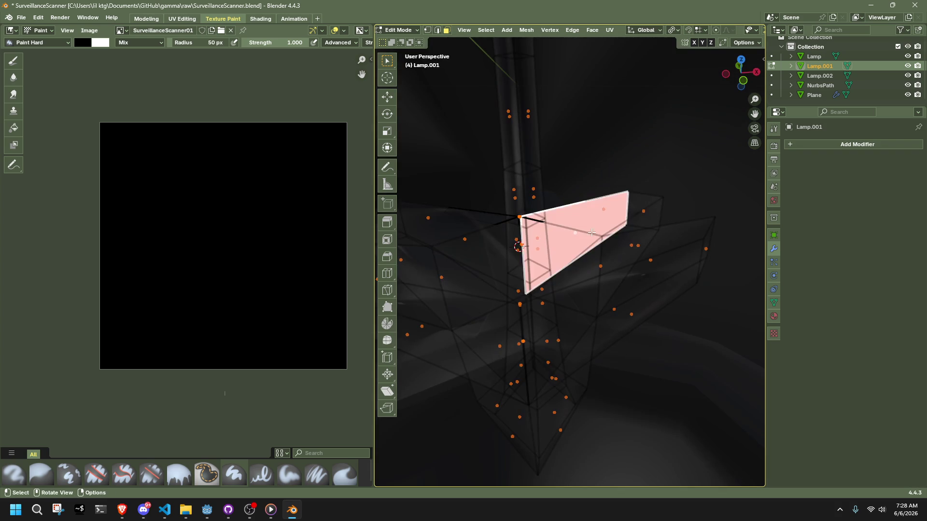
pyautogui.press('1')
pyautogui.moveTo(487, 231)
pyautogui.mouseDown(button='middle')
pyautogui.moveTo(598, 233)
pyautogui.moveTo(573, 260)
pyautogui.moveTo(587, 259)
pyautogui.moveTo(657, 325)
pyautogui.mouseUp(button='middle')
pyautogui.keyDown('shift'); pyautogui.click(664, 329); pyautogui.keyUp('shift')
pyautogui.press('m')
pyautogui.click(685, 342)
pyautogui.moveTo(685, 341); pyautogui.dragTo(659, 316, button='middle')
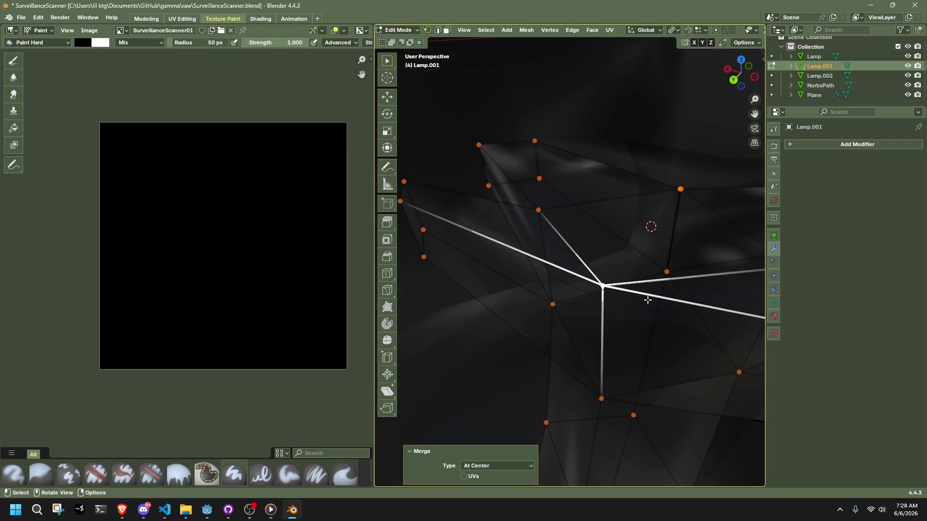
pyautogui.hotkey('ctrl', 'z')
# - Extrude the tip vertex ring straight up along Z
pyautogui.moveTo(553, 205)
pyautogui.mouseDown(button='middle')
pyautogui.moveTo(627, 203)
pyautogui.moveTo(533, 303)
pyautogui.moveTo(627, 269)
pyautogui.mouseUp(button='middle')
pyautogui.press('e')
pyautogui.press('z')
pyautogui.click(631, 200)
# - In Lamp.001 Edit Mode, average all the arm's normals by Face Area
pyautogui.press('Tab')
pyautogui.click(623, 303)
pyautogui.press('Tab')
pyautogui.press('a')
pyautogui.hotkey('alt', 'n')
pyautogui.moveTo(724, 291)
pyautogui.click(772, 300)
pyautogui.moveTo(771, 300)
pyautogui.mouseDown(button='middle')
pyautogui.moveTo(705, 302)
pyautogui.moveTo(617, 332)
pyautogui.moveTo(621, 313)
pyautogui.moveTo(691, 311)
pyautogui.moveTo(630, 342)
pyautogui.moveTo(569, 335)
pyautogui.moveTo(652, 385)
pyautogui.moveTo(608, 384)
pyautogui.mouseUp(button='middle')
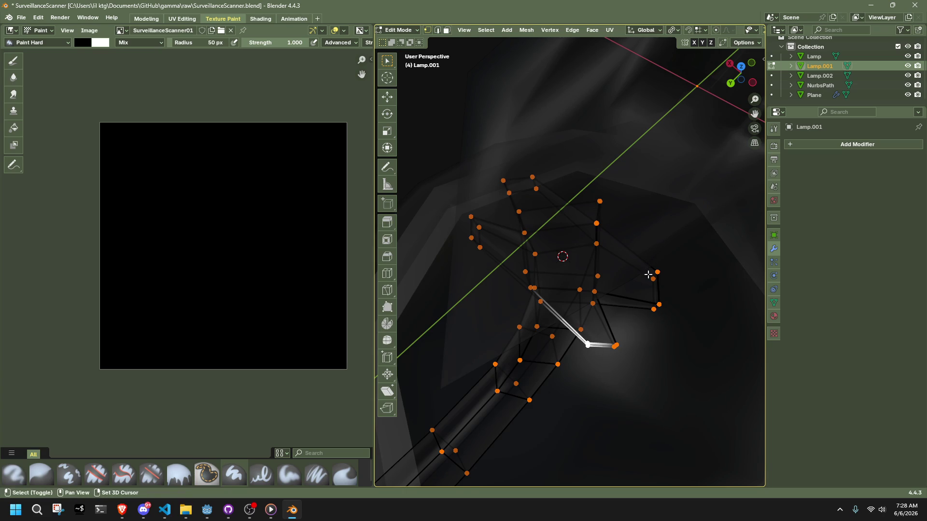
pyautogui.moveTo(677, 281); pyautogui.dragTo(676, 281)
# - In Top view, move the mirrored flap vertices -0.005041 m along X, then return to Object Mode
pyautogui.click(743, 79)
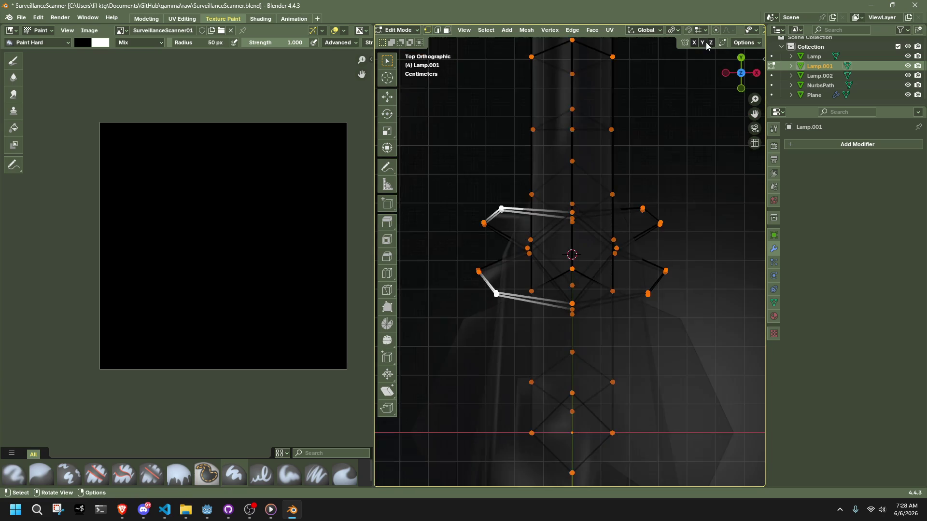
pyautogui.press('g')
pyautogui.press('x')
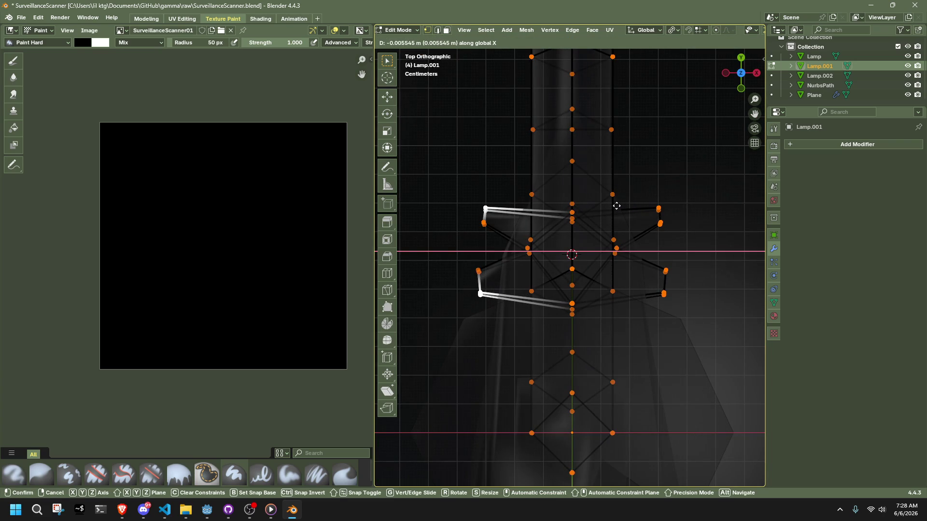
pyautogui.click(619, 207)
pyautogui.moveTo(584, 333)
pyautogui.mouseDown(button='middle')
pyautogui.moveTo(537, 341)
pyautogui.moveTo(614, 320)
pyautogui.moveTo(728, 227)
pyautogui.mouseUp(button='middle')
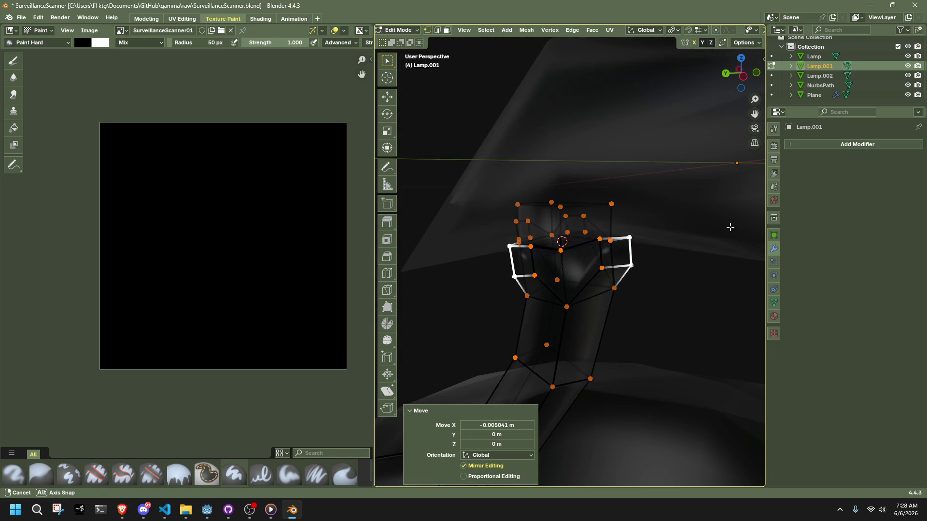
pyautogui.press('Tab')
pyautogui.moveTo(661, 303)
pyautogui.mouseDown(button='middle')
pyautogui.moveTo(633, 246)
pyautogui.moveTo(604, 289)
pyautogui.moveTo(681, 314)
pyautogui.moveTo(598, 307)
pyautogui.mouseUp(button='middle')
pyautogui.click(594, 307)
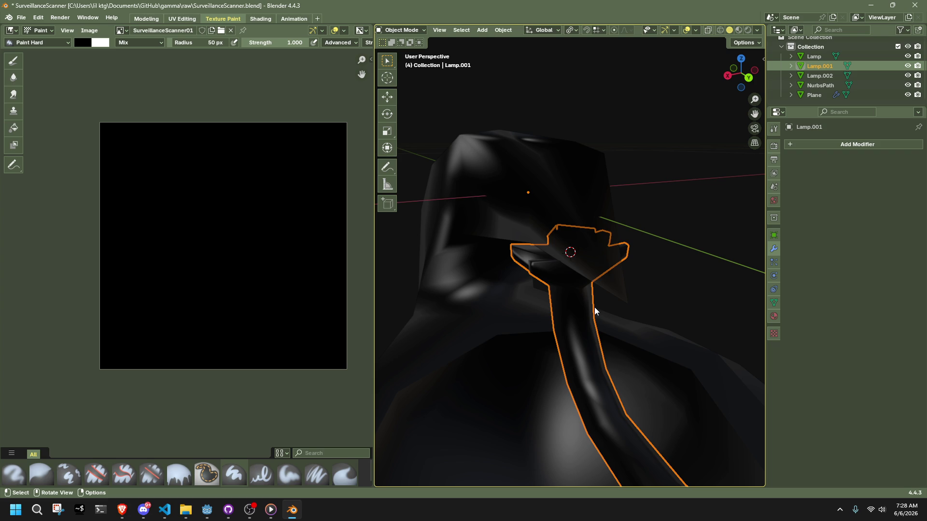
# - Save the lamp file and switch the viewport to Material Preview shading
pyautogui.click(668, 260)
pyautogui.hotkey('ctrl', 's')
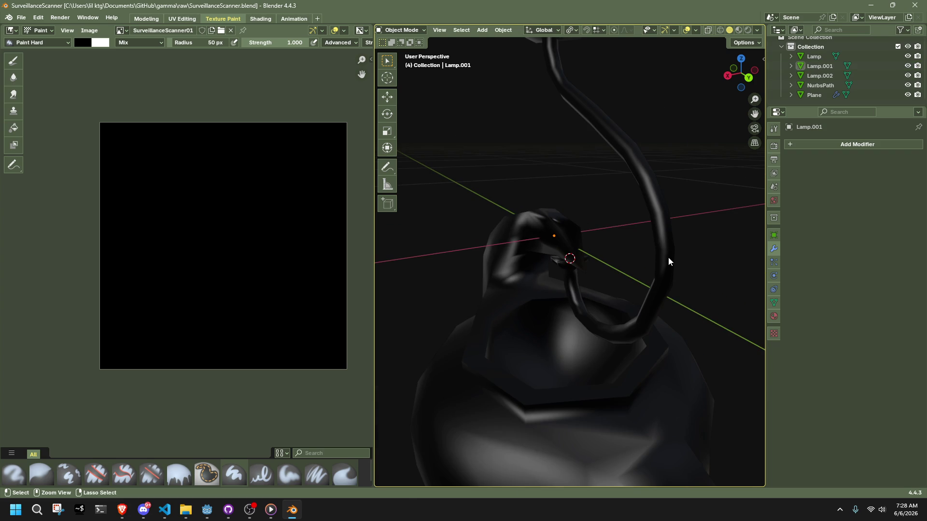
pyautogui.click(738, 30)
pyautogui.moveTo(659, 293)
pyautogui.mouseDown(button='middle')
pyautogui.moveTo(491, 252)
pyautogui.moveTo(650, 326)
pyautogui.mouseUp(button='middle')
pyautogui.click(650, 325)
pyautogui.scroll(-5, 646, 389)
pyautogui.click(645, 387)
pyautogui.moveTo(660, 375); pyautogui.dragTo(607, 338, button='middle')
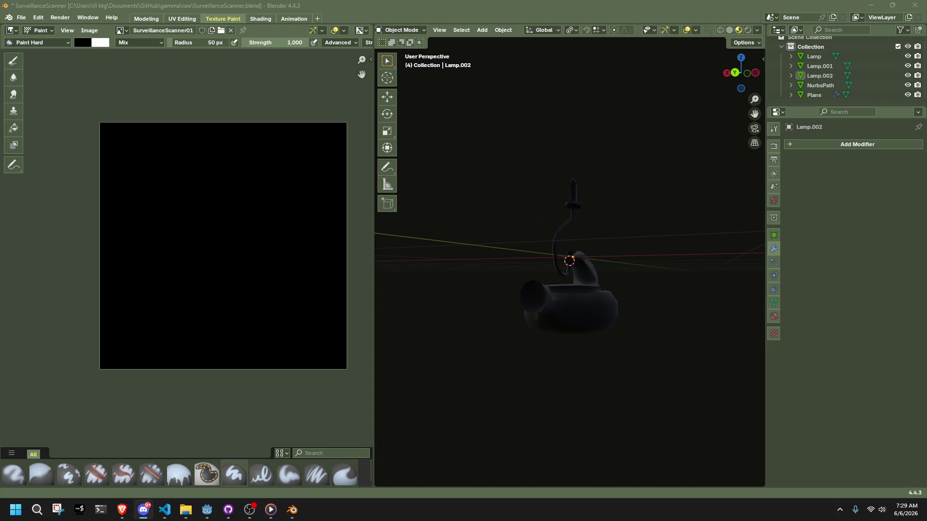
# - Orbit around the lamp, briefly selecting the NurbsPath hook and arm to inspect them
pyautogui.hotkey('alt', 'Tab')
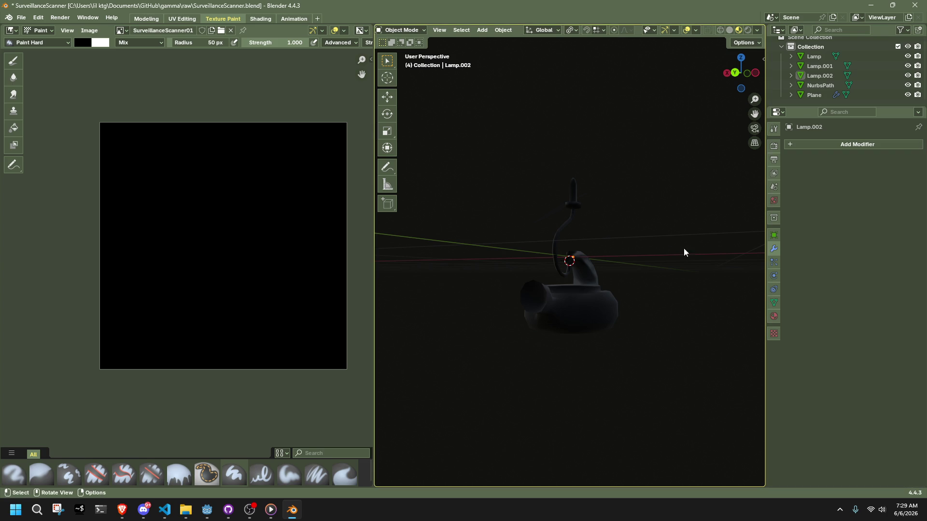
pyautogui.scroll(5, 668, 247)
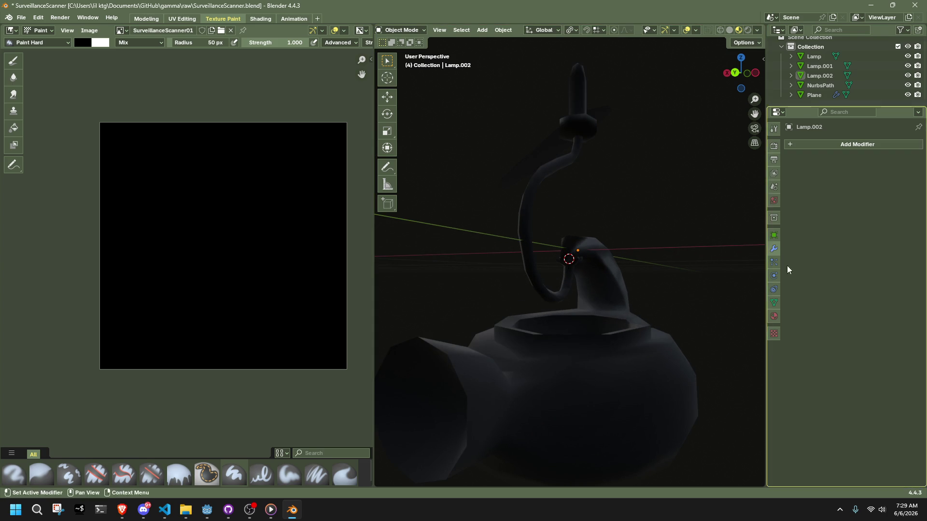
pyautogui.moveTo(662, 219)
pyautogui.mouseDown(button='middle')
pyautogui.moveTo(624, 200)
pyautogui.moveTo(643, 236)
pyautogui.moveTo(667, 239)
pyautogui.moveTo(581, 206)
pyautogui.mouseUp(button='middle')
pyautogui.keyDown('shift'); pyautogui.click(581, 207); pyautogui.keyUp('shift')
pyautogui.scroll(-3, 682, 257)
pyautogui.keyDown('shift'); pyautogui.click(570, 172); pyautogui.keyUp('shift')
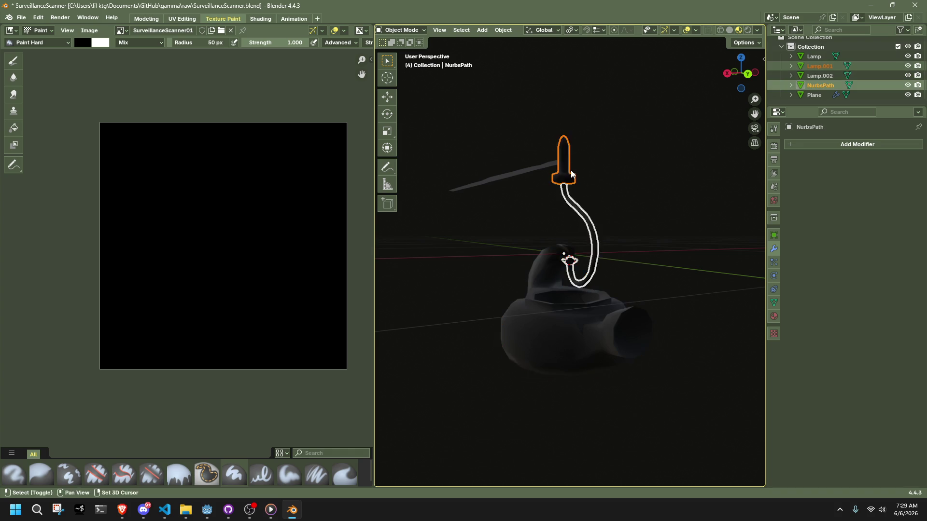
pyautogui.scroll(4, 569, 169)
pyautogui.moveTo(570, 169)
pyautogui.mouseDown(button='middle')
pyautogui.moveTo(730, 227)
pyautogui.moveTo(676, 212)
pyautogui.mouseUp(button='middle')
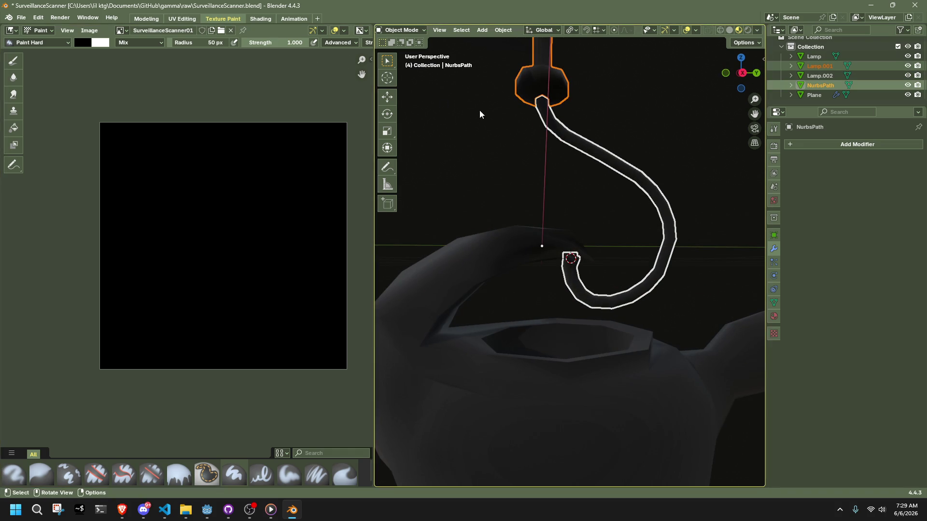
pyautogui.scroll(-5, 497, 149)
pyautogui.moveTo(515, 187)
pyautogui.mouseDown(button='middle')
pyautogui.moveTo(617, 232)
pyautogui.moveTo(553, 259)
pyautogui.moveTo(535, 297)
pyautogui.moveTo(580, 351)
pyautogui.moveTo(495, 300)
pyautogui.moveTo(539, 323)
pyautogui.moveTo(754, 315)
pyautogui.moveTo(430, 314)
pyautogui.moveTo(750, 285)
pyautogui.moveTo(714, 279)
pyautogui.moveTo(656, 308)
pyautogui.moveTo(524, 314)
pyautogui.moveTo(511, 356)
pyautogui.moveTo(526, 292)
pyautogui.moveTo(616, 430)
pyautogui.moveTo(613, 291)
pyautogui.moveTo(743, 279)
pyautogui.moveTo(692, 223)
pyautogui.mouseUp(button='middle')
pyautogui.click(535, 297)
# - Enter Edit Mode on NurbsPath and select one vertical column of faces on its tall tip
pyautogui.click(482, 30)
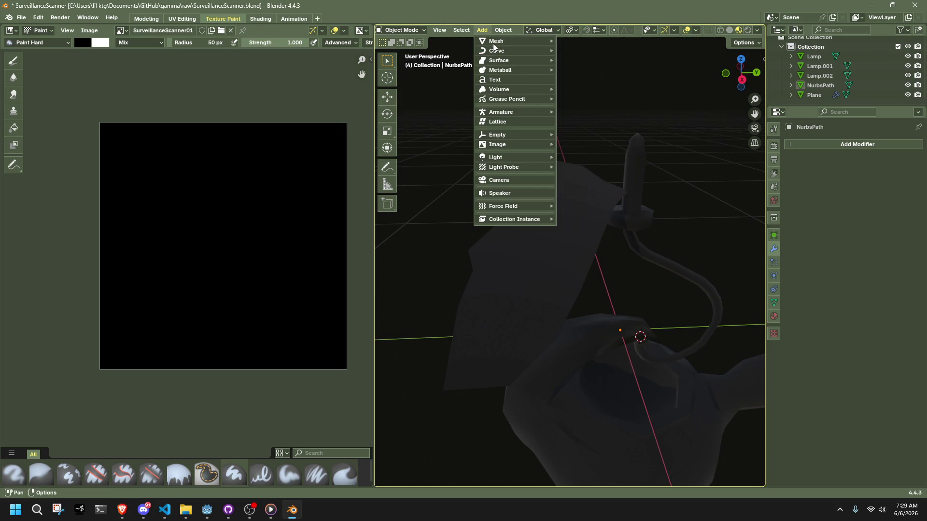
pyautogui.moveTo(493, 42)
pyautogui.moveTo(717, 167)
pyautogui.mouseDown(button='middle')
pyautogui.moveTo(656, 175)
pyautogui.moveTo(508, 126)
pyautogui.moveTo(518, 209)
pyautogui.moveTo(566, 292)
pyautogui.mouseUp(button='middle')
pyautogui.click(558, 215)
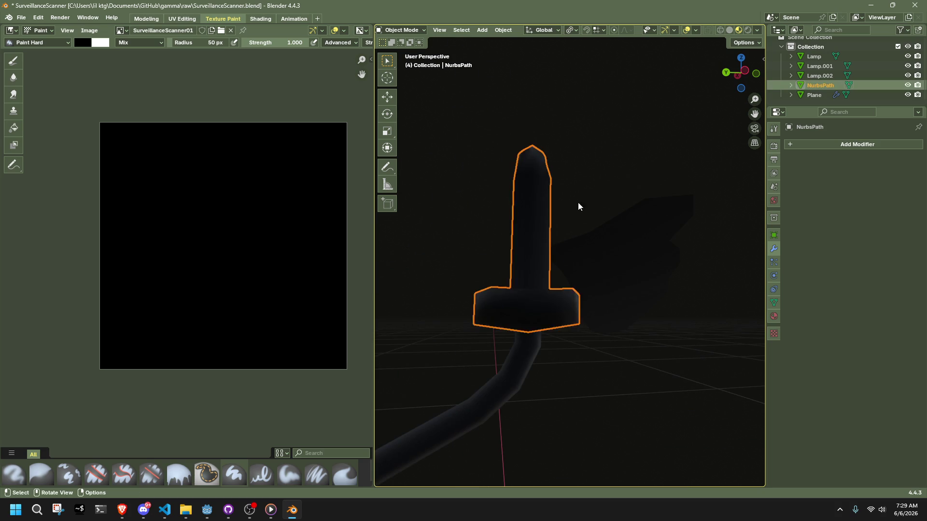
pyautogui.press('Tab')
pyautogui.moveTo(585, 196)
pyautogui.mouseDown(button='middle')
pyautogui.moveTo(670, 254)
pyautogui.moveTo(676, 233)
pyautogui.moveTo(722, 209)
pyautogui.moveTo(668, 209)
pyautogui.moveTo(622, 234)
pyautogui.moveTo(606, 226)
pyautogui.mouseUp(button='middle')
pyautogui.press('3')
pyautogui.moveTo(592, 246); pyautogui.dragTo(593, 247)
pyautogui.moveTo(593, 246)
pyautogui.mouseDown(button='middle')
pyautogui.moveTo(662, 290)
pyautogui.moveTo(709, 303)
pyautogui.moveTo(682, 259)
pyautogui.moveTo(627, 280)
pyautogui.moveTo(658, 297)
pyautogui.mouseUp(button='middle')
pyautogui.press('1')
pyautogui.scroll(-3, 682, 259)
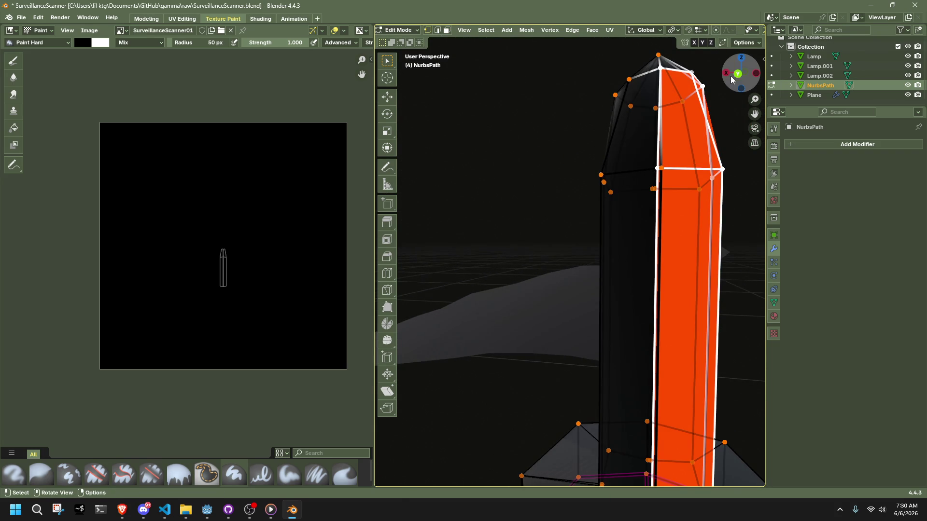
# - In Back view, box-select the post's vertical centre edges
pyautogui.click(735, 75)
pyautogui.press('Tab')
pyautogui.press('Tab')
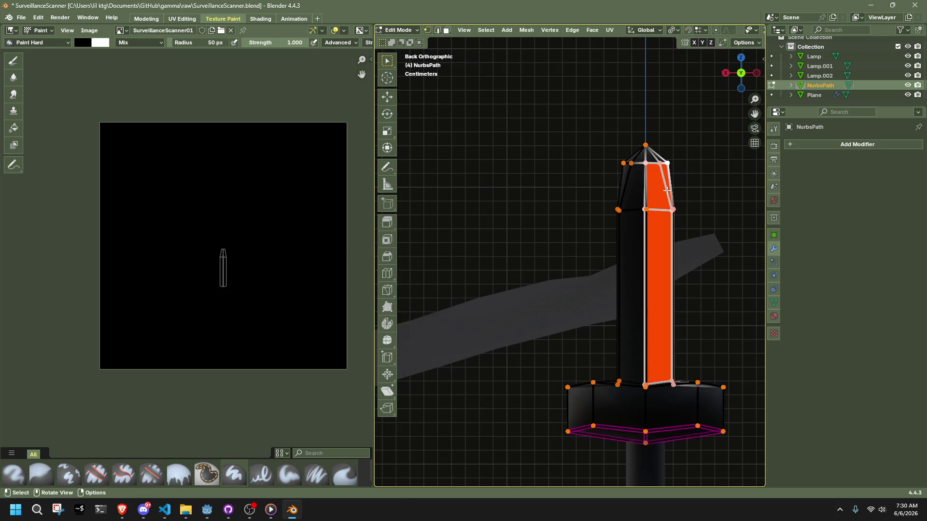
pyautogui.press('a')
pyautogui.scroll(3, 702, 192)
pyautogui.scroll(1, 703, 192)
pyautogui.keyDown('shift'); pyautogui.moveTo(702, 192); pyautogui.dragTo(608, 273, button='middle'); pyautogui.keyUp('shift')
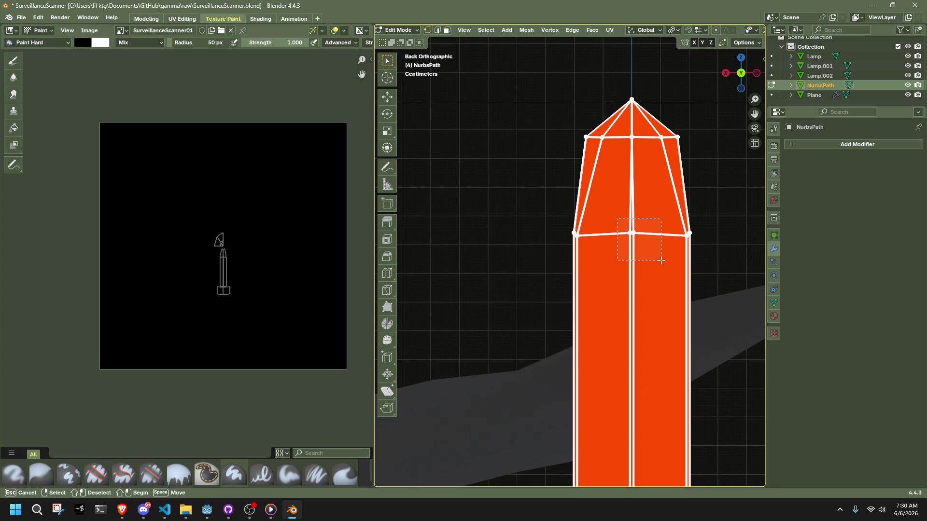
pyautogui.moveTo(662, 261); pyautogui.dragTo(656, 262)
pyautogui.scroll(-3, 654, 263)
pyautogui.keyDown('shift'); pyautogui.moveTo(616, 401); pyautogui.dragTo(590, 312, button='middle'); pyautogui.keyUp('shift')
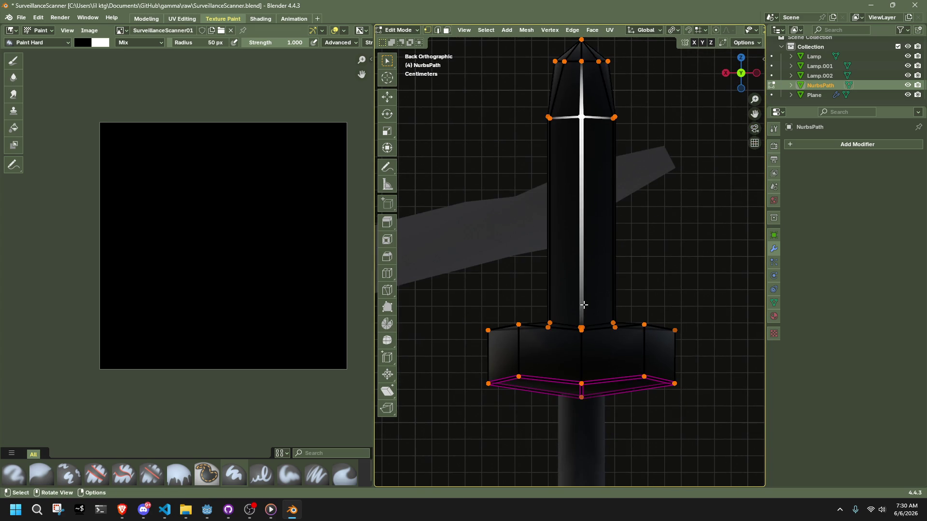
pyautogui.moveTo(594, 421)
pyautogui.keyDown('shift'); pyautogui.mouseDown()
pyautogui.moveTo(565, 121)
pyautogui.moveTo(567, 34)
pyautogui.mouseUp(); pyautogui.keyUp('shift')
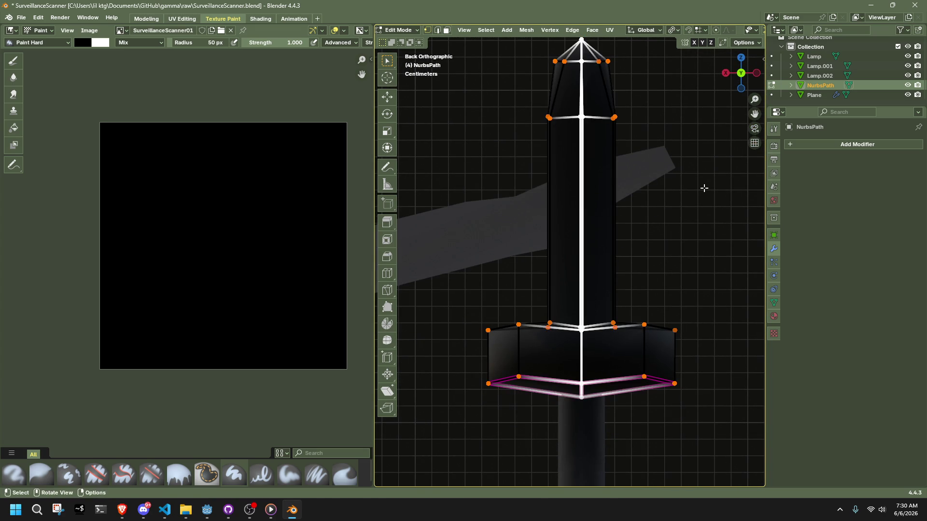
# - Flatten the centre column to zero along X
pyautogui.press('s')
pyautogui.press('x')
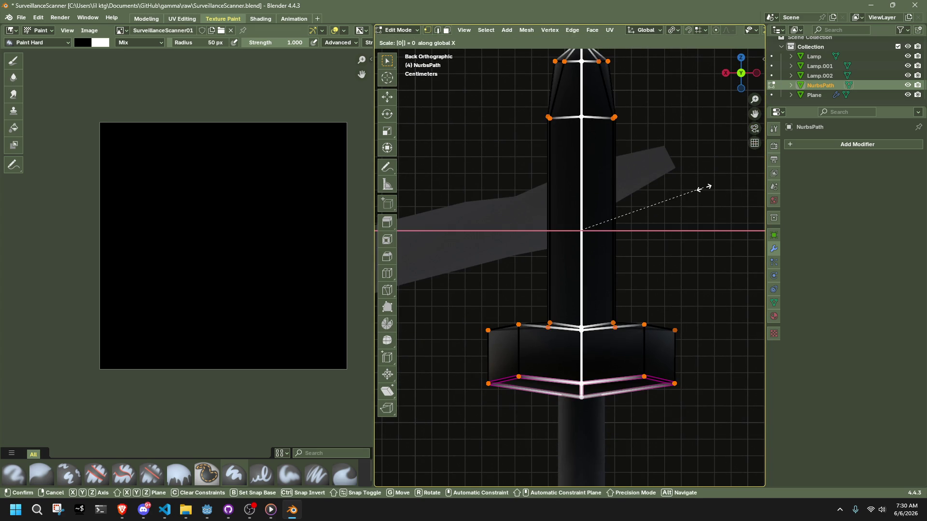
pyautogui.press('Return')
pyautogui.press('g')
pyautogui.press('Return')
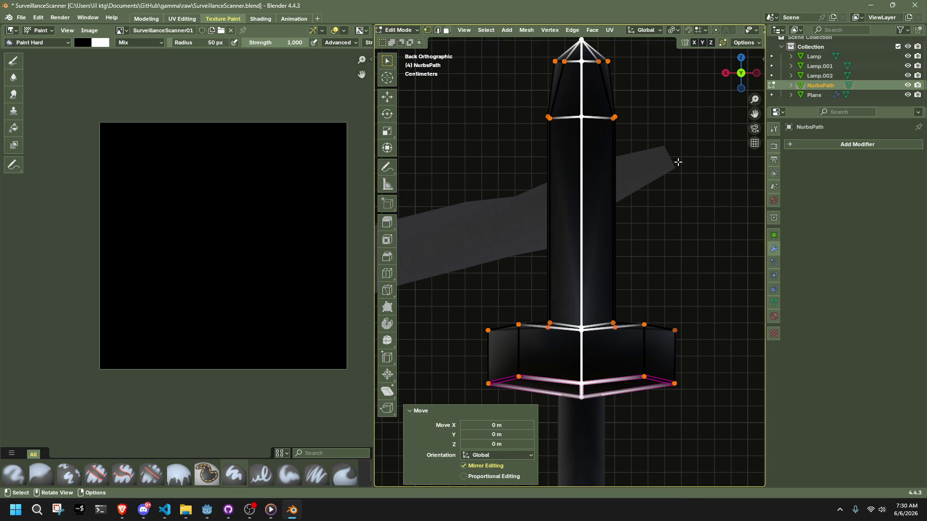
# - Average the whole post mesh's normals by Face Area
pyautogui.click(712, 282)
pyautogui.press('a')
pyautogui.hotkey('alt', 'n')
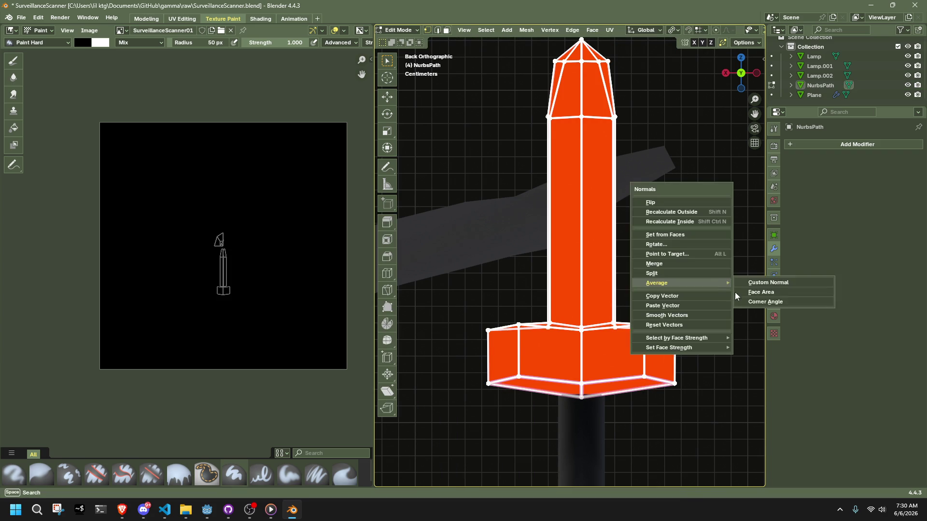
pyautogui.click(744, 292)
# - In side view, flatten the centre vertex column to zero along Y
pyautogui.click(756, 73)
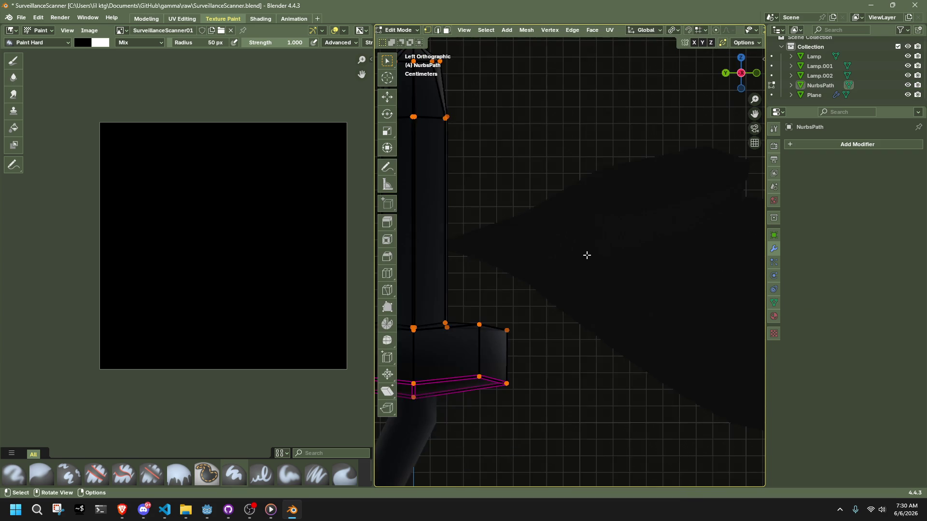
pyautogui.moveTo(466, 377); pyautogui.dragTo(457, 95)
pyautogui.press('s')
pyautogui.press('y')
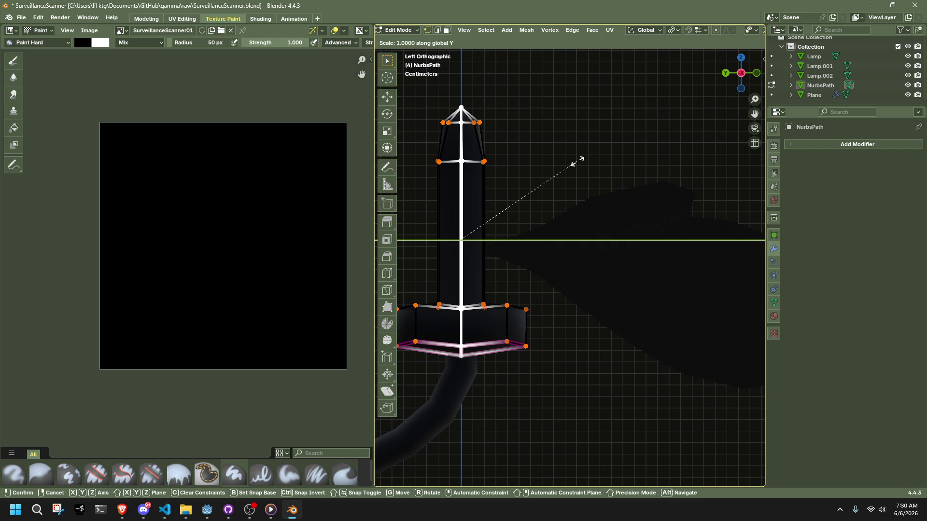
pyautogui.click(577, 161)
# - Reselect NurbsPath in Edit Mode and dismiss the normals menu without changes
pyautogui.press('Tab')
pyautogui.click(467, 230)
pyautogui.press('Tab')
pyautogui.press('a')
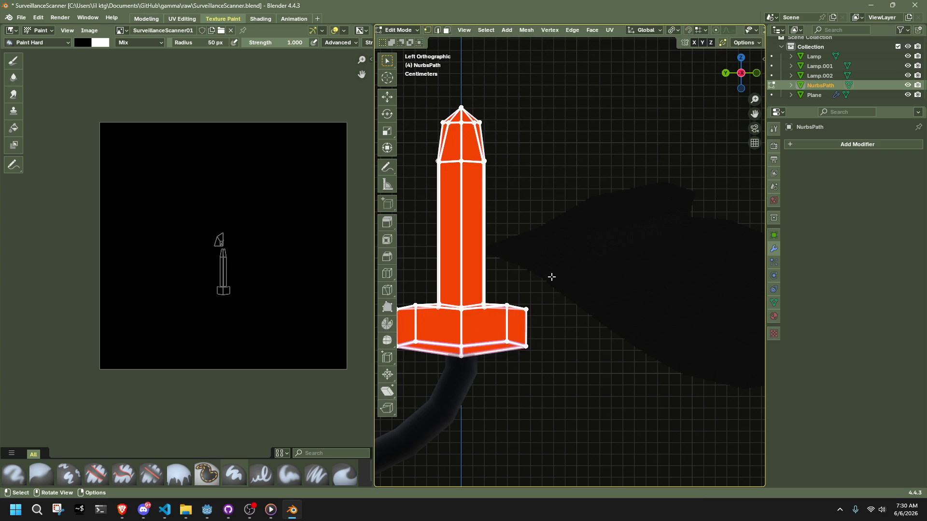
pyautogui.hotkey('alt', 'n')
pyautogui.moveTo(551, 276)
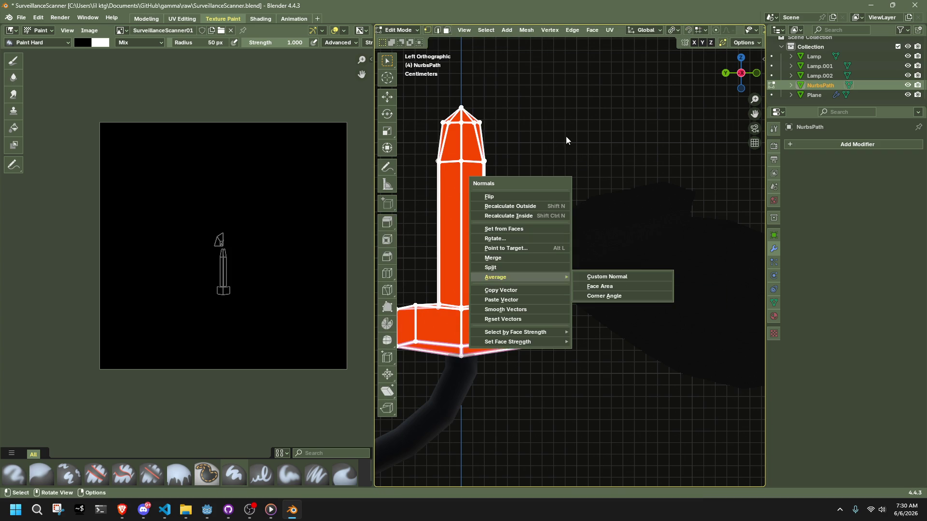
pyautogui.press('Escape')
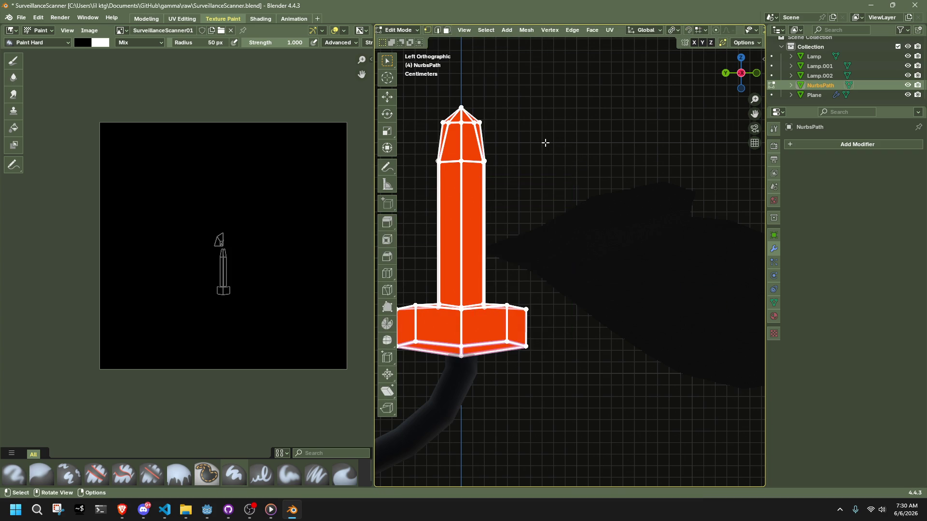
pyautogui.press('g')
pyautogui.click(484, 166)
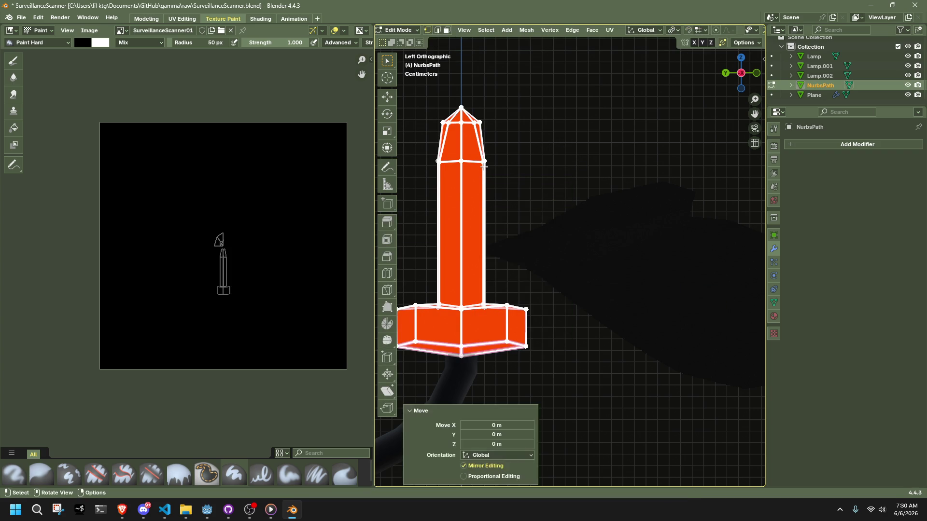
pyautogui.click(545, 178)
# - Set the edge crease of the whole post mesh to -0.890
pyautogui.press('Tab')
pyautogui.scroll(-2, 517, 312)
pyautogui.moveTo(568, 352)
pyautogui.mouseDown(button='middle')
pyautogui.moveTo(572, 290)
pyautogui.moveTo(511, 265)
pyautogui.mouseUp(button='middle')
pyautogui.press('Tab')
pyautogui.moveTo(540, 327); pyautogui.dragTo(550, 375, button='middle')
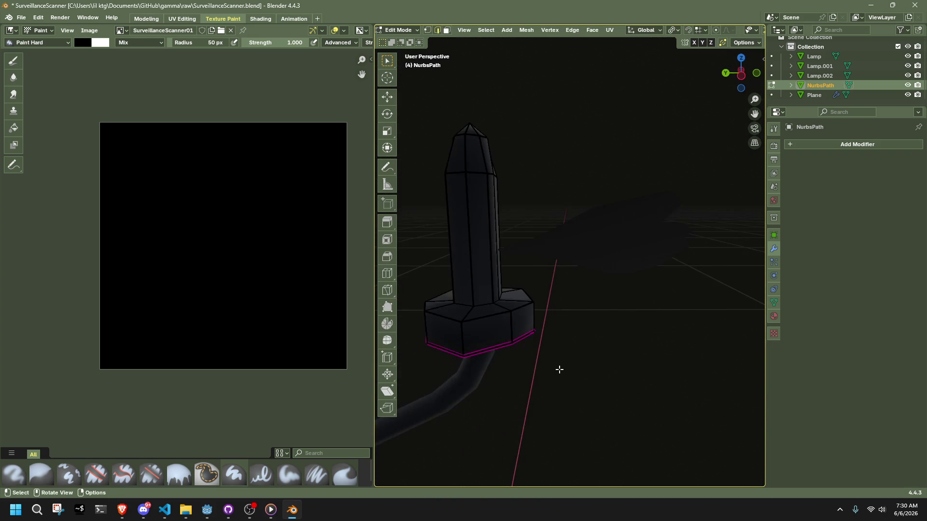
pyautogui.press('a')
pyautogui.hotkey('shift', 'e')
pyautogui.click(470, 256)
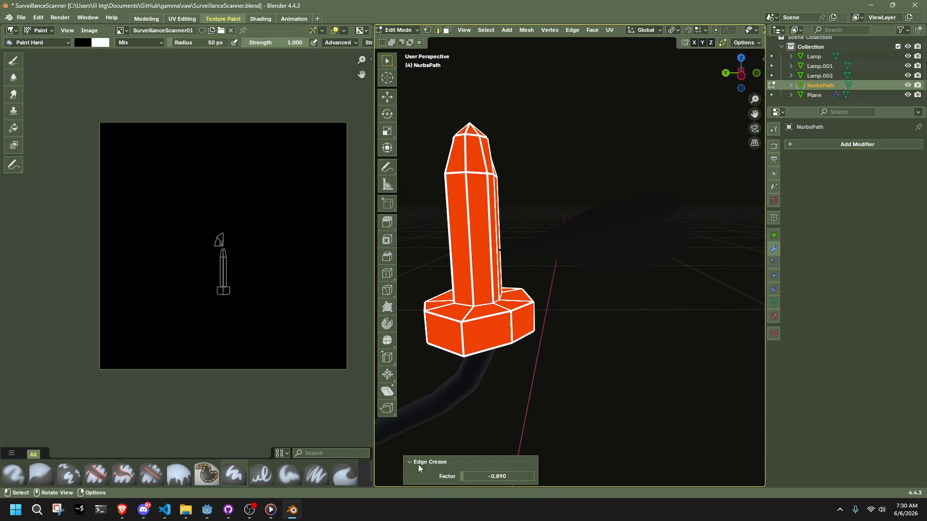
# - Select a column of faces on the post from a low viewing angle
pyautogui.click(621, 394)
pyautogui.press('Tab')
pyautogui.moveTo(621, 395)
pyautogui.mouseDown(button='middle')
pyautogui.moveTo(534, 354)
pyautogui.moveTo(654, 345)
pyautogui.mouseUp(button='middle')
pyautogui.press('Tab')
pyautogui.scroll(3, 585, 252)
pyautogui.moveTo(586, 252)
pyautogui.mouseDown(button='middle')
pyautogui.moveTo(575, 281)
pyautogui.moveTo(504, 277)
pyautogui.mouseUp(button='middle')
pyautogui.moveTo(505, 291); pyautogui.dragTo(506, 292)
pyautogui.moveTo(506, 293); pyautogui.dragTo(623, 314, button='middle')
# - Crease the selected faces' edges and nudge the faces slightly
pyautogui.hotkey('shift', 'e')
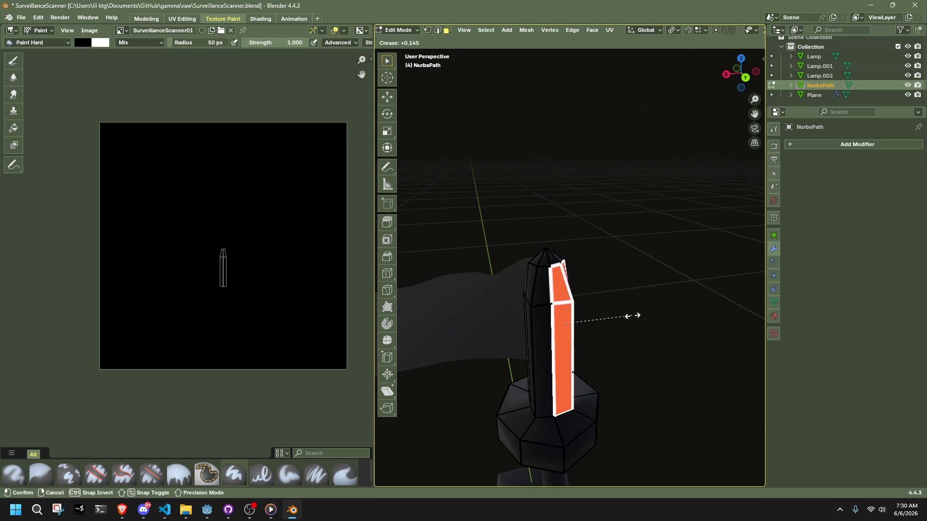
pyautogui.click(635, 316)
pyautogui.moveTo(648, 331); pyautogui.dragTo(669, 338, button='middle')
pyautogui.press('g')
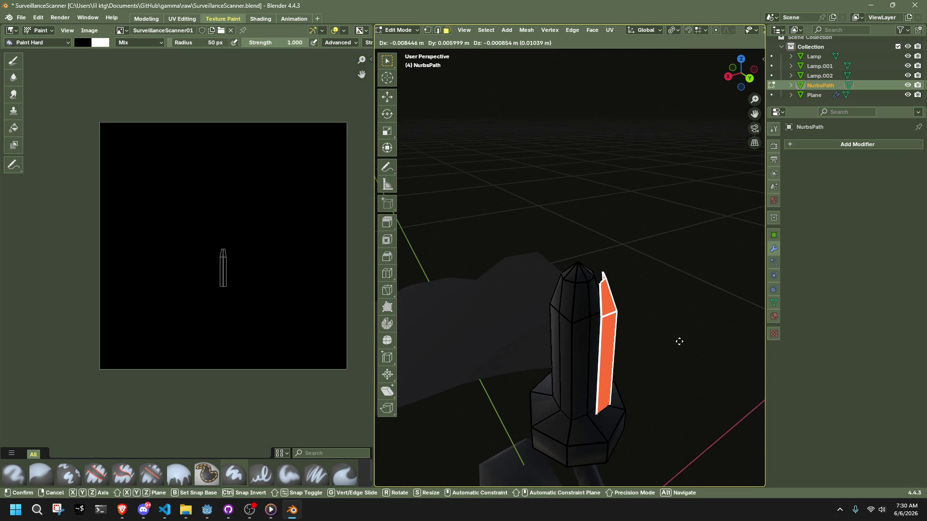
pyautogui.click(679, 341)
# - In top view, nudge the selected faces a little further
pyautogui.click(741, 59)
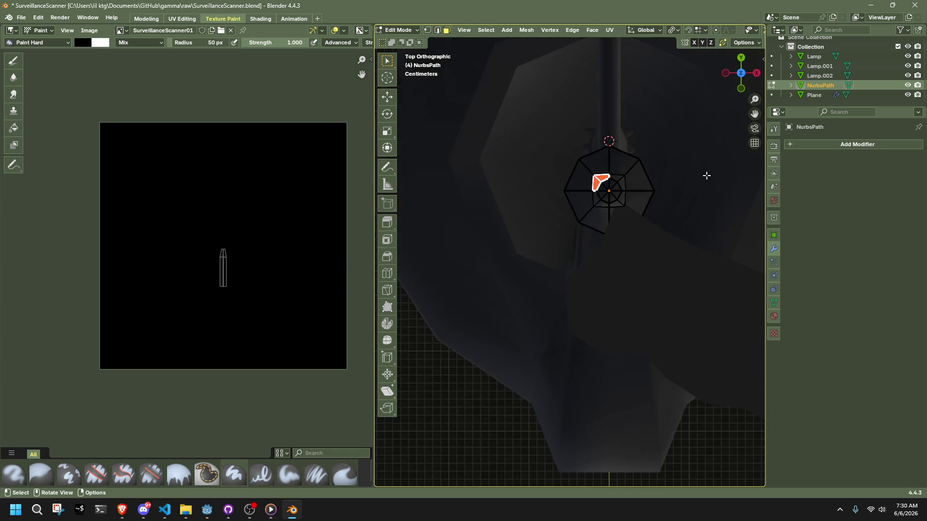
pyautogui.scroll(3, 647, 224)
pyautogui.keyDown('shift'); pyautogui.moveTo(646, 224); pyautogui.dragTo(621, 335, button='middle'); pyautogui.keyUp('shift')
pyautogui.scroll(2, 625, 265)
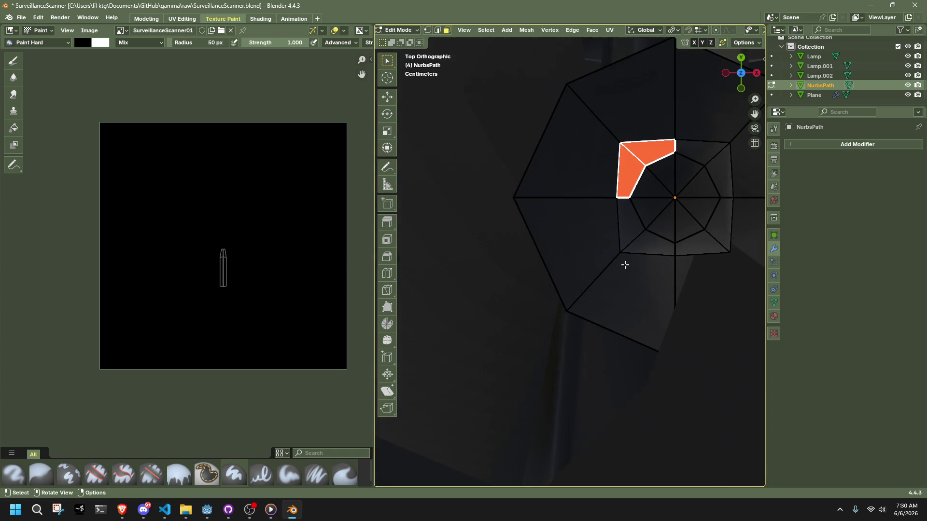
pyautogui.keyDown('shift'); pyautogui.moveTo(620, 264); pyautogui.dragTo(588, 286, button='middle'); pyautogui.keyUp('shift')
pyautogui.press('g')
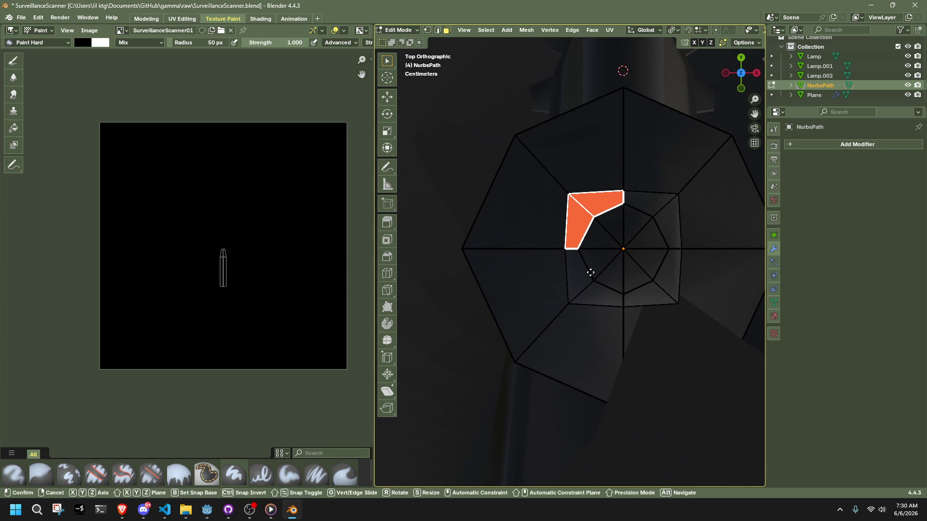
pyautogui.click(588, 270)
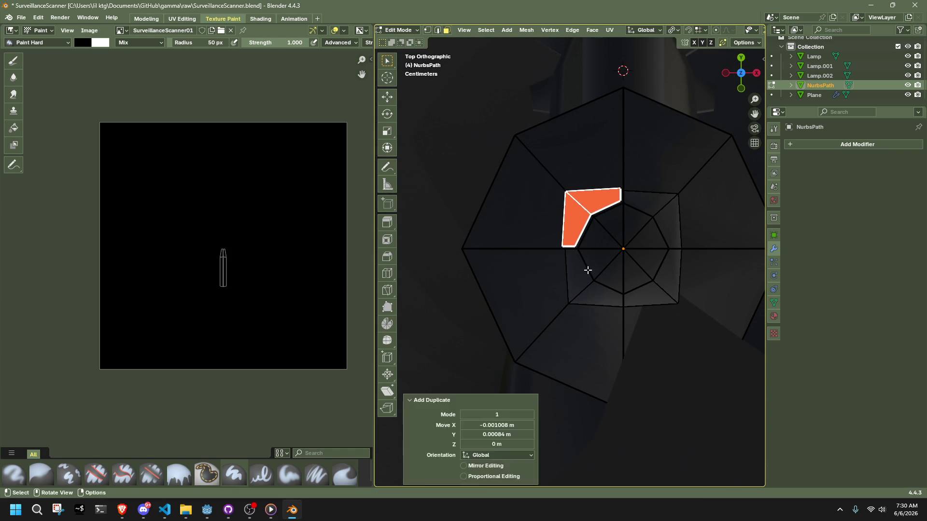
# - Separate the selected faces into a new object with Mesh > Separate > Selection
pyautogui.press('1')
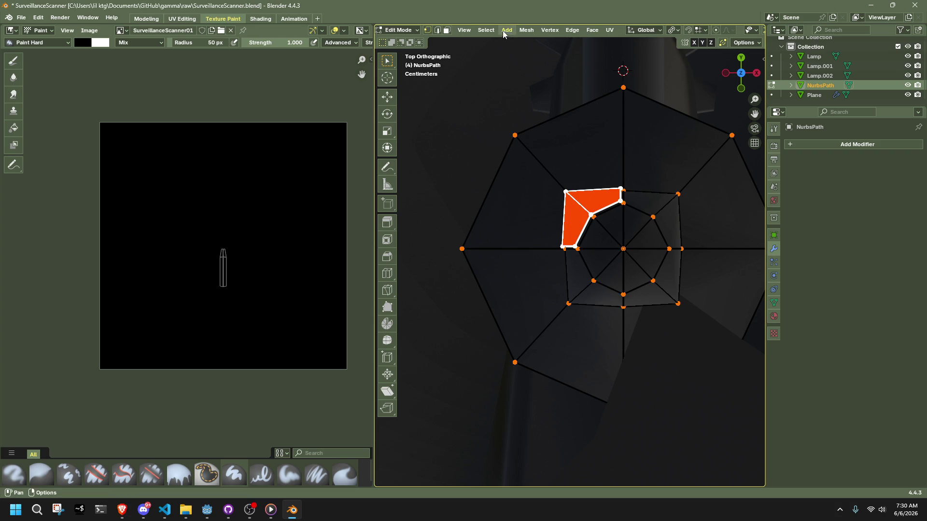
pyautogui.click(505, 35)
pyautogui.press('Escape')
pyautogui.click(531, 30)
pyautogui.moveTo(566, 128)
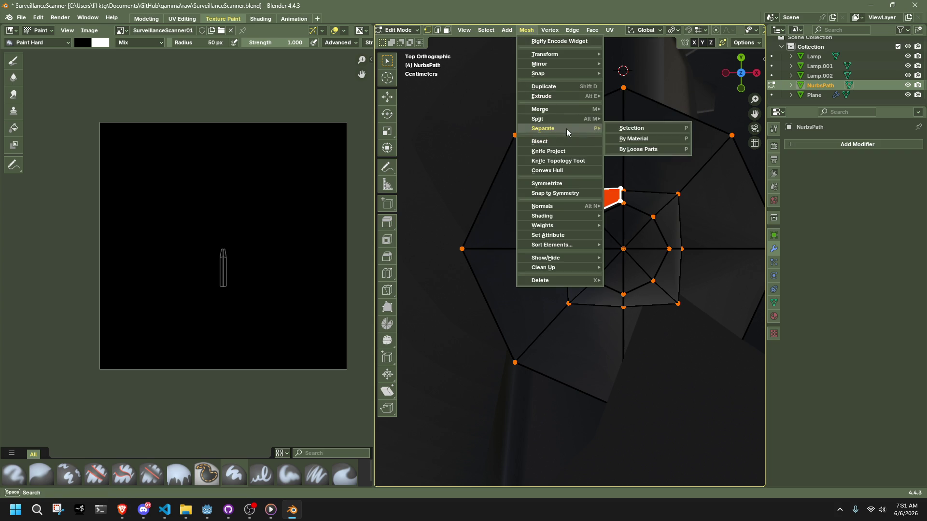
pyautogui.click(624, 127)
# - Select the new NurbsPath.001 object and enter Edit Mode on it
pyautogui.press('Tab')
pyautogui.click(584, 199)
pyautogui.moveTo(584, 199)
pyautogui.mouseDown(button='middle')
pyautogui.moveTo(630, 138)
pyautogui.moveTo(738, 92)
pyautogui.moveTo(462, 85)
pyautogui.mouseUp(button='middle')
pyautogui.press('Tab')
pyautogui.moveTo(660, 252)
pyautogui.mouseDown(button='middle')
pyautogui.moveTo(584, 310)
pyautogui.moveTo(496, 304)
pyautogui.moveTo(580, 281)
pyautogui.moveTo(678, 288)
pyautogui.moveTo(708, 150)
pyautogui.moveTo(664, 223)
pyautogui.moveTo(598, 239)
pyautogui.moveTo(463, 242)
pyautogui.moveTo(540, 245)
pyautogui.moveTo(574, 257)
pyautogui.moveTo(606, 286)
pyautogui.moveTo(710, 267)
pyautogui.moveTo(392, 261)
pyautogui.moveTo(697, 267)
pyautogui.mouseUp(button='middle')
# - Add a Mirror modifier to NurbsPath.001
pyautogui.click(821, 145)
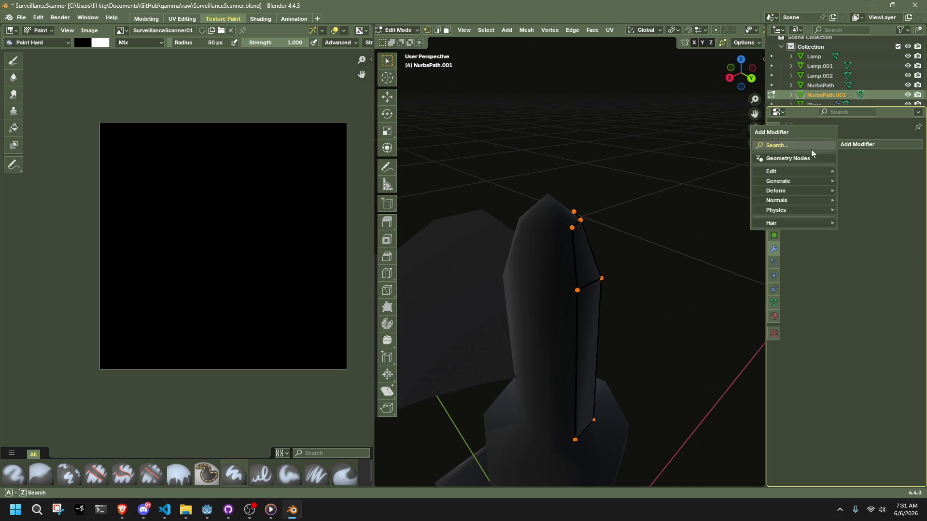
pyautogui.press('space')
pyautogui.write('mirror')
pyautogui.press('Return')
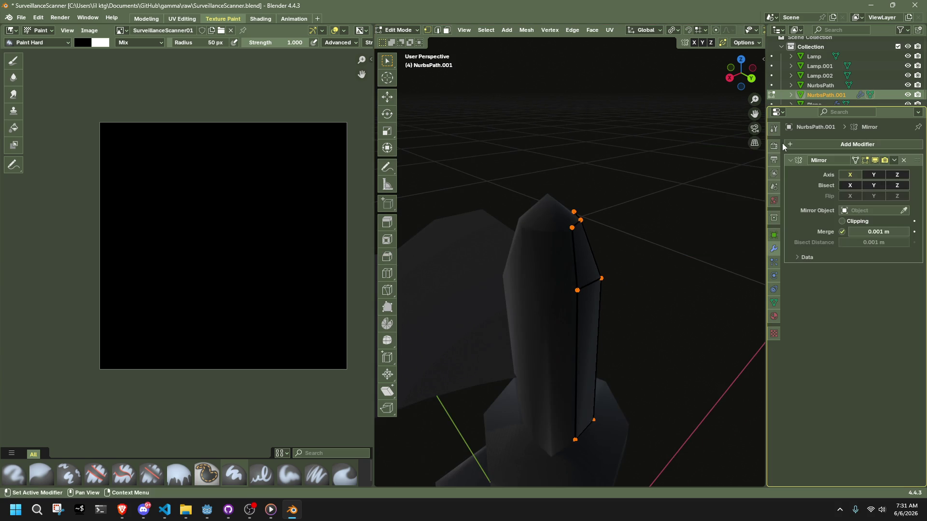
# - In orthographic back view, flatten the left column of points to zero on X
pyautogui.moveTo(675, 217)
pyautogui.mouseDown(button='middle')
pyautogui.moveTo(573, 244)
pyautogui.moveTo(496, 244)
pyautogui.moveTo(677, 144)
pyautogui.mouseUp(button='middle')
pyautogui.click(742, 88)
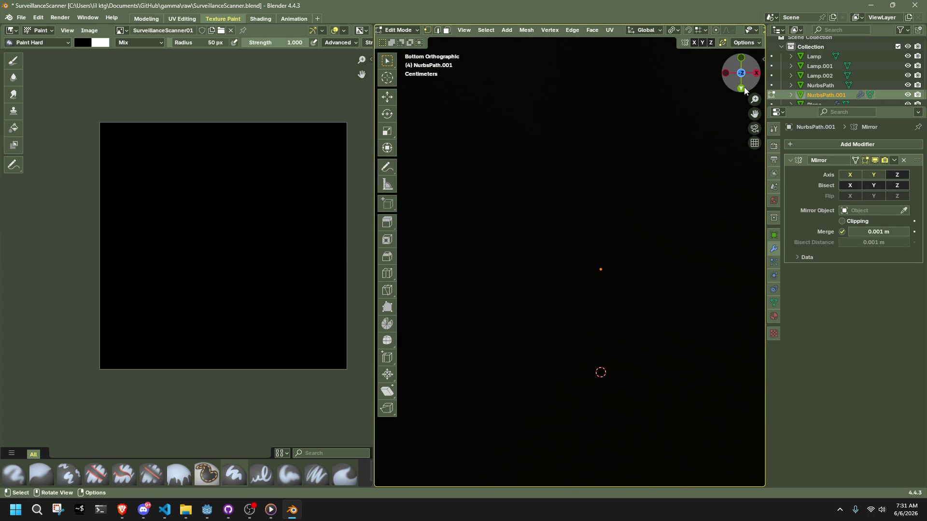
pyautogui.click(742, 76)
pyautogui.moveTo(530, 186); pyautogui.dragTo(555, 404)
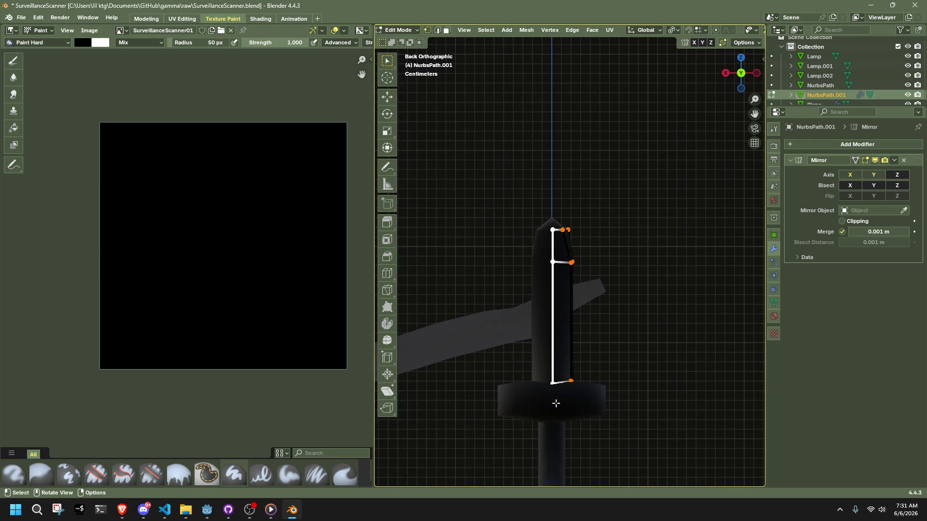
pyautogui.press('s')
pyautogui.press('x')
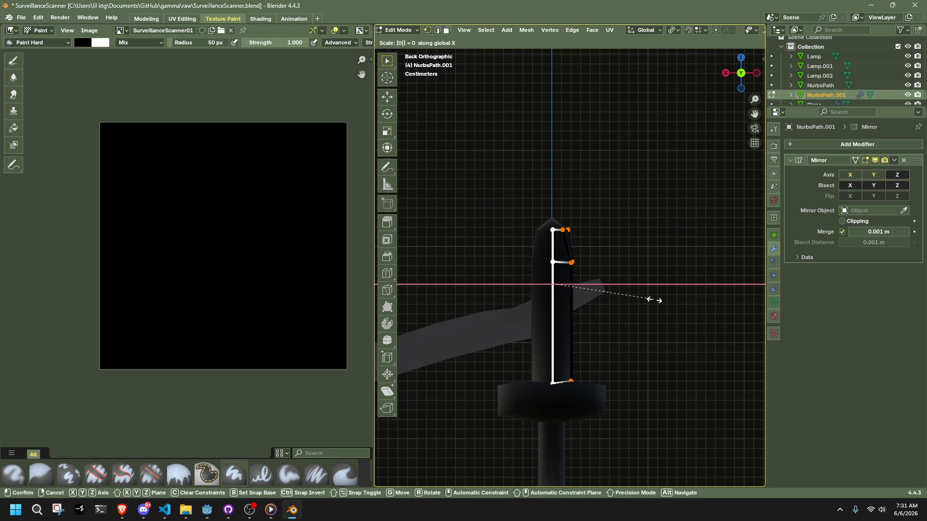
pyautogui.press('Return')
# - In left view, flatten the right column of points to zero on Y
pyautogui.click(756, 72)
pyautogui.press('b')
pyautogui.moveTo(605, 401); pyautogui.dragTo(559, 191)
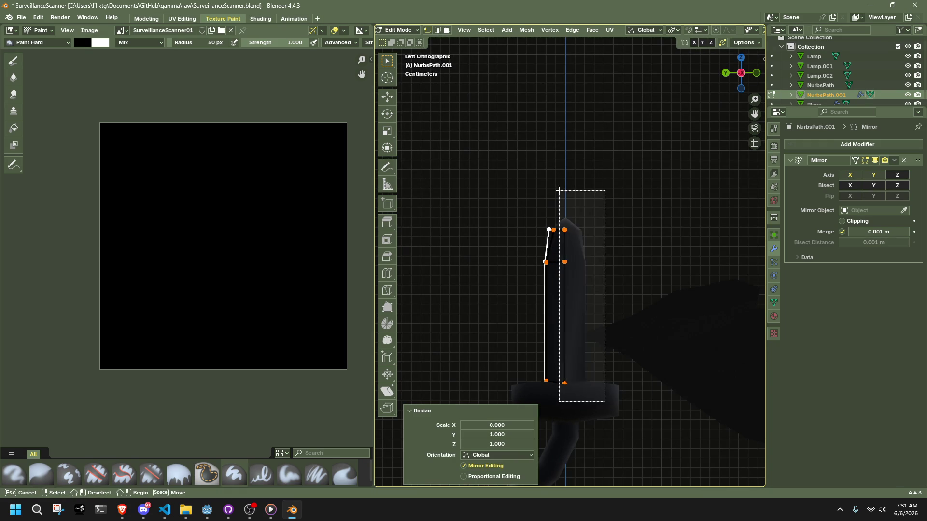
pyautogui.press('s')
pyautogui.press('y')
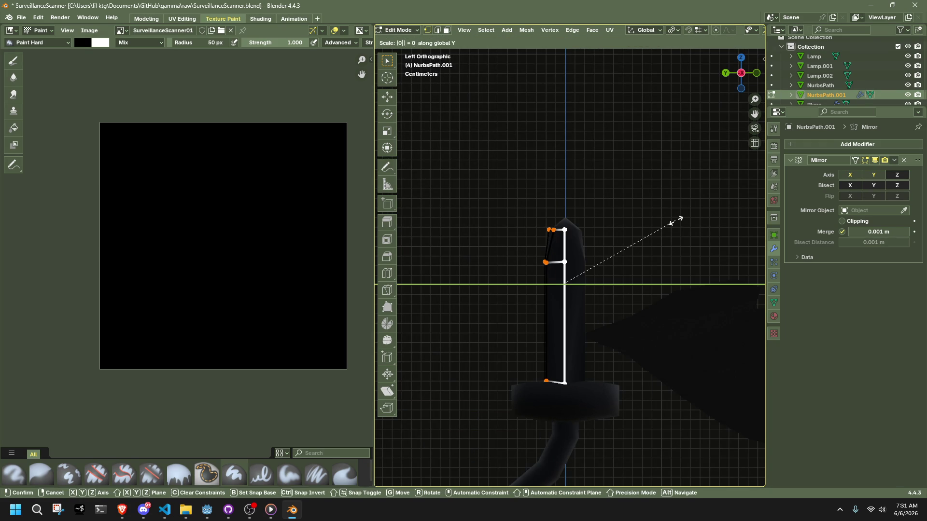
pyautogui.press('Return')
# - With the pivot on the 3D cursor, shrink the points to 0.931 on X and Y
pyautogui.moveTo(672, 221)
pyautogui.mouseDown(button='middle')
pyautogui.moveTo(633, 263)
pyautogui.moveTo(736, 312)
pyautogui.moveTo(503, 273)
pyautogui.mouseUp(button='middle')
pyautogui.moveTo(562, 156); pyautogui.dragTo(646, 218, button='middle')
pyautogui.scroll(2, 621, 193)
pyautogui.hotkey('shift', 's')
pyautogui.press('g')
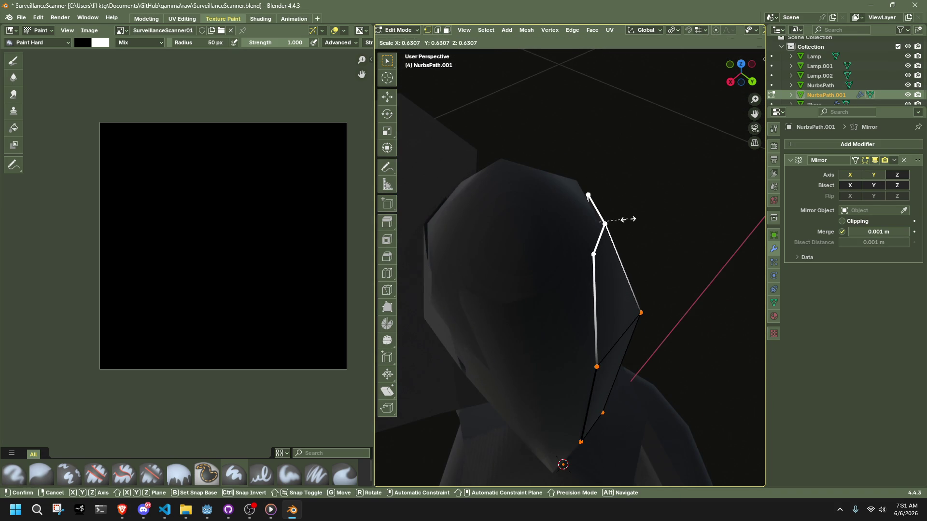
pyautogui.press('Escape')
pyautogui.click(671, 29)
pyautogui.click(674, 62)
pyautogui.press('s')
pyautogui.hotkey('shift', 'z')
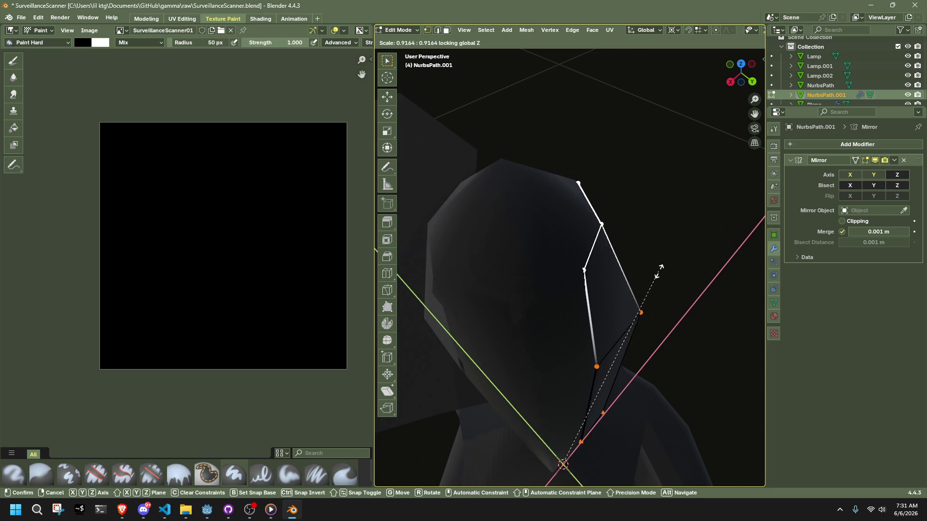
pyautogui.click(656, 276)
# - Select one tall face of the strip
pyautogui.scroll(-2, 657, 277)
pyautogui.moveTo(656, 277); pyautogui.dragTo(641, 413, button='middle')
pyautogui.moveTo(641, 413); pyautogui.dragTo(570, 224)
pyautogui.moveTo(605, 274); pyautogui.dragTo(534, 297, button='middle')
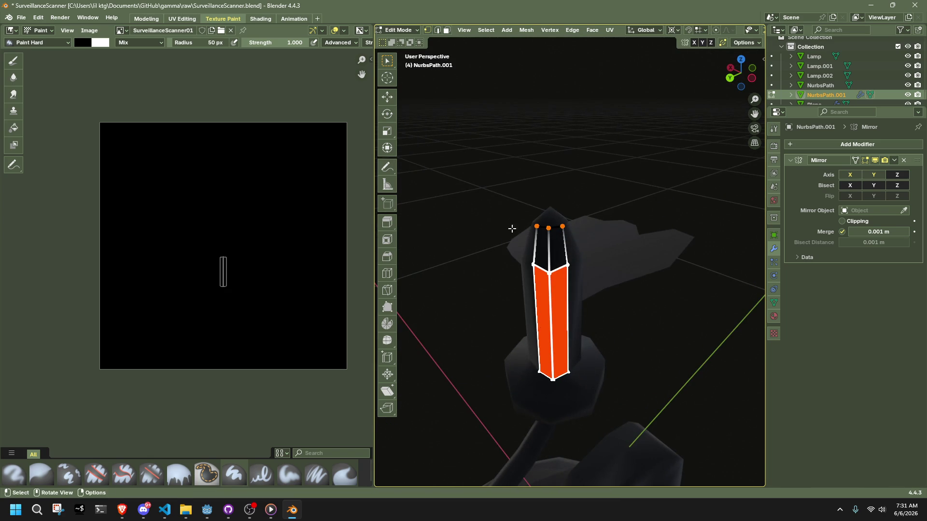
# - Push the selected face outward with Mesh > Transform > Push/Pull
pyautogui.click(526, 30)
pyautogui.moveTo(506, 29)
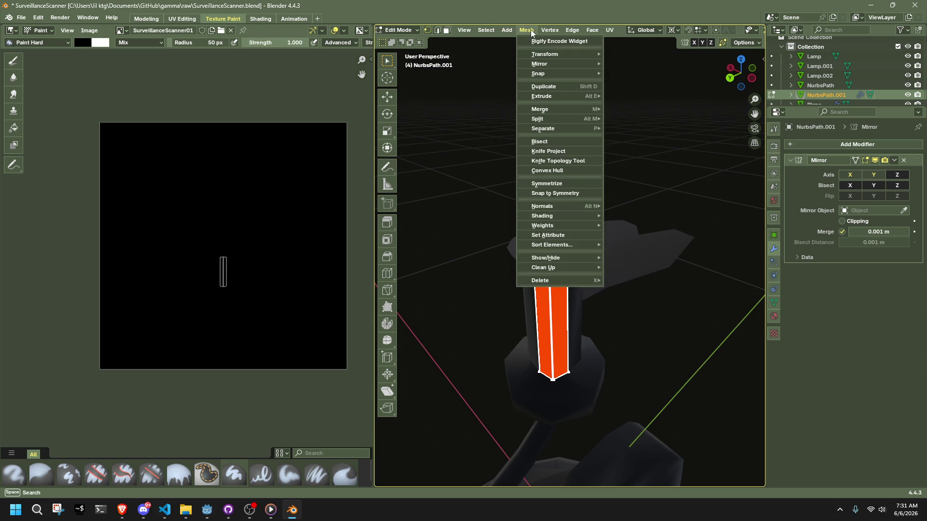
pyautogui.moveTo(549, 51)
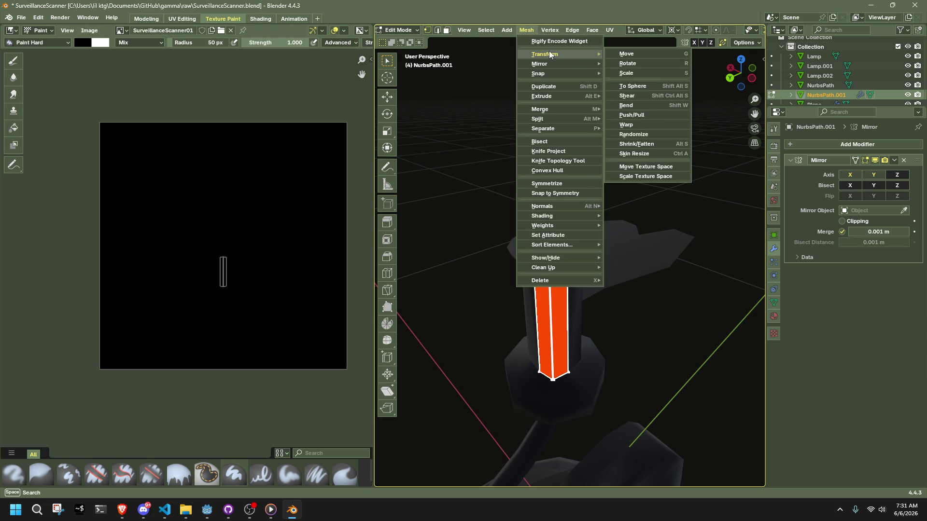
pyautogui.click(632, 116)
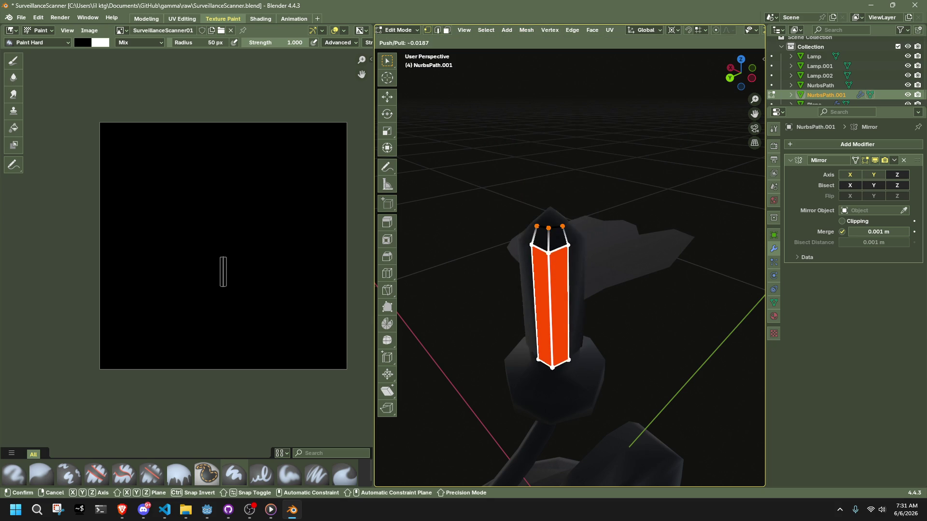
pyautogui.press('Return')
# - Widen the face to 1.616 on X and Y, keeping its height
pyautogui.moveTo(690, 203)
pyautogui.mouseDown(button='middle')
pyautogui.moveTo(703, 169)
pyautogui.moveTo(686, 220)
pyautogui.moveTo(695, 248)
pyautogui.mouseUp(button='middle')
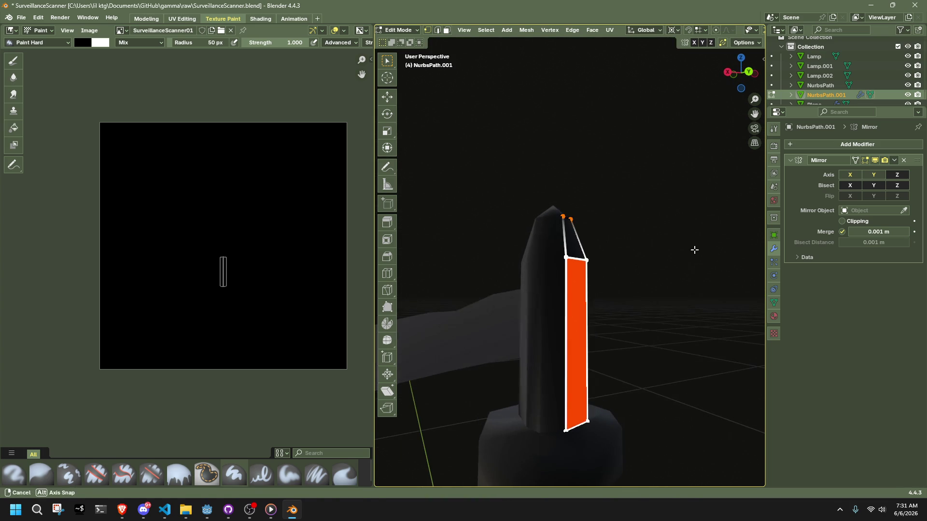
pyautogui.press('s')
pyautogui.hotkey('shift', 'z')
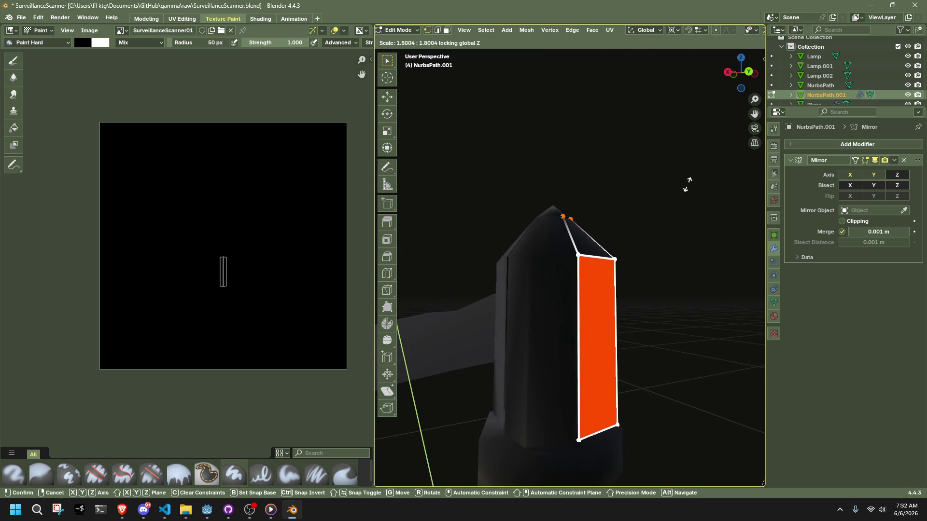
pyautogui.click(660, 320)
# - From the left view, flatten the right-side vertices to zero on Y
pyautogui.moveTo(660, 320); pyautogui.dragTo(582, 357, button='middle')
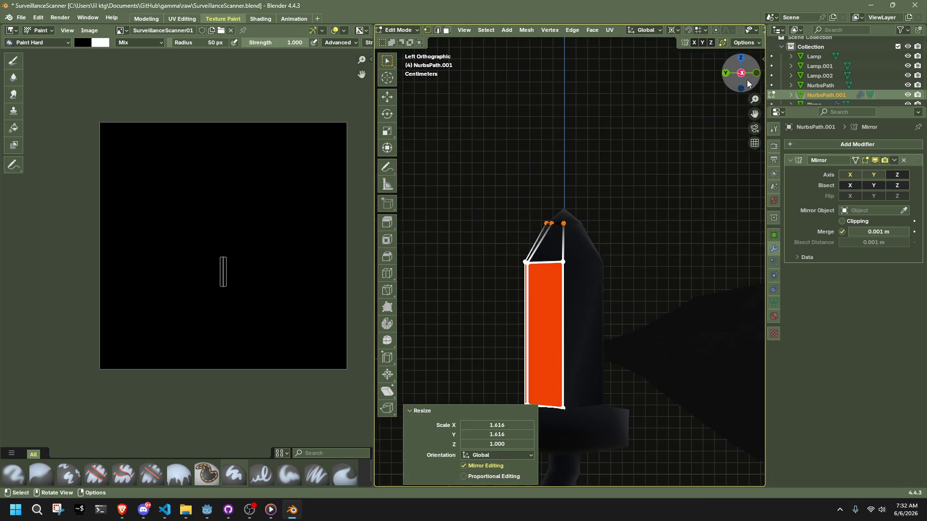
pyautogui.click(593, 425)
pyautogui.moveTo(605, 433); pyautogui.dragTo(559, 216)
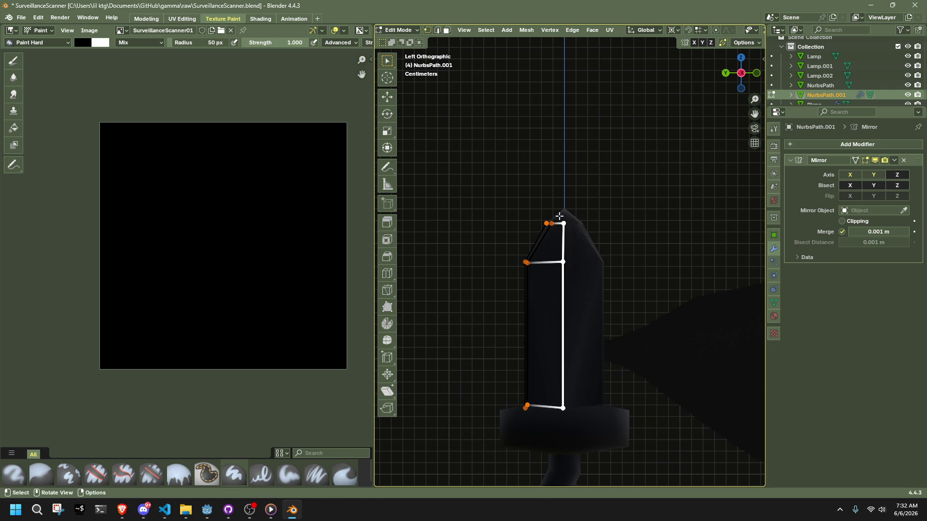
pyautogui.press('s')
pyautogui.press('y')
pyautogui.press('0')
pyautogui.press('Return')
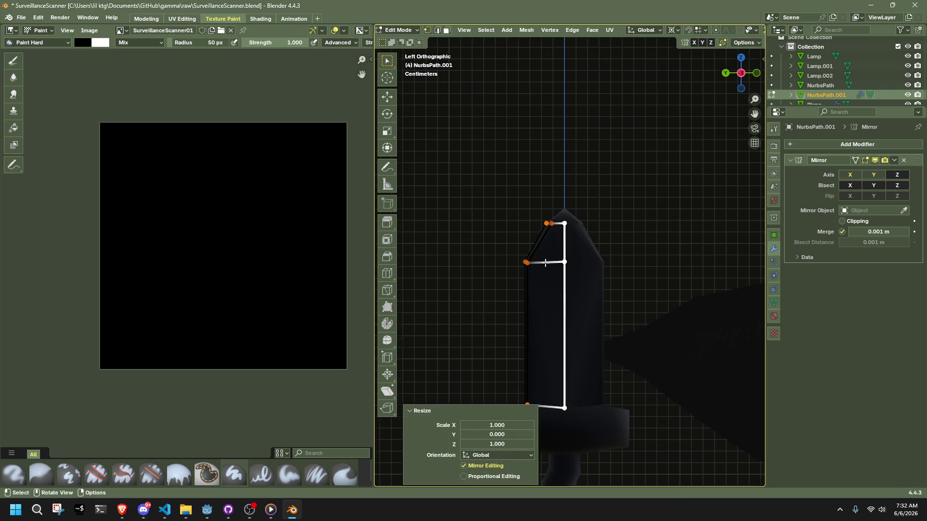
# - From the back view, flatten the left-edge vertices to zero on X
pyautogui.moveTo(579, 232); pyautogui.dragTo(627, 272, button='middle')
pyautogui.click(738, 77)
pyautogui.moveTo(531, 180); pyautogui.dragTo(560, 427)
pyautogui.write('sx0')
pyautogui.press('Return')
pyautogui.moveTo(637, 288)
pyautogui.mouseDown(button='middle')
pyautogui.moveTo(647, 331)
pyautogui.moveTo(676, 328)
pyautogui.mouseUp(button='middle')
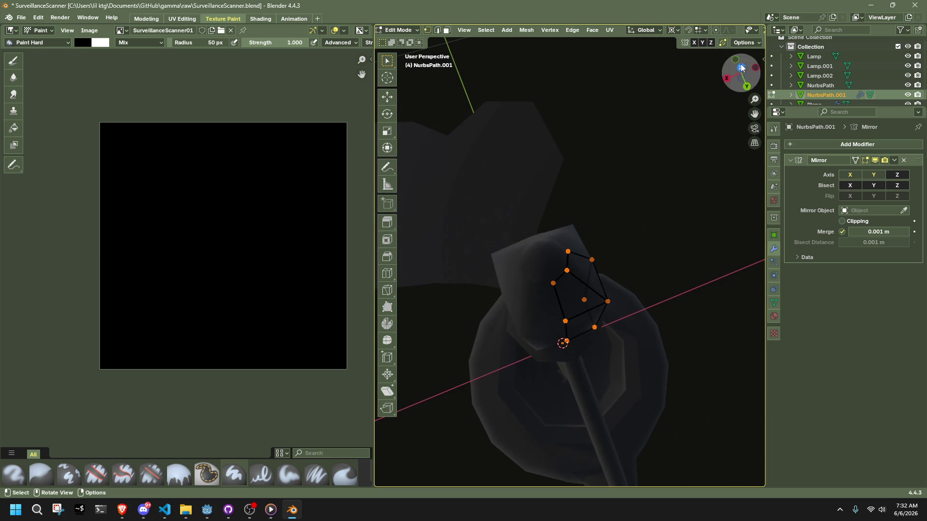
# - Select the top-left vertex from the top view, then clear the selection
pyautogui.click(741, 68)
pyautogui.scroll(4, 575, 203)
pyautogui.moveTo(513, 147)
pyautogui.mouseDown()
pyautogui.moveTo(570, 193)
pyautogui.moveTo(562, 201)
pyautogui.mouseUp()
pyautogui.press('Tab')
pyautogui.moveTo(562, 201)
pyautogui.mouseDown(button='middle')
pyautogui.moveTo(457, 263)
pyautogui.moveTo(556, 237)
pyautogui.moveTo(635, 145)
pyautogui.moveTo(685, 227)
pyautogui.mouseUp(button='middle')
pyautogui.press('Tab')
pyautogui.moveTo(552, 313); pyautogui.dragTo(614, 338, button='middle')
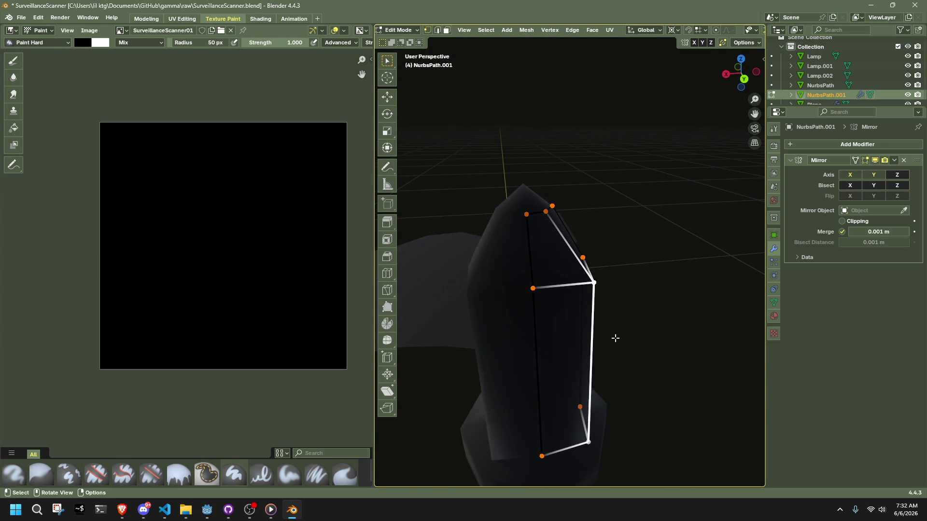
pyautogui.click(429, 329)
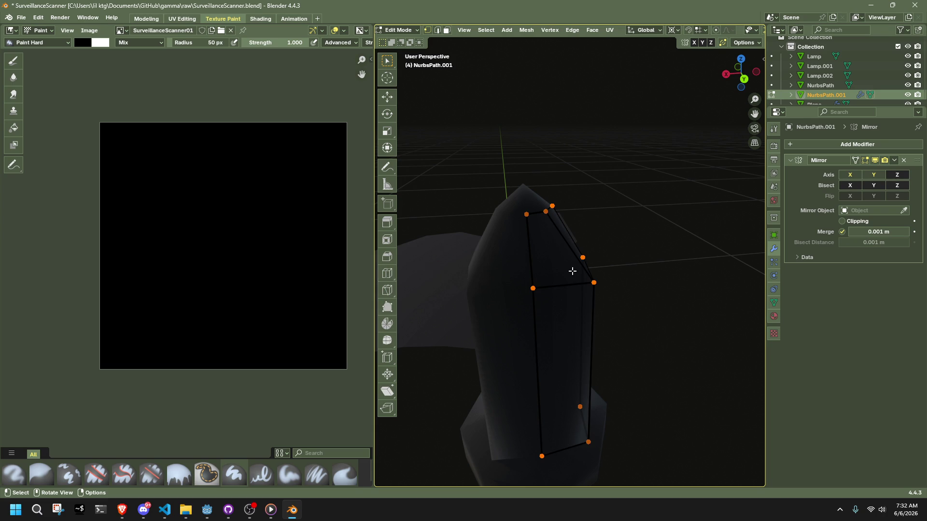
pyautogui.moveTo(492, 268); pyautogui.dragTo(633, 285, button='middle')
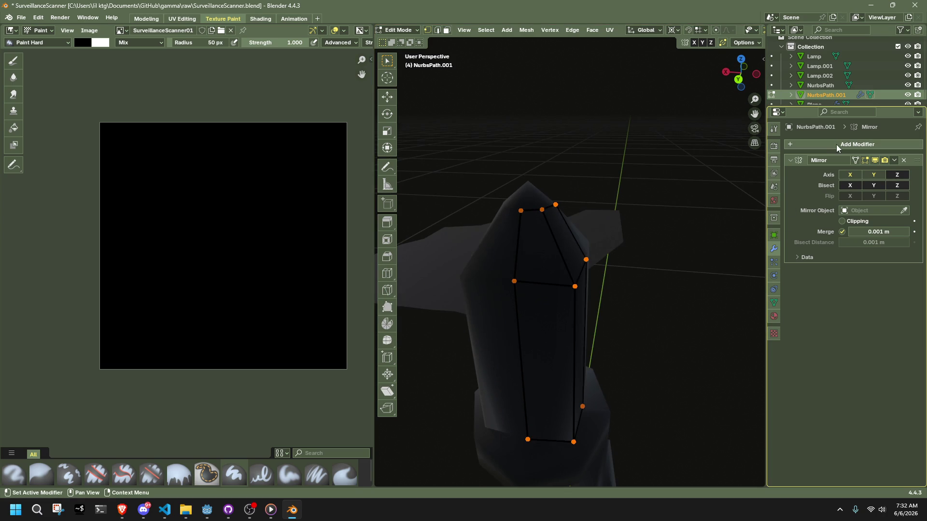
# - Add a Subdivision Surface modifier by searching 'sub' in Add Modifier
pyautogui.click(798, 143)
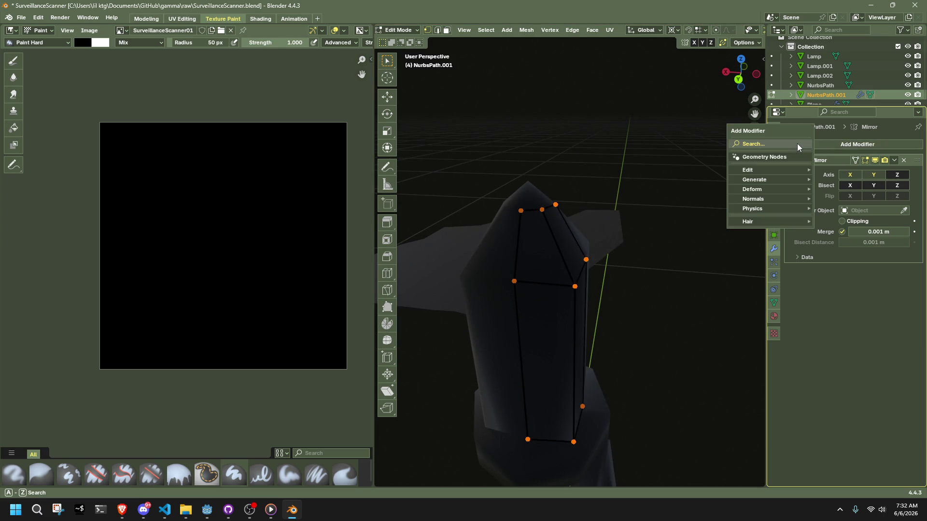
pyautogui.click(797, 144)
pyautogui.write('sub')
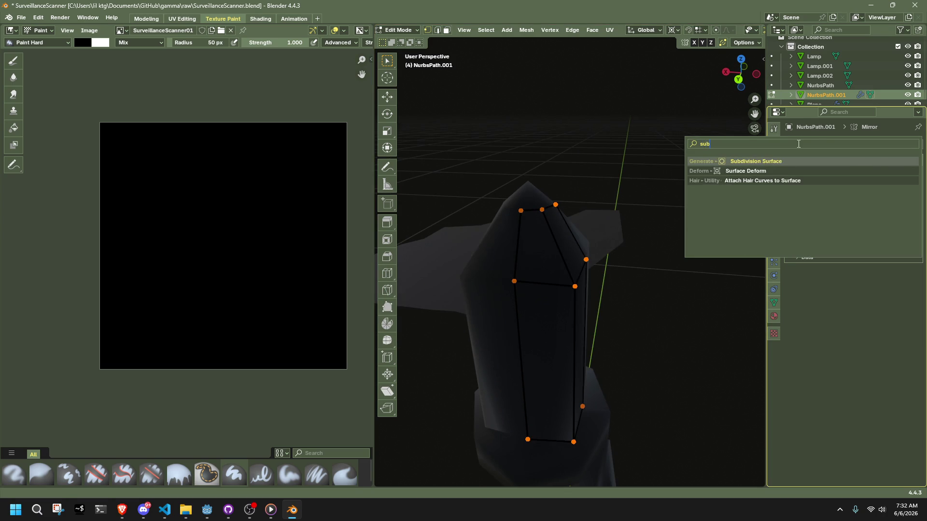
pyautogui.press('Return')
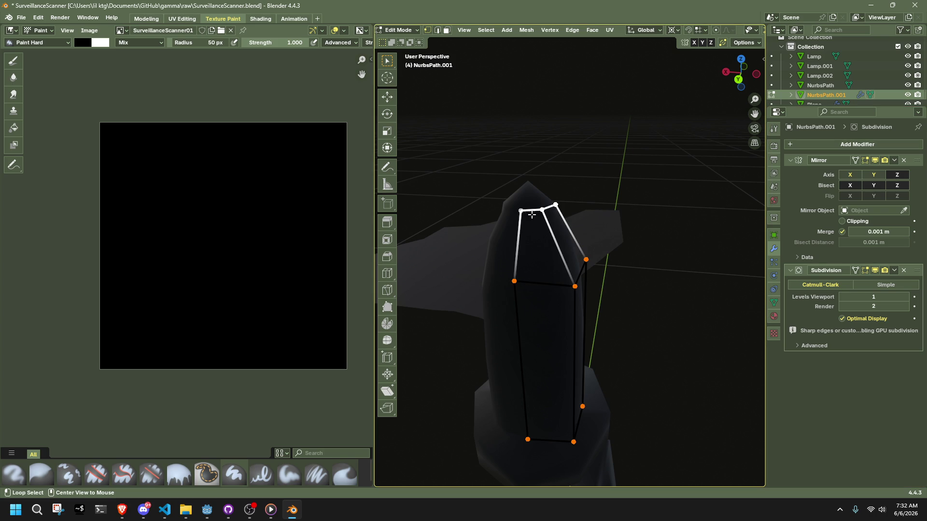
# - Give the long left vertical edge loop a full 1.000 crease
pyautogui.keyDown('alt'); pyautogui.click(516, 312); pyautogui.keyUp('alt')
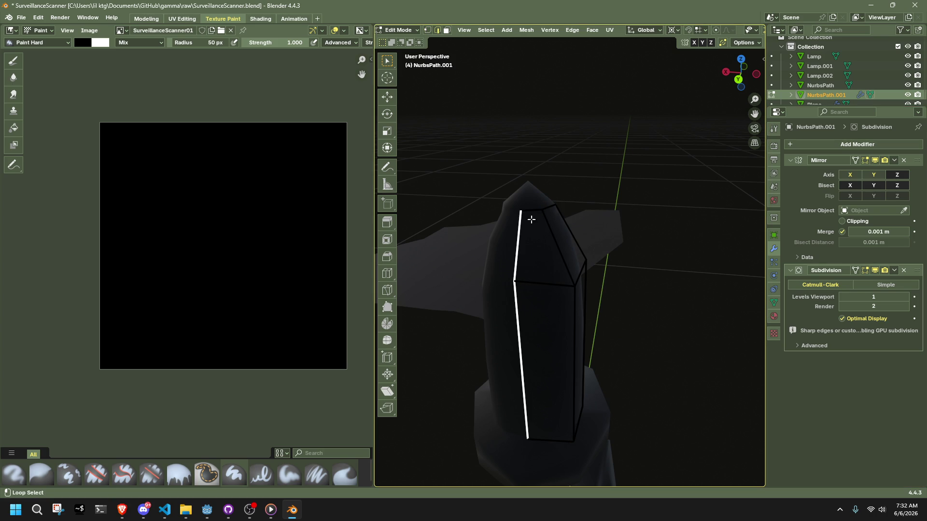
pyautogui.moveTo(541, 226)
pyautogui.mouseDown(button='middle')
pyautogui.moveTo(554, 331)
pyautogui.moveTo(575, 327)
pyautogui.moveTo(569, 393)
pyautogui.mouseUp(button='middle')
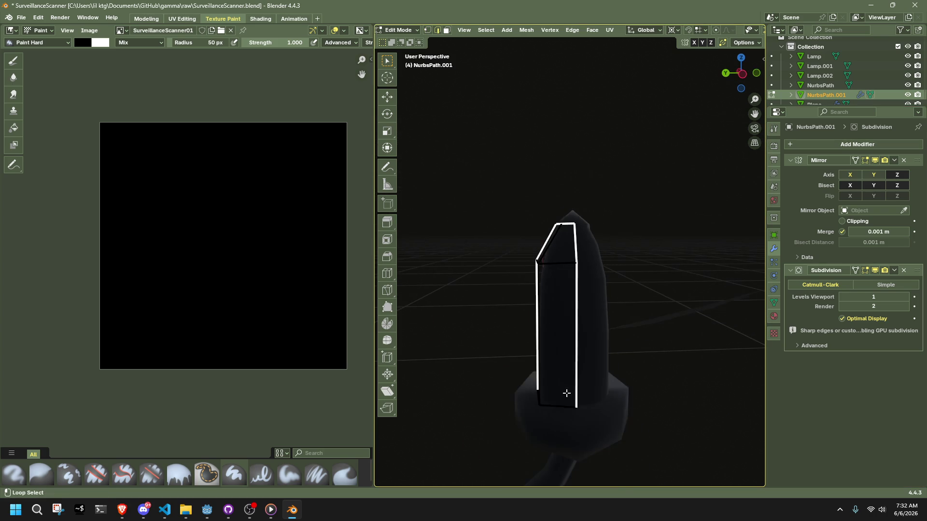
pyautogui.hotkey('shift', 'e')
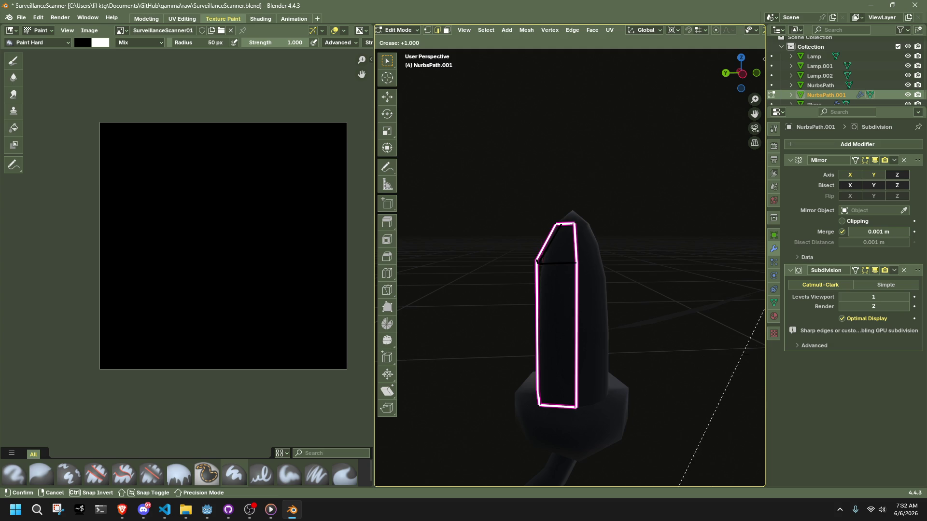
pyautogui.click(545, 318)
# - Mark the selected edges as sharp
pyautogui.press('Tab')
pyautogui.press('Tab')
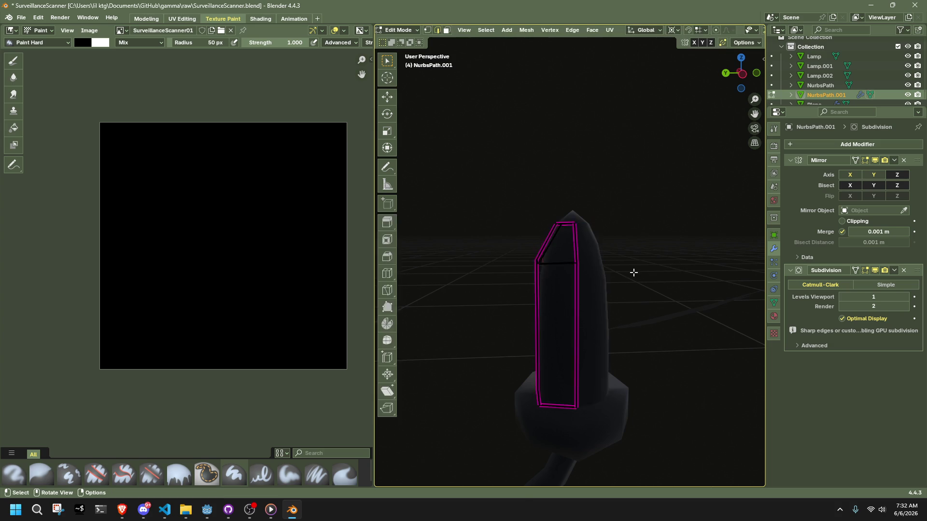
pyautogui.moveTo(633, 271); pyautogui.dragTo(723, 270, button='middle')
pyautogui.moveTo(623, 267); pyautogui.dragTo(586, 269, button='middle')
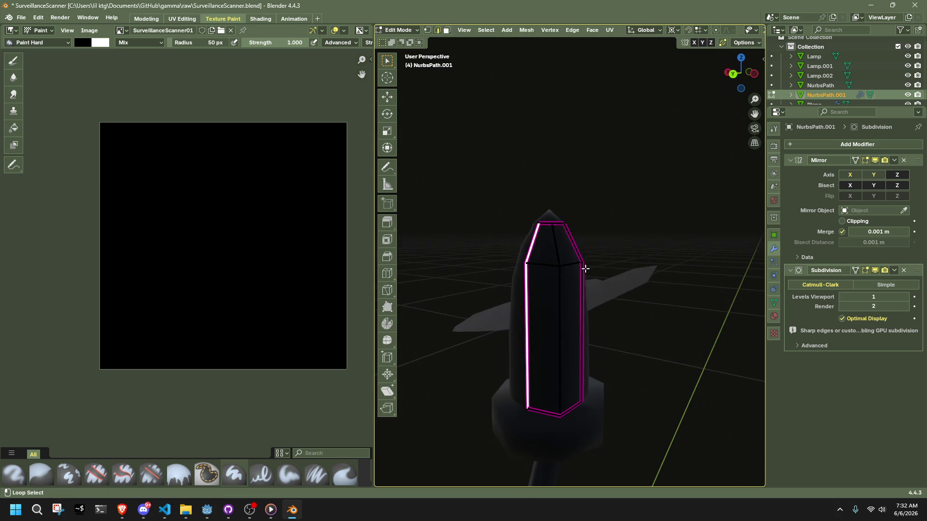
pyautogui.rightClick(615, 338)
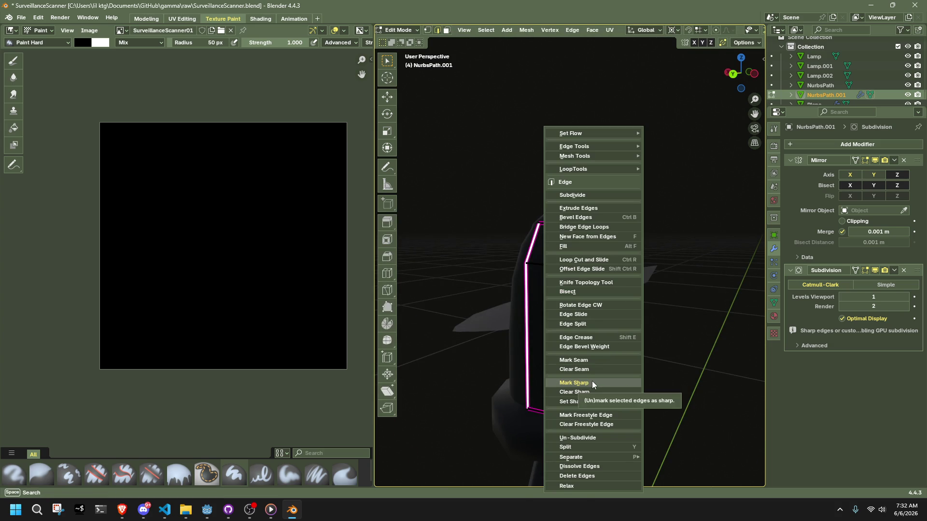
pyautogui.click(592, 381)
# - Select the whole mesh and average its normals weighted by face area
pyautogui.moveTo(633, 368)
pyautogui.mouseDown(button='middle')
pyautogui.moveTo(622, 367)
pyautogui.moveTo(635, 346)
pyautogui.moveTo(593, 344)
pyautogui.moveTo(589, 309)
pyautogui.mouseUp(button='middle')
pyautogui.press('Tab')
pyautogui.scroll(3, 650, 363)
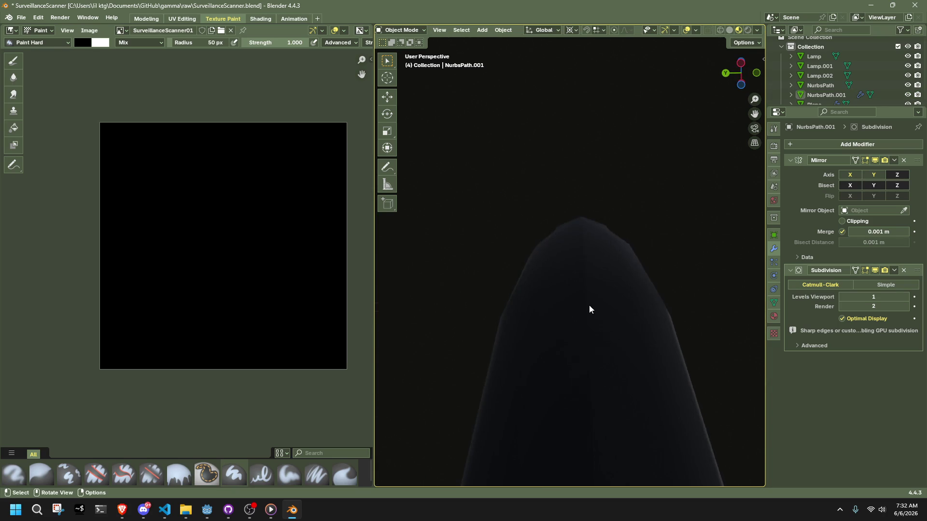
pyautogui.press('Tab')
pyautogui.press('a')
pyautogui.hotkey('alt', 'n')
pyautogui.click(722, 276)
# - Apply the Subdivision Surface modifier to the mesh
pyautogui.moveTo(722, 276)
pyautogui.mouseDown(button='middle')
pyautogui.moveTo(703, 263)
pyautogui.moveTo(693, 377)
pyautogui.moveTo(691, 306)
pyautogui.mouseUp(button='middle')
pyautogui.scroll(-3, 703, 263)
pyautogui.press('Tab')
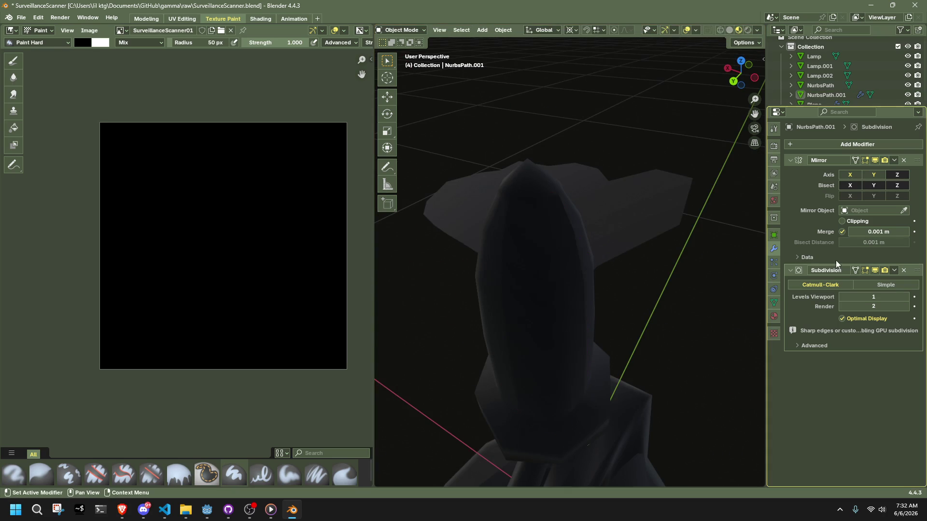
pyautogui.click(894, 271)
pyautogui.click(878, 279)
# - Select all faces and re-add a Subdivision modifier with Ctrl+1
pyautogui.press('Tab')
pyautogui.moveTo(555, 280)
pyautogui.mouseDown(button='middle')
pyautogui.moveTo(610, 270)
pyautogui.moveTo(645, 310)
pyautogui.moveTo(728, 356)
pyautogui.moveTo(693, 338)
pyautogui.moveTo(693, 292)
pyautogui.moveTo(652, 300)
pyautogui.moveTo(670, 246)
pyautogui.moveTo(635, 277)
pyautogui.moveTo(660, 300)
pyautogui.moveTo(668, 360)
pyautogui.moveTo(554, 262)
pyautogui.moveTo(643, 364)
pyautogui.moveTo(612, 298)
pyautogui.moveTo(600, 331)
pyautogui.moveTo(647, 389)
pyautogui.moveTo(658, 251)
pyautogui.mouseUp(button='middle')
pyautogui.press('3')
pyautogui.hotkey('ctrl', '1')
# - Crease a single outer edge of the mesh to 1.000
pyautogui.click(667, 360)
pyautogui.click(555, 262)
pyautogui.hotkey('shift', 'e')
pyautogui.click(722, 263)
pyautogui.moveTo(722, 263)
pyautogui.mouseDown(button='middle')
pyautogui.moveTo(708, 314)
pyautogui.moveTo(644, 348)
pyautogui.moveTo(666, 296)
pyautogui.mouseUp(button='middle')
pyautogui.press('Tab')
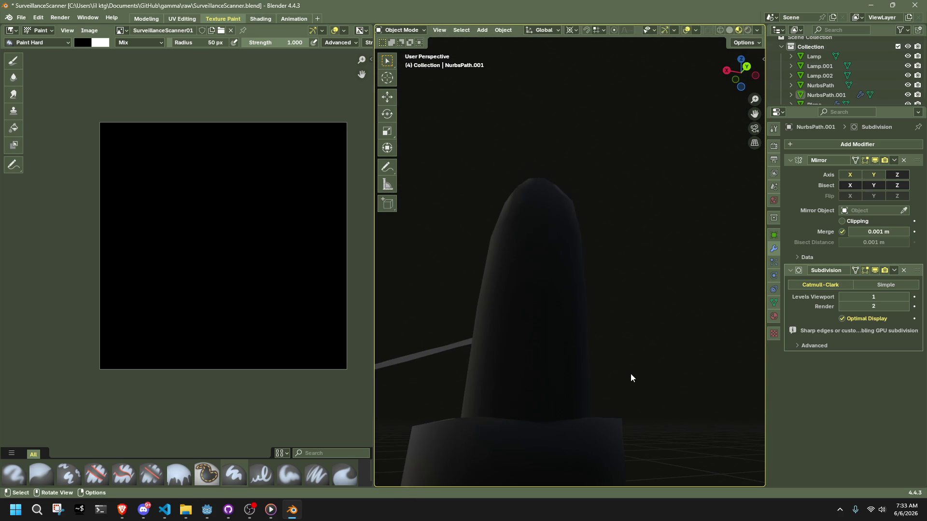
# - Raise the two bottom vertices straight up along Z
pyautogui.press('Tab')
pyautogui.press('1')
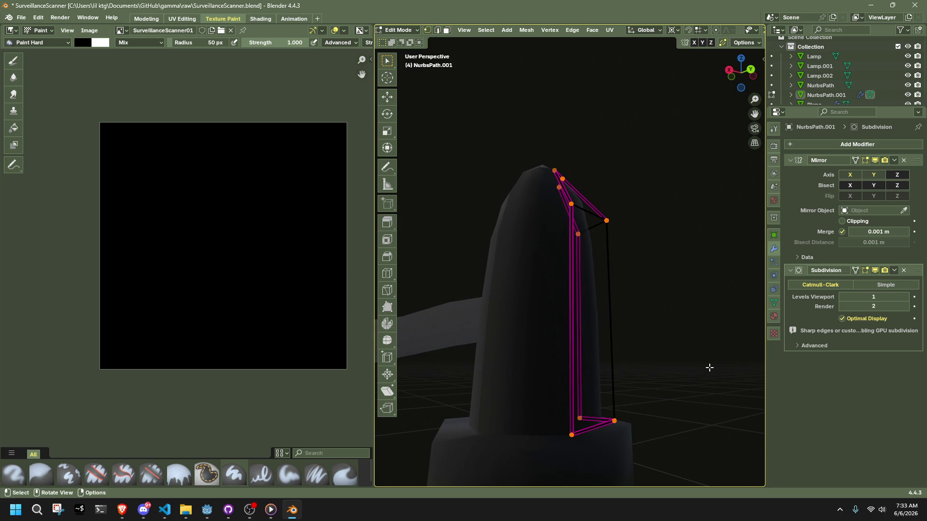
pyautogui.moveTo(544, 397); pyautogui.dragTo(603, 443)
pyautogui.press('g')
pyautogui.press('z')
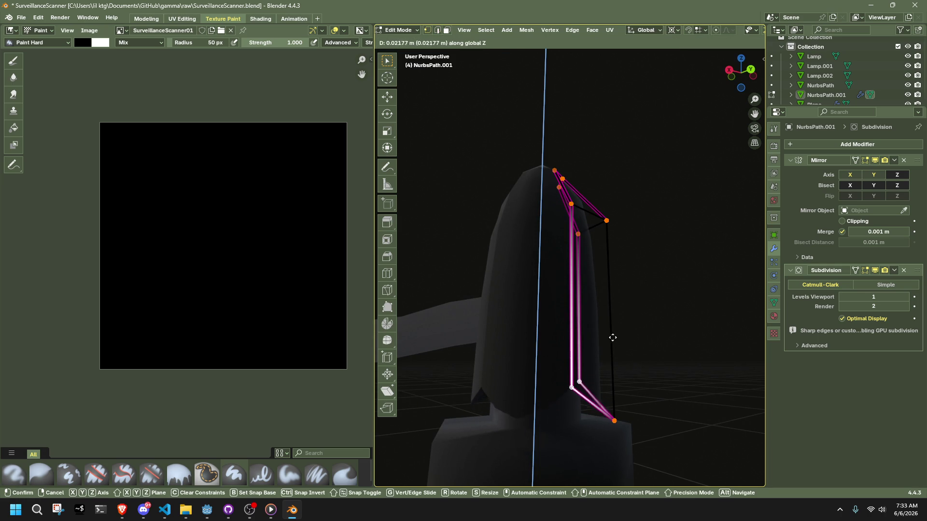
pyautogui.click(616, 294)
# - Crease the outline edges to 0.234 and return to Object Mode
pyautogui.moveTo(617, 289)
pyautogui.mouseDown(button='middle')
pyautogui.moveTo(693, 376)
pyautogui.moveTo(628, 409)
pyautogui.moveTo(536, 401)
pyautogui.moveTo(668, 391)
pyautogui.mouseUp(button='middle')
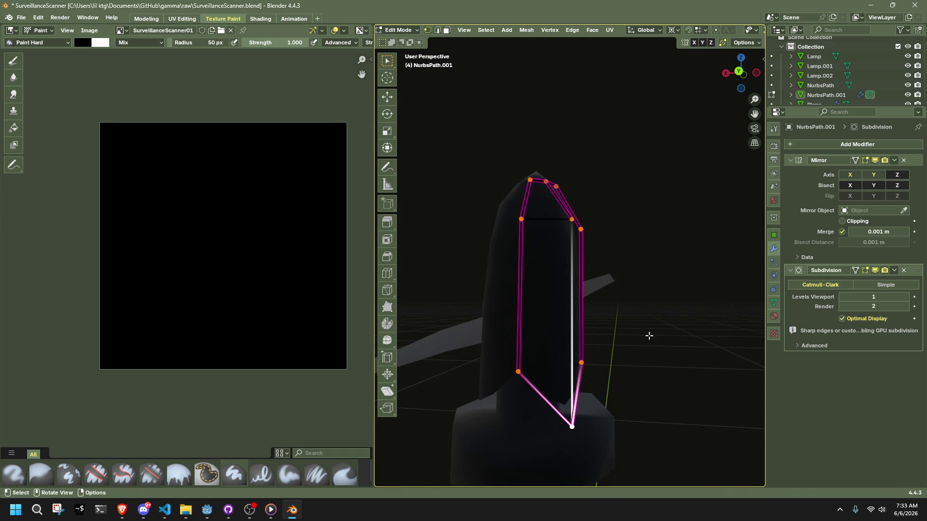
pyautogui.hotkey('shift', 'e')
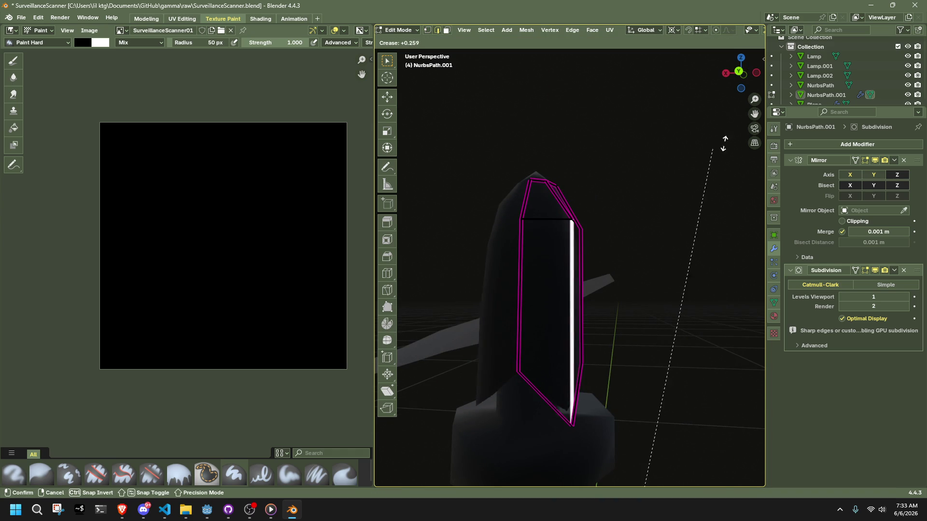
pyautogui.click(748, 181)
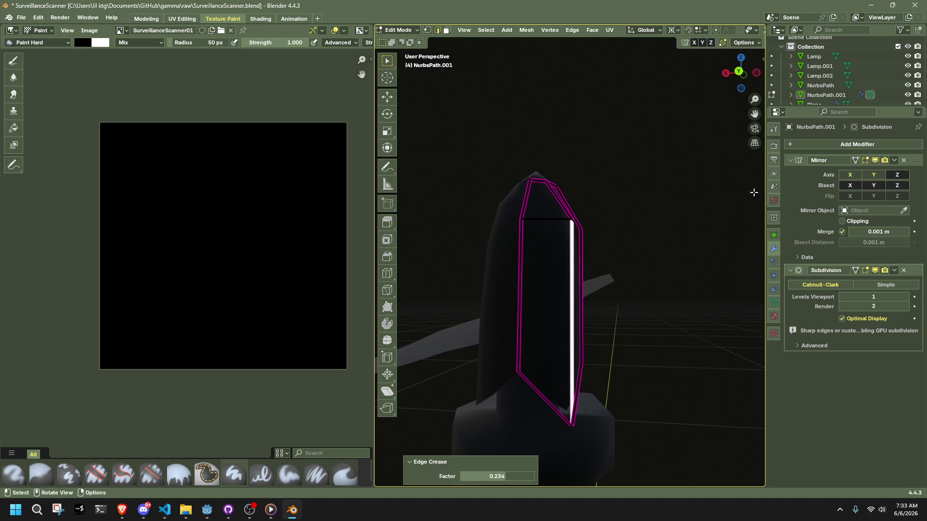
pyautogui.press('Tab')
pyautogui.click(889, 274)
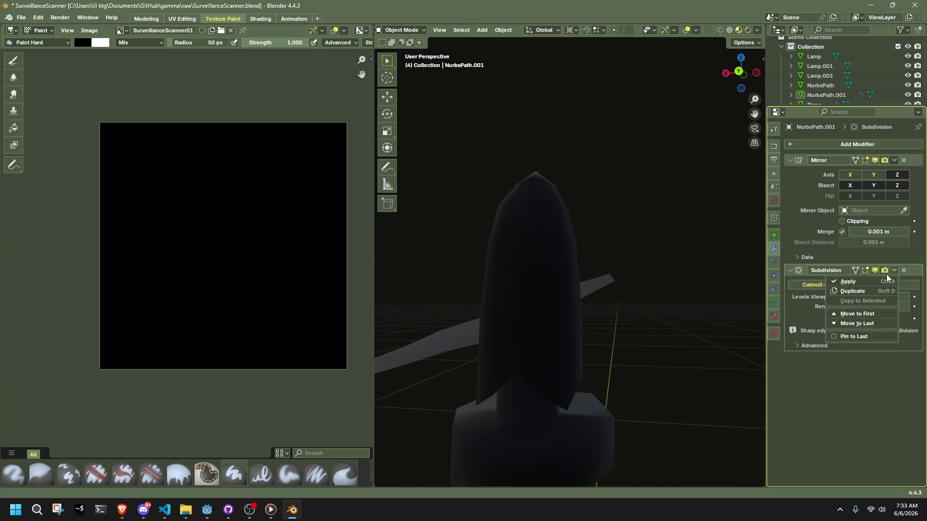
# - Apply the Subdivision modifier and adjust the edge crease across the whole petal mesh
pyautogui.click(867, 280)
pyautogui.click(579, 324)
pyautogui.press('Tab')
pyautogui.moveTo(609, 320)
pyautogui.mouseDown(button='middle')
pyautogui.moveTo(662, 335)
pyautogui.moveTo(612, 362)
pyautogui.moveTo(555, 367)
pyautogui.moveTo(672, 375)
pyautogui.moveTo(535, 225)
pyautogui.mouseUp(button='middle')
pyautogui.press('1')
pyautogui.press('a')
pyautogui.moveTo(523, 201)
pyautogui.mouseDown()
pyautogui.moveTo(551, 254)
pyautogui.moveTo(564, 333)
pyautogui.mouseUp()
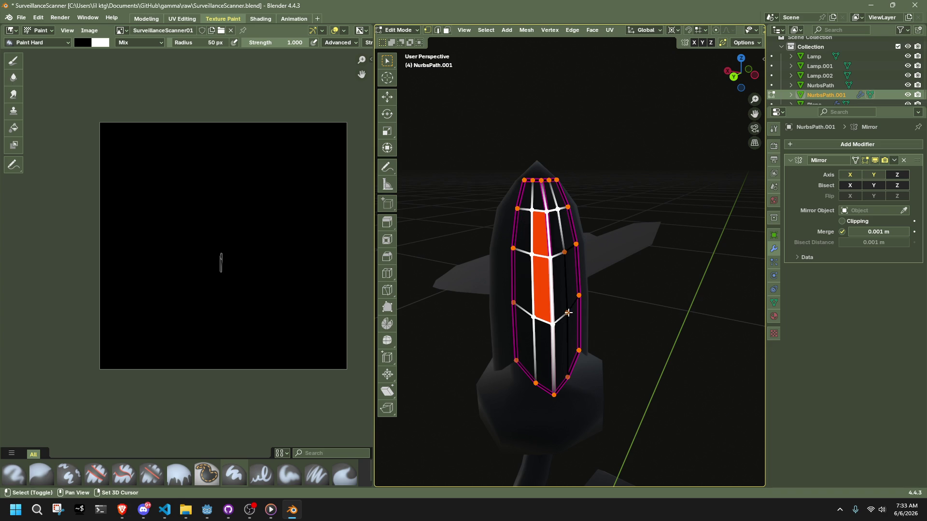
pyautogui.press('a')
pyautogui.hotkey('shift', 'e')
pyautogui.click(534, 452)
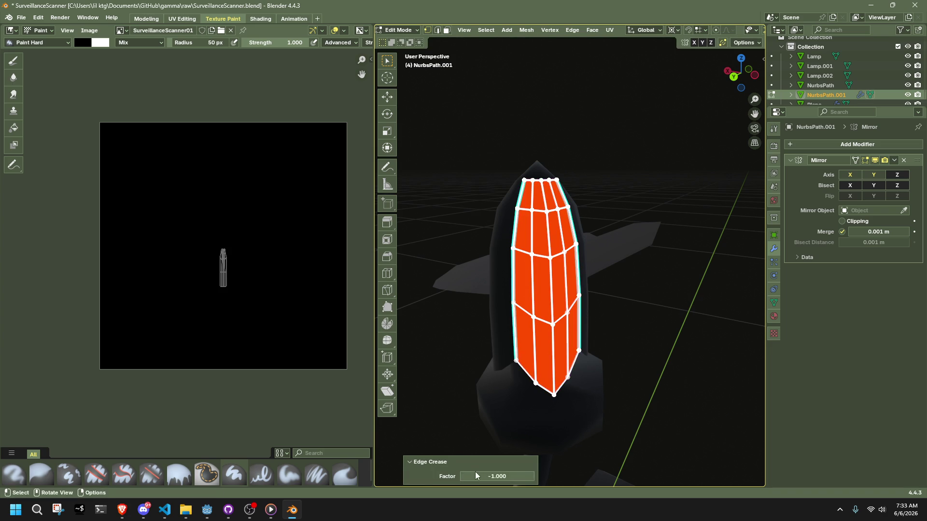
pyautogui.click(709, 305)
pyautogui.scroll(2, 631, 325)
# - Mark the petal's top edge loops as sharp
pyautogui.press('Tab')
pyautogui.press('Tab')
pyautogui.keyDown('alt'); pyautogui.click(517, 145); pyautogui.keyUp('alt')
pyautogui.keyDown('alt'); pyautogui.click(528, 141); pyautogui.keyUp('alt')
pyautogui.rightClick(649, 360)
pyautogui.click(647, 383)
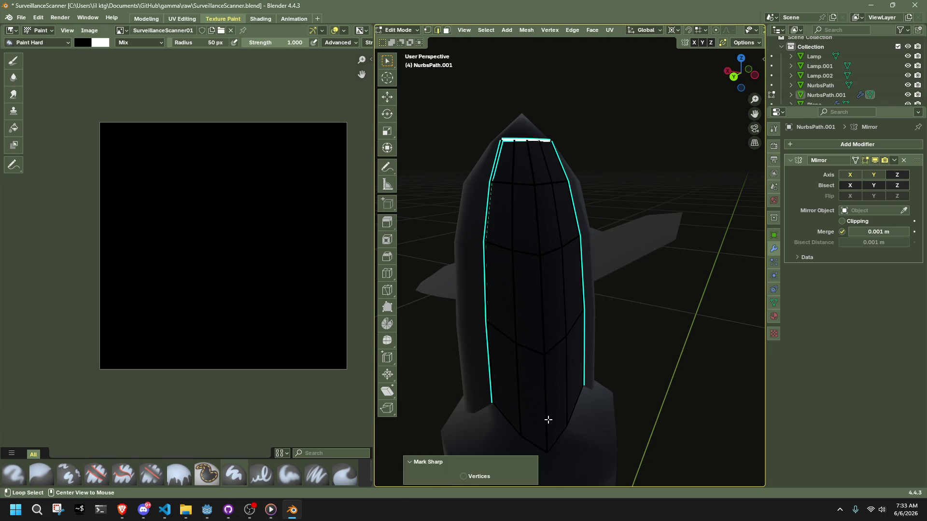
pyautogui.hotkey('alt', 'a')
# - Widen the petal's central faces sideways with a Z-locked scale
pyautogui.press('1')
pyautogui.moveTo(513, 250); pyautogui.dragTo(507, 174, button='middle')
pyautogui.moveTo(507, 175); pyautogui.dragTo(567, 366)
pyautogui.moveTo(640, 337); pyautogui.dragTo(718, 337, button='middle')
pyautogui.press('s')
pyautogui.hotkey('shift', 'z')
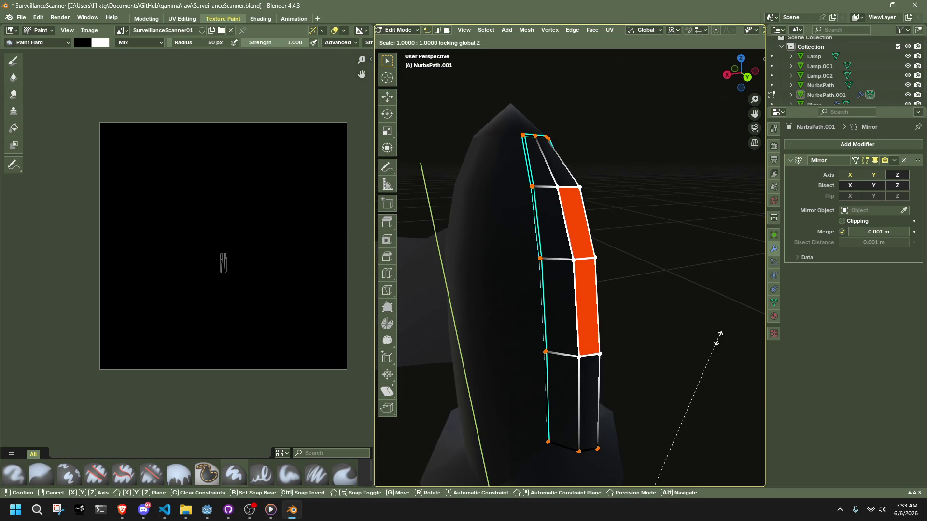
pyautogui.click(538, 129)
pyautogui.press('s')
pyautogui.hotkey('shift', 'z')
pyautogui.press('Escape')
pyautogui.press('Tab')
# - Average the normals of the petal piece NurbsPath.001
pyautogui.moveTo(686, 343)
pyautogui.mouseDown(button='middle')
pyautogui.moveTo(661, 345)
pyautogui.moveTo(575, 279)
pyautogui.mouseUp(button='middle')
pyautogui.click(576, 279)
pyautogui.press('Tab')
pyautogui.rightClick(575, 279)
pyautogui.click(642, 289)
pyautogui.press('Tab')
pyautogui.click(633, 258)
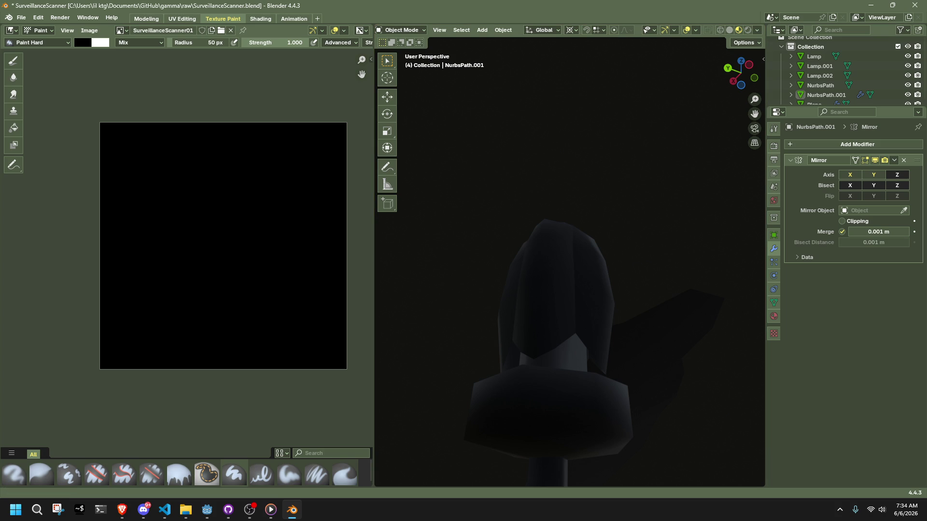
pyautogui.hotkey('alt', 'Tab')
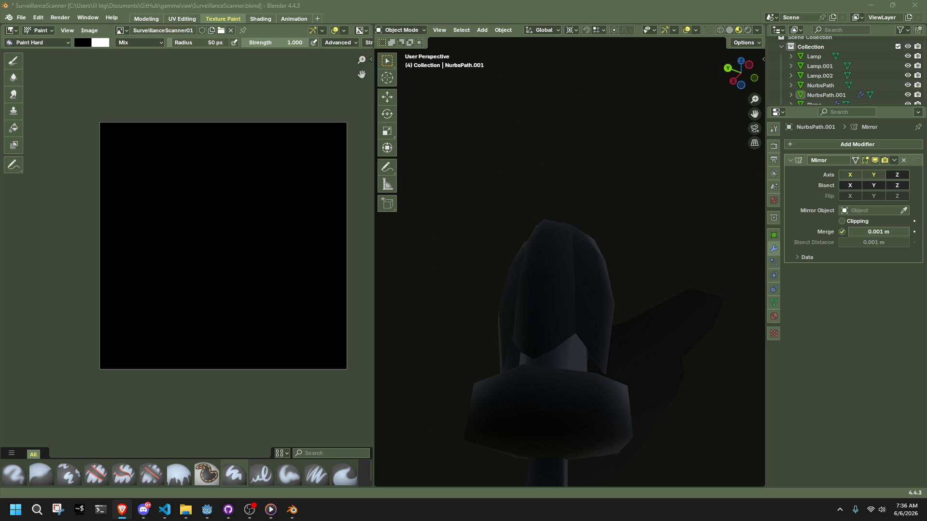
pyautogui.scroll(-4, 686, 257)
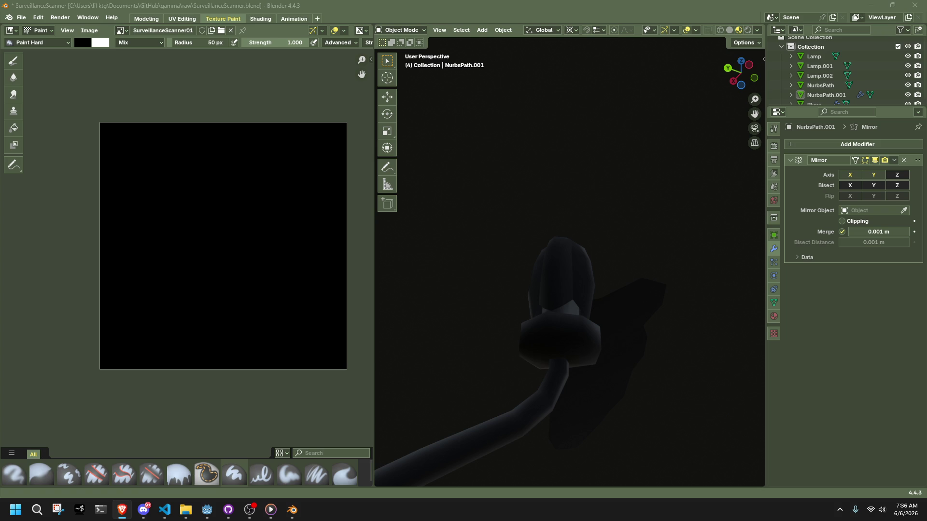
# - Orbit around the lamp and save the scene to SurveillanceScanner.blend
pyautogui.moveTo(641, 360)
pyautogui.mouseDown(button='middle')
pyautogui.moveTo(550, 355)
pyautogui.moveTo(480, 422)
pyautogui.moveTo(401, 416)
pyautogui.moveTo(732, 410)
pyautogui.moveTo(636, 407)
pyautogui.moveTo(642, 382)
pyautogui.moveTo(581, 380)
pyautogui.mouseUp(button='middle')
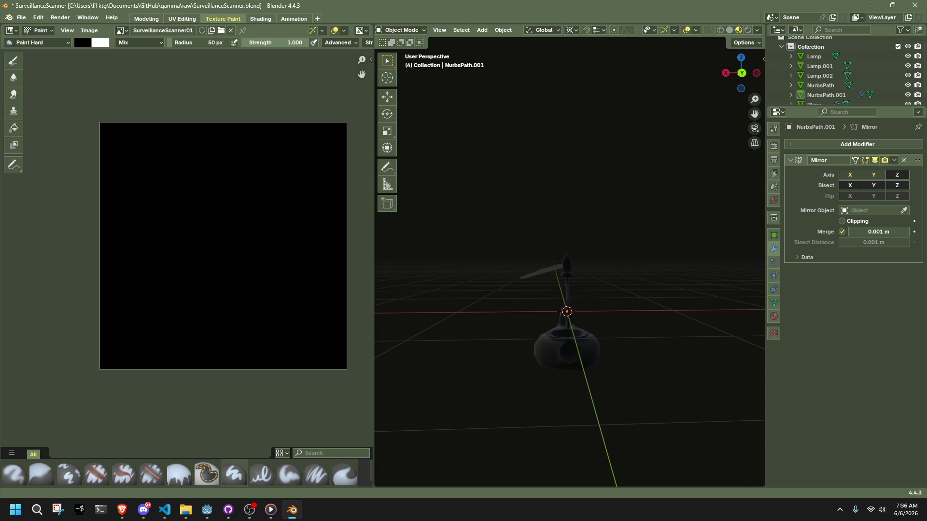
pyautogui.scroll(6, 650, 380)
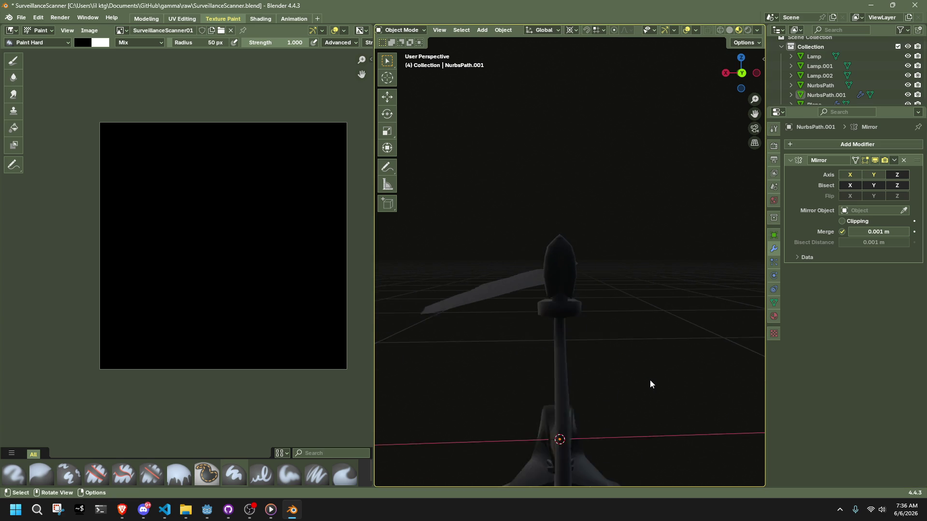
pyautogui.scroll(-5, 649, 384)
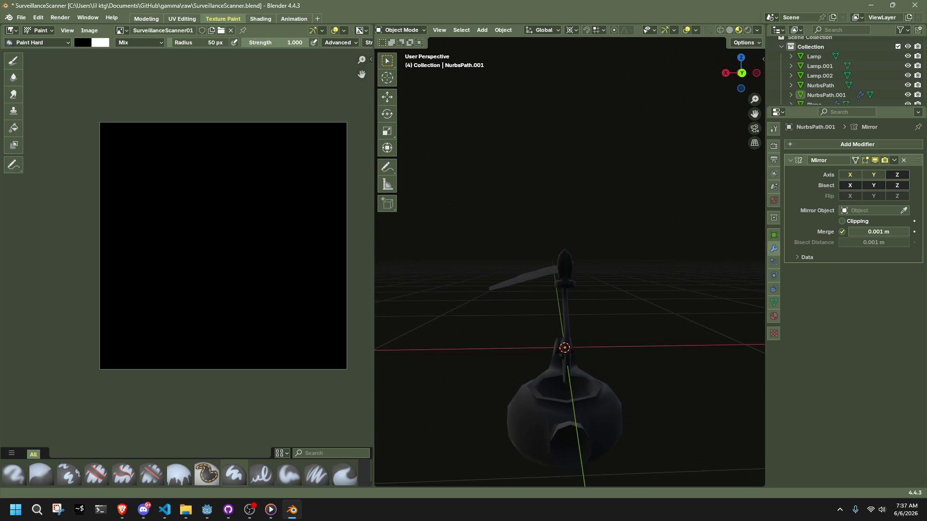
pyautogui.hotkey('alt', 'Tab')
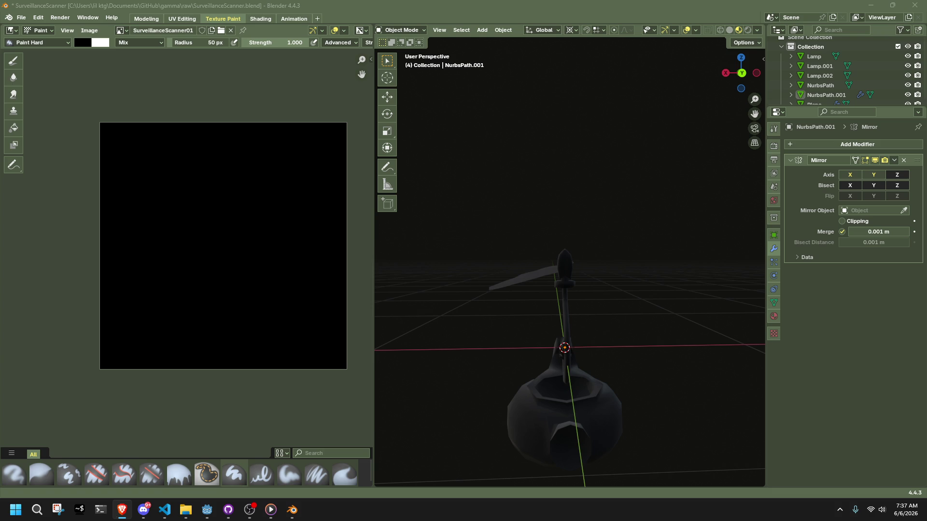
pyautogui.moveTo(644, 342)
pyautogui.mouseDown(button='middle')
pyautogui.moveTo(524, 361)
pyautogui.moveTo(482, 353)
pyautogui.moveTo(643, 351)
pyautogui.moveTo(548, 361)
pyautogui.mouseUp(button='middle')
pyautogui.hotkey('ctrl', 's')
# - Orbit and zoom to inspect the lamp's base and head
pyautogui.moveTo(633, 347)
pyautogui.mouseDown(button='middle')
pyautogui.moveTo(564, 363)
pyautogui.moveTo(493, 345)
pyautogui.moveTo(622, 330)
pyautogui.moveTo(627, 263)
pyautogui.moveTo(607, 346)
pyautogui.moveTo(519, 350)
pyautogui.moveTo(456, 370)
pyautogui.moveTo(553, 396)
pyautogui.moveTo(575, 328)
pyautogui.mouseUp(button='middle')
pyautogui.scroll(5, 579, 324)
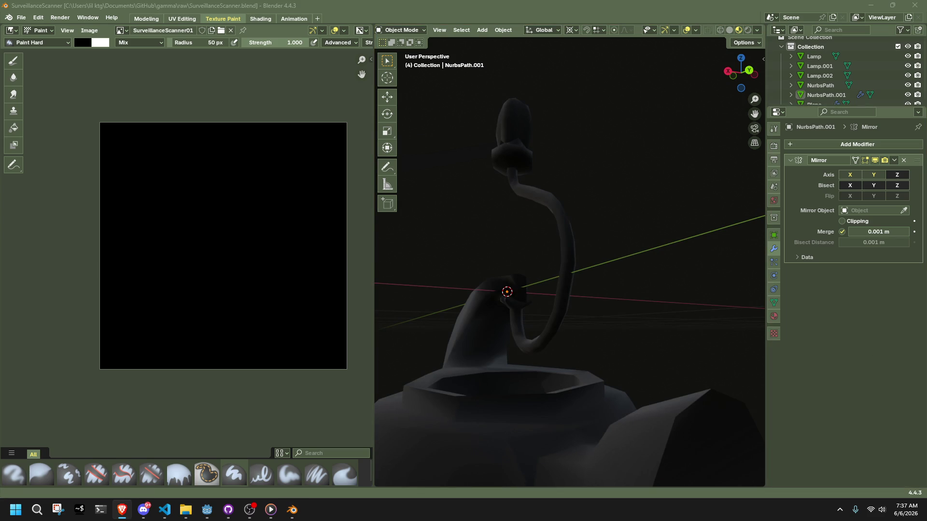
pyautogui.scroll(-3, 614, 294)
pyautogui.moveTo(614, 294); pyautogui.dragTo(575, 340, button='middle')
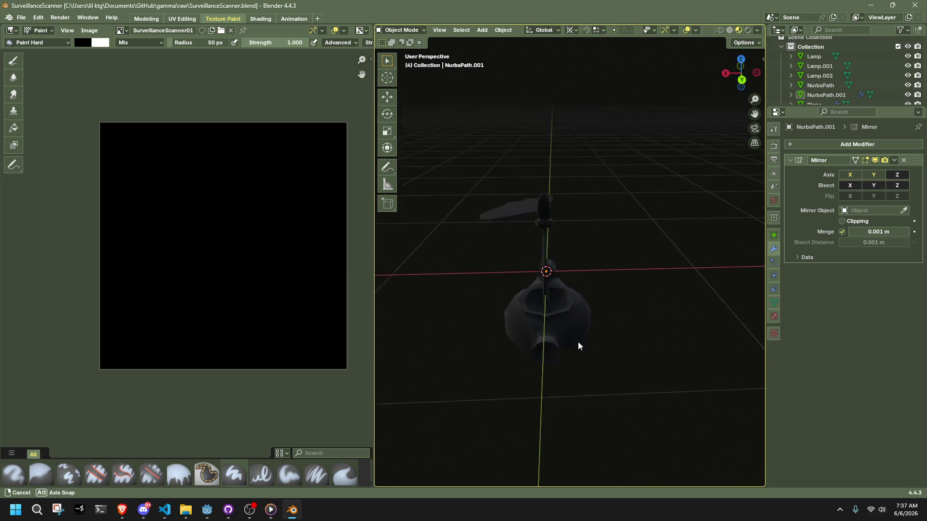
pyautogui.scroll(5, 555, 280)
pyautogui.moveTo(536, 226)
pyautogui.mouseDown(button='middle')
pyautogui.moveTo(607, 366)
pyautogui.moveTo(594, 309)
pyautogui.mouseUp(button='middle')
# - Edit the petal NurbsPath.001 and snap the 3D cursor to its selection
pyautogui.click(589, 289)
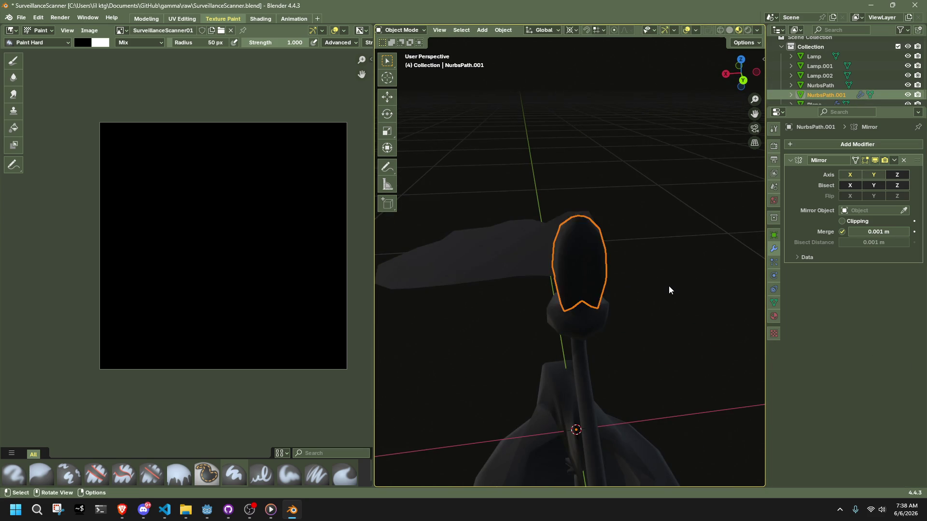
pyautogui.scroll(5, 666, 292)
pyautogui.click(532, 154)
pyautogui.scroll(-5, 647, 262)
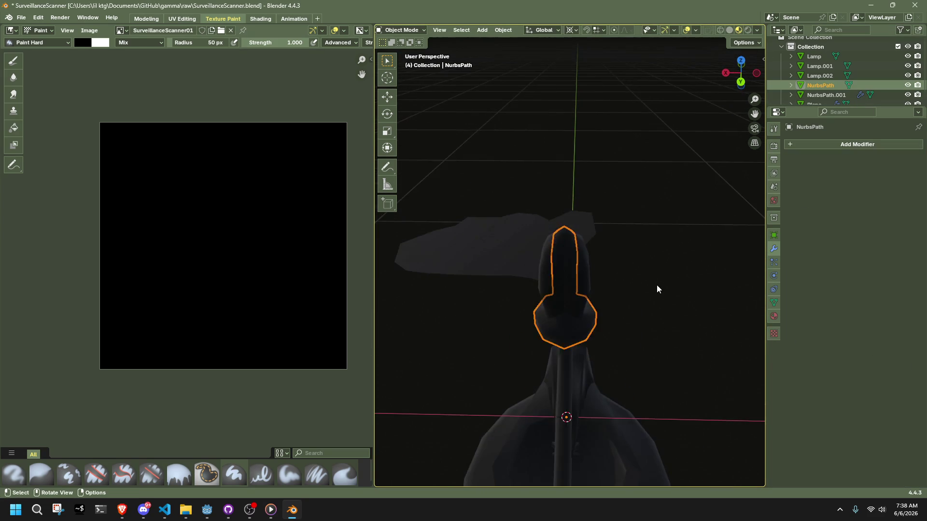
pyautogui.moveTo(654, 289)
pyautogui.mouseDown(button='middle')
pyautogui.moveTo(515, 294)
pyautogui.moveTo(585, 306)
pyautogui.moveTo(676, 277)
pyautogui.moveTo(633, 282)
pyautogui.mouseUp(button='middle')
pyautogui.scroll(5, 636, 251)
pyautogui.click(663, 241)
pyautogui.press('Tab')
pyautogui.hotkey('shift', 's')
pyautogui.click(601, 314)
# - Rotate the whole petal mesh about the vertical Z axis
pyautogui.moveTo(601, 314); pyautogui.dragTo(444, 166, button='middle')
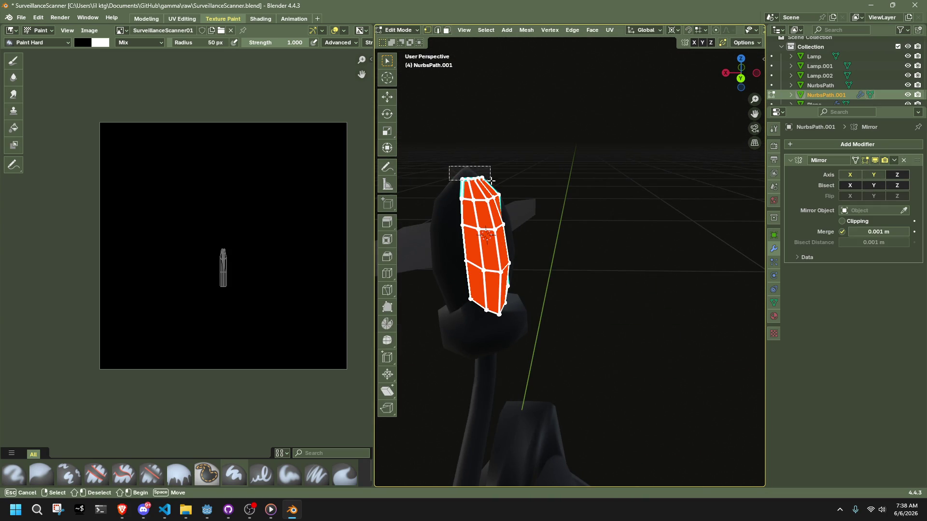
pyautogui.moveTo(489, 178); pyautogui.dragTo(495, 186)
pyautogui.press('a')
pyautogui.press('r')
pyautogui.press('z')
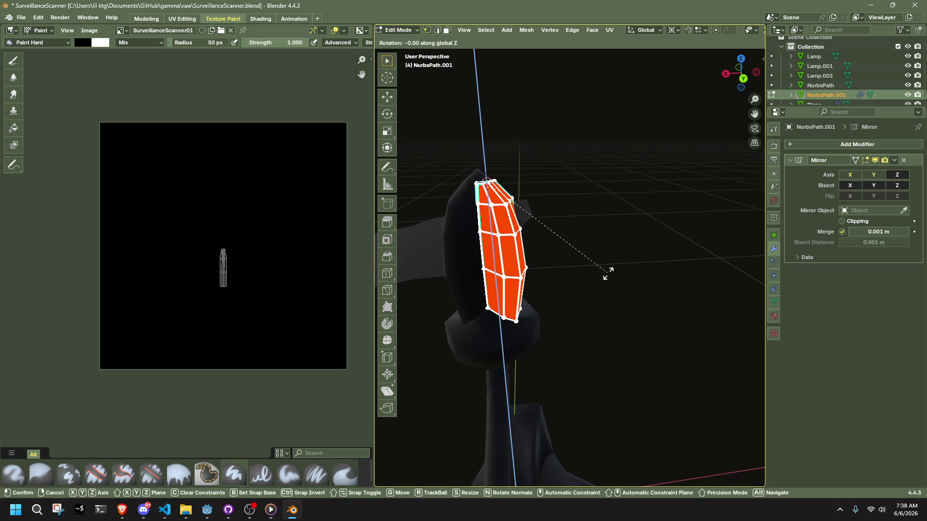
pyautogui.click(616, 79)
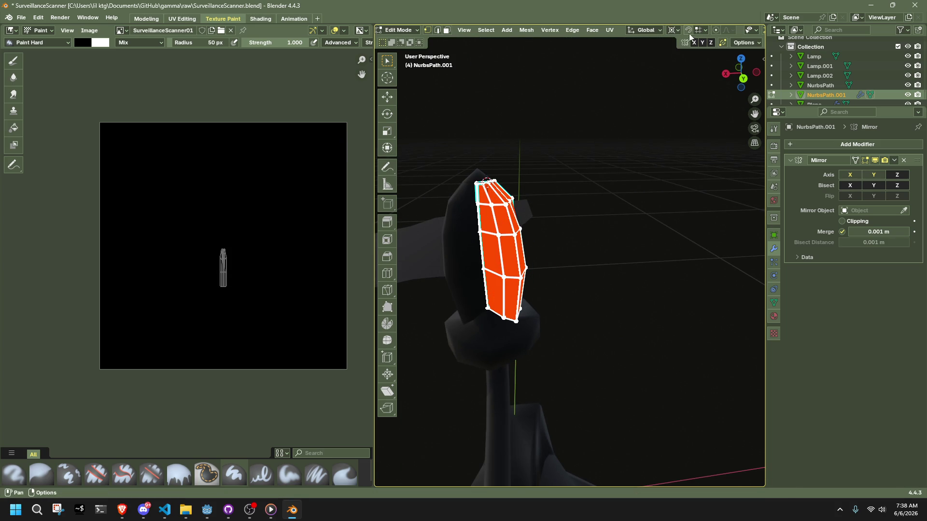
# - Switch to Normal orientation and tilt the petal -66.5° about its X axis
pyautogui.scroll(-3, 685, 30)
pyautogui.click(573, 30)
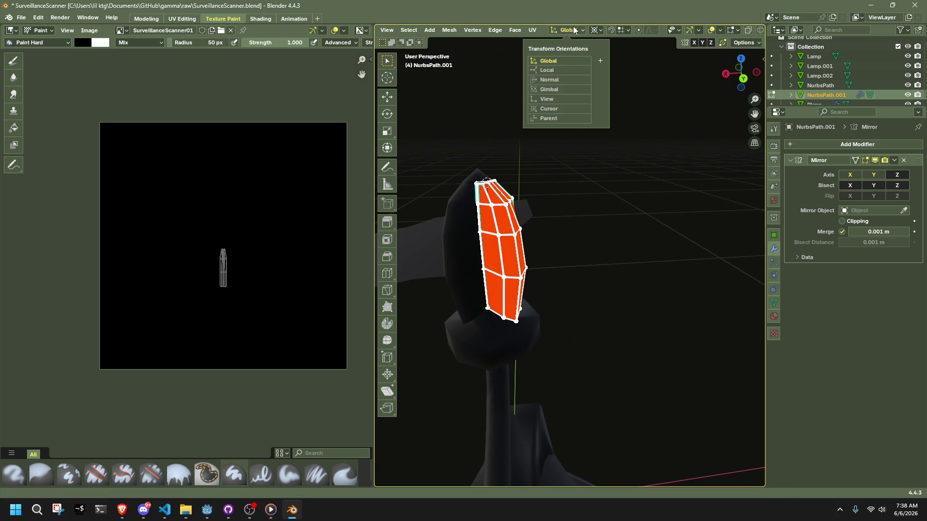
pyautogui.click(557, 80)
pyautogui.press('r')
pyautogui.press('x')
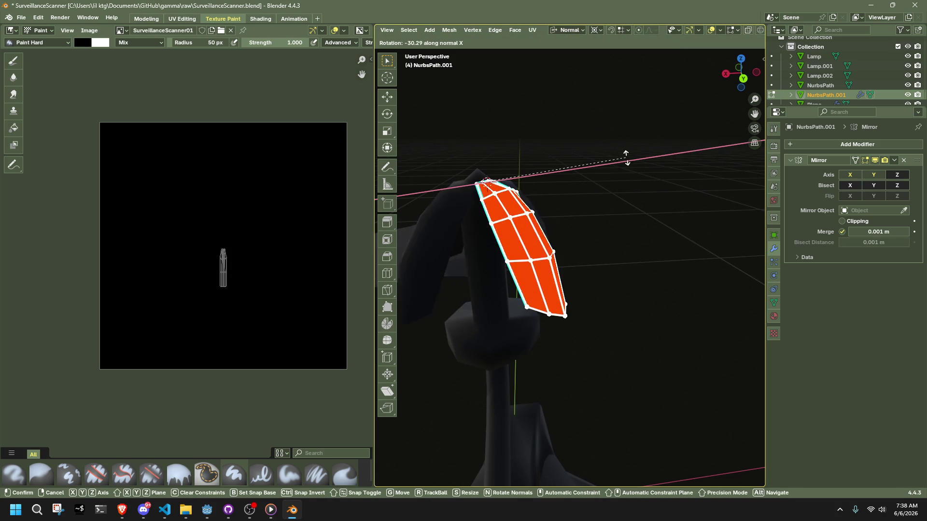
pyautogui.click(564, 102)
pyautogui.moveTo(564, 102)
pyautogui.mouseDown(button='middle')
pyautogui.moveTo(564, 271)
pyautogui.moveTo(621, 257)
pyautogui.moveTo(696, 268)
pyautogui.moveTo(718, 312)
pyautogui.moveTo(650, 312)
pyautogui.moveTo(564, 268)
pyautogui.moveTo(712, 265)
pyautogui.moveTo(640, 274)
pyautogui.moveTo(559, 260)
pyautogui.moveTo(571, 259)
pyautogui.moveTo(597, 264)
pyautogui.moveTo(618, 321)
pyautogui.moveTo(593, 362)
pyautogui.moveTo(505, 343)
pyautogui.mouseUp(button='middle')
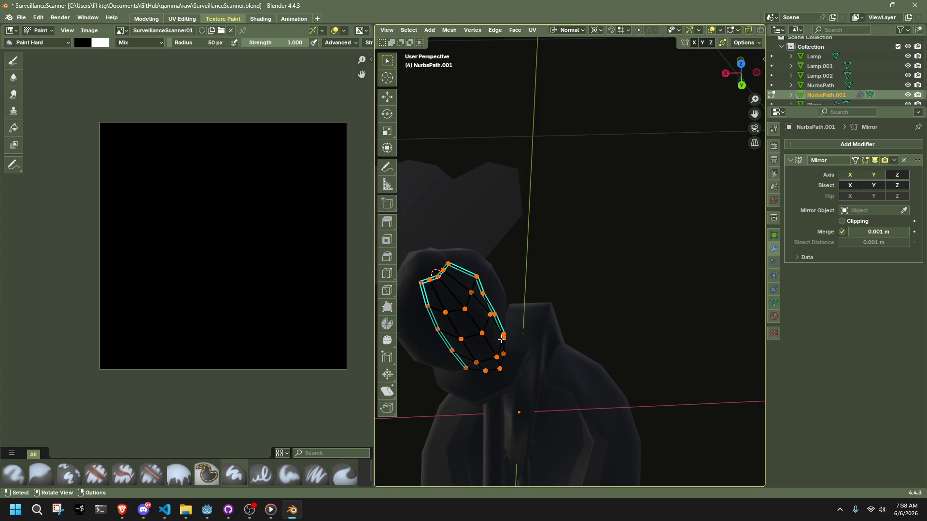
pyautogui.moveTo(467, 299)
pyautogui.keyDown('shift'); pyautogui.mouseDown(button='middle')
pyautogui.moveTo(455, 276)
pyautogui.moveTo(637, 318)
pyautogui.moveTo(618, 269)
pyautogui.mouseUp(button='middle'); pyautogui.keyUp('shift')
pyautogui.press('s')
pyautogui.hotkey('shift', 'z')
pyautogui.press('Escape')
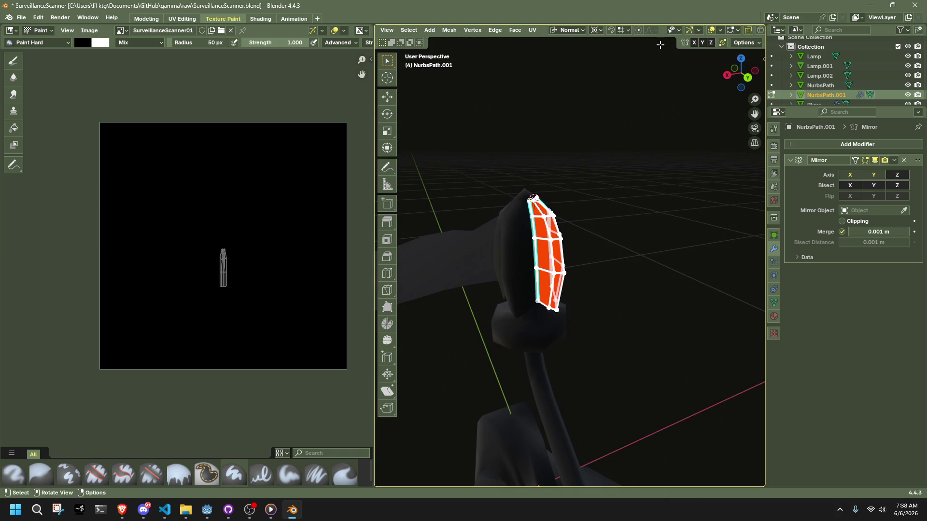
# - Return to Global orientation and scale the petal to 2.03 with Z locked
pyautogui.click(557, 61)
pyautogui.hotkey('shift', 's')
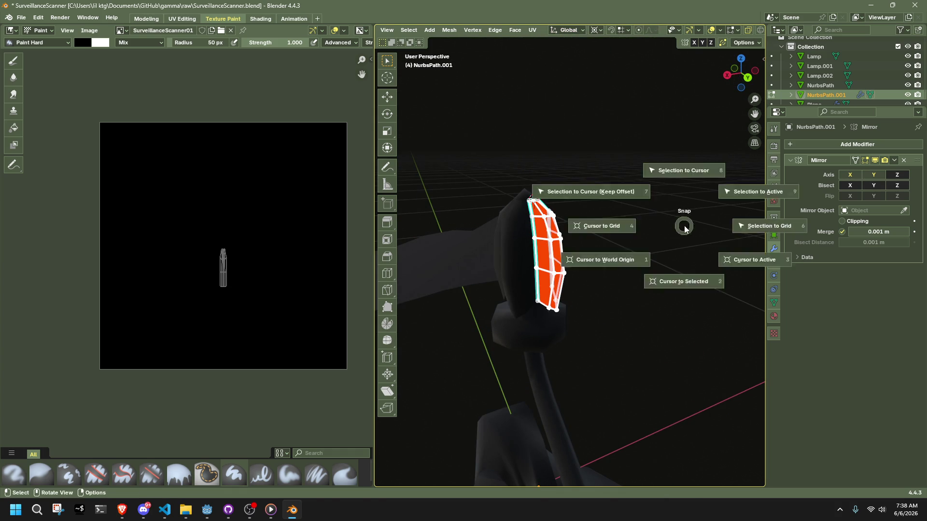
pyautogui.press('Escape')
pyautogui.press('s')
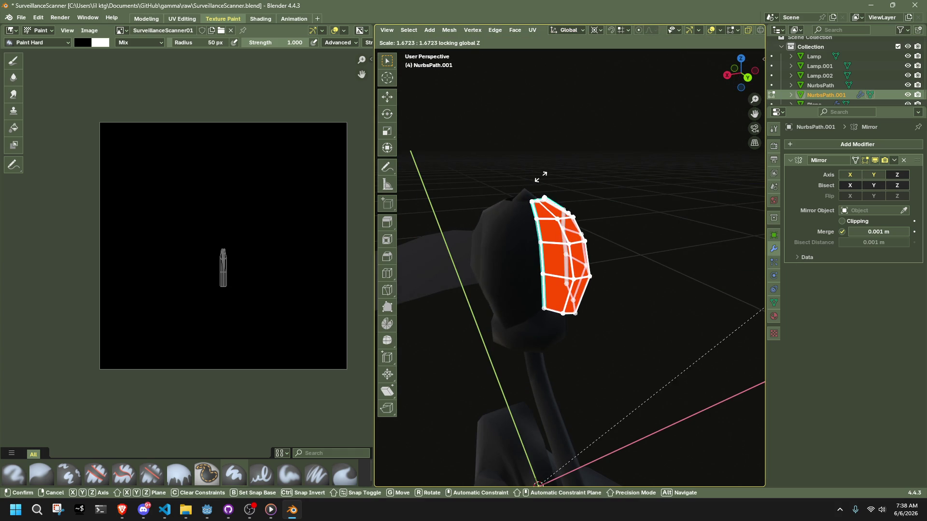
pyautogui.click(485, 200)
pyautogui.hotkey('ctrl', 'z')
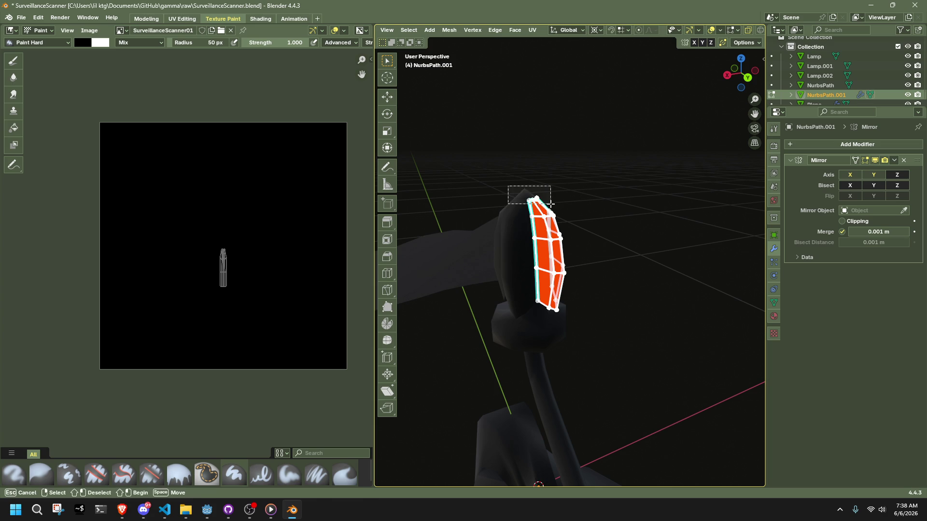
pyautogui.hotkey('shift', 'z')
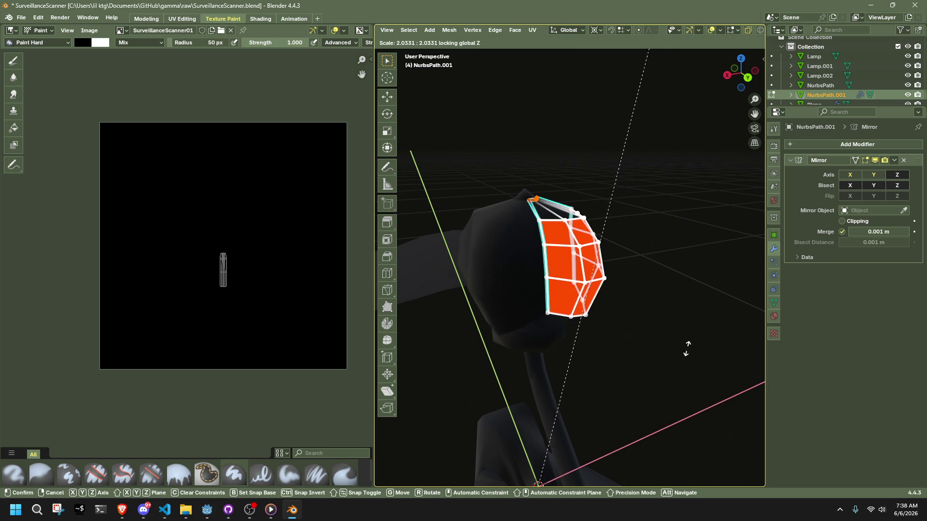
pyautogui.click(650, 476)
pyautogui.press('Tab')
# - Move the petal's lower vertices 0.0327 m down along Z
pyautogui.click(654, 396)
pyautogui.moveTo(655, 395)
pyautogui.mouseDown(button='middle')
pyautogui.moveTo(629, 398)
pyautogui.moveTo(485, 354)
pyautogui.moveTo(534, 296)
pyautogui.moveTo(615, 373)
pyautogui.moveTo(554, 285)
pyautogui.mouseUp(button='middle')
pyautogui.click(554, 285)
pyautogui.press('Tab')
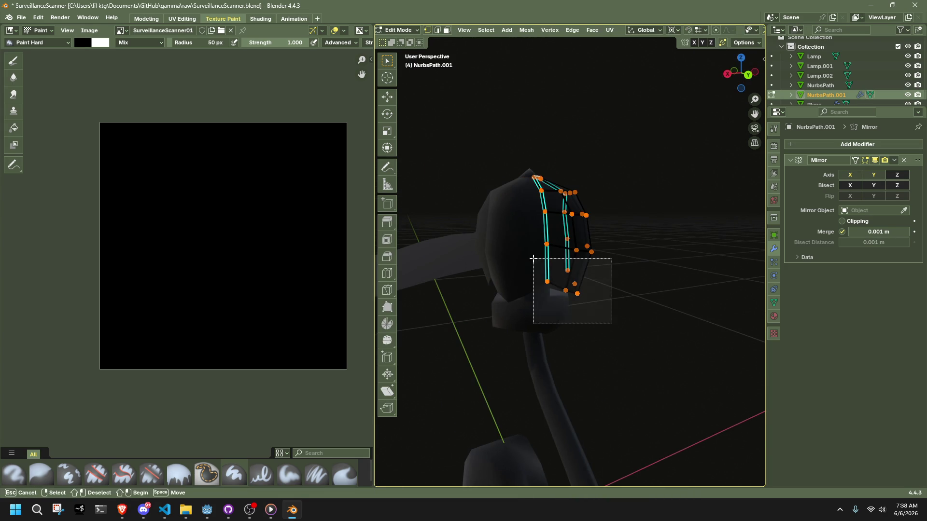
pyautogui.moveTo(533, 260); pyautogui.dragTo(533, 260)
pyautogui.moveTo(533, 260)
pyautogui.mouseDown(button='middle')
pyautogui.moveTo(590, 254)
pyautogui.moveTo(590, 218)
pyautogui.moveTo(662, 249)
pyautogui.moveTo(722, 258)
pyautogui.moveTo(705, 250)
pyautogui.moveTo(590, 271)
pyautogui.moveTo(585, 347)
pyautogui.mouseUp(button='middle')
pyautogui.press('g')
pyautogui.press('z')
pyautogui.click(598, 240)
# - Select the petal's tip vertices from a new viewing angle
pyautogui.press('Tab')
pyautogui.press('Tab')
pyautogui.moveTo(591, 375); pyautogui.dragTo(490, 249)
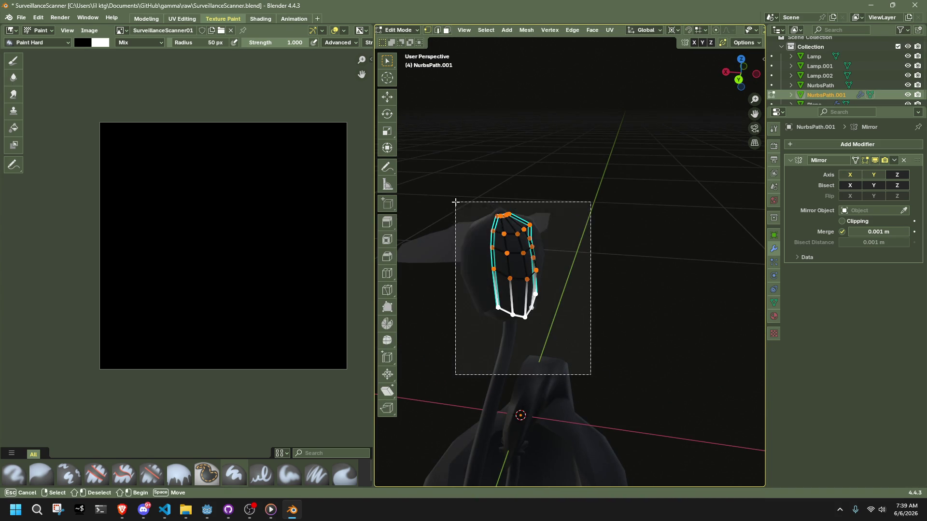
pyautogui.moveTo(455, 201); pyautogui.dragTo(455, 202)
pyautogui.moveTo(455, 202); pyautogui.dragTo(624, 304, button='middle')
# - Undo an 11.6° Z turn and rotate the tip vertices about normal X instead
pyautogui.press('r')
pyautogui.press('z')
pyautogui.click(619, 238)
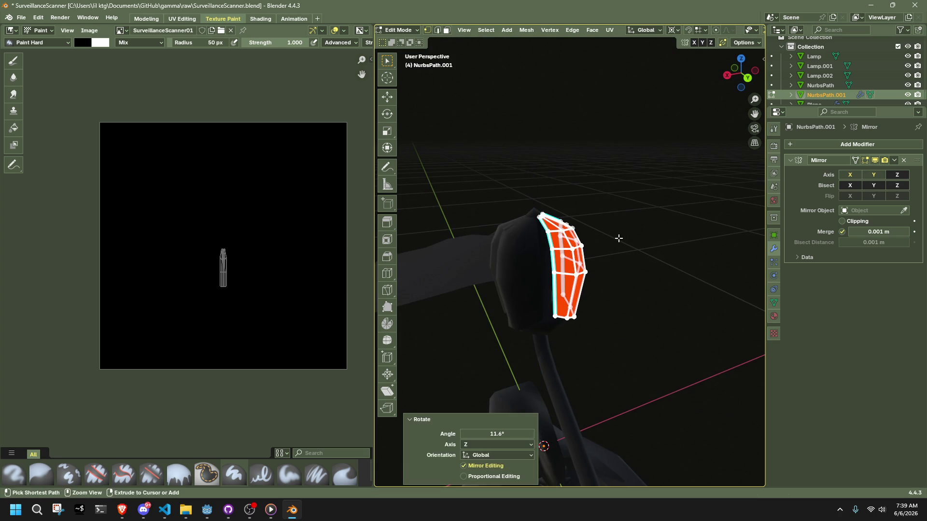
pyautogui.hotkey('ctrl', 'z')
pyautogui.click(627, 79)
pyautogui.press('r')
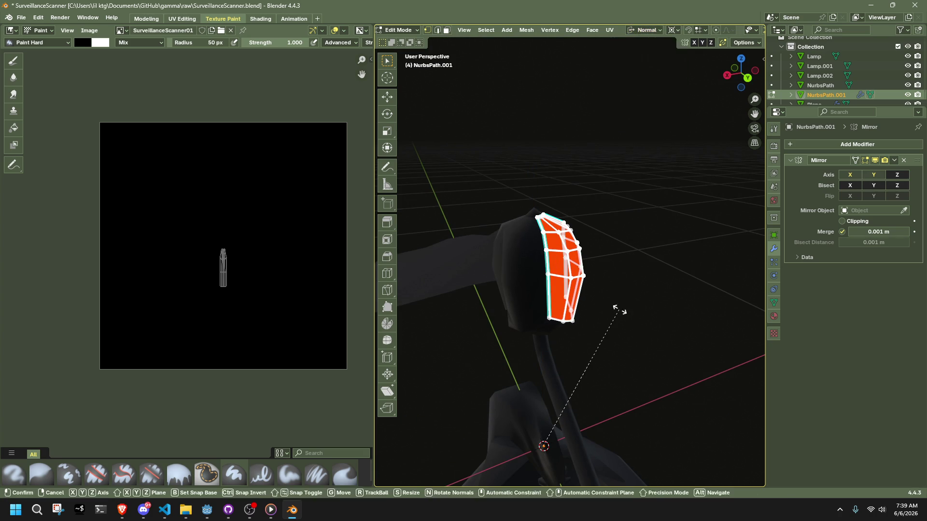
pyautogui.press('x')
pyautogui.click(606, 221)
# - Select the petal's top vertices, frame the head body, then re-edit the whole petal
pyautogui.hotkey('shift', 's')
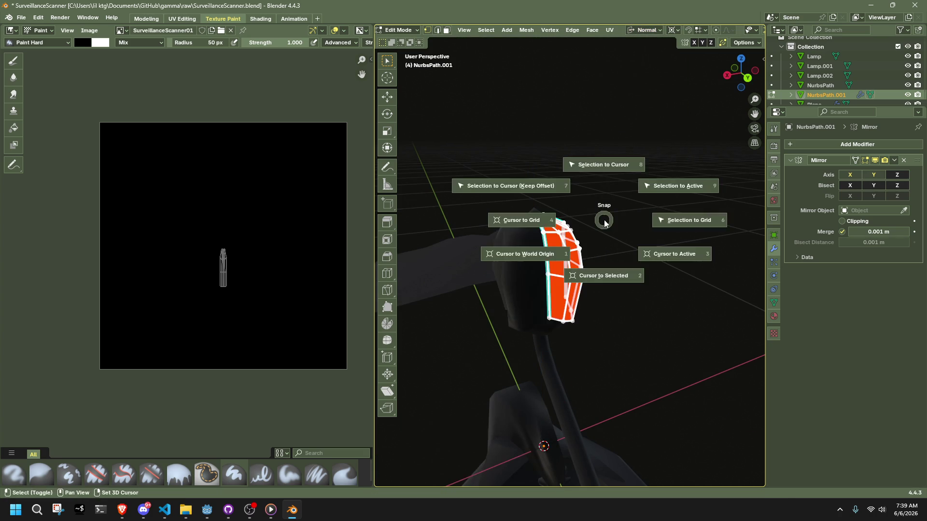
pyautogui.press('Escape')
pyautogui.press('b')
pyautogui.moveTo(538, 209); pyautogui.dragTo(545, 220)
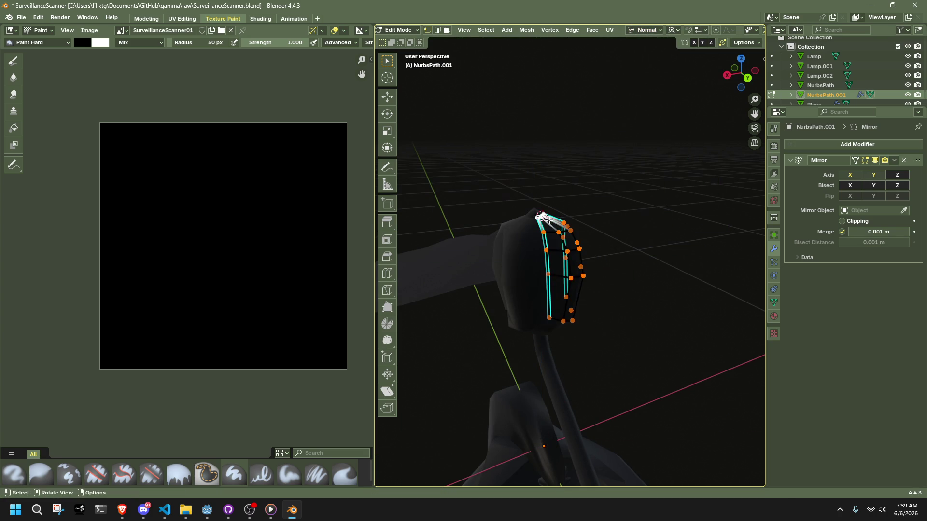
pyautogui.press('Tab')
pyautogui.click(531, 214)
pyautogui.press('Tab')
pyautogui.press('KP_Decimal')
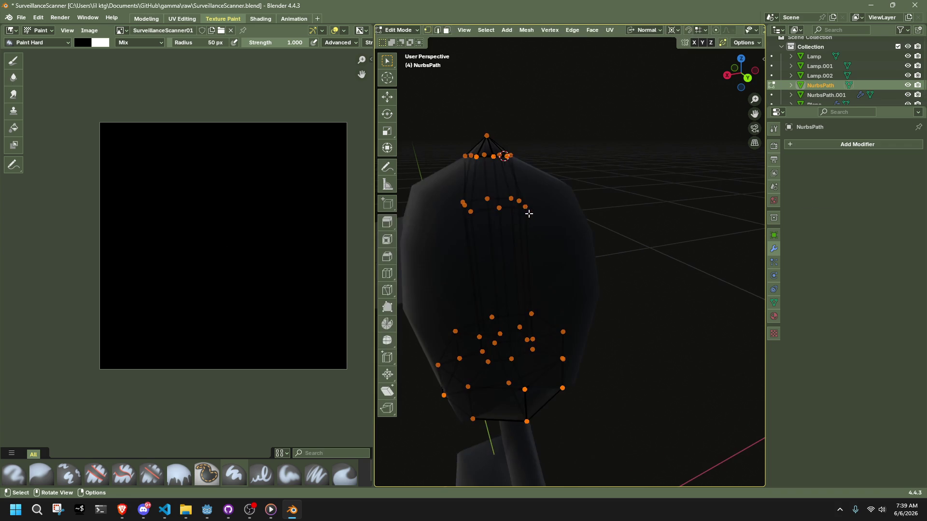
pyautogui.press('Escape')
pyautogui.press('Tab')
pyautogui.click(565, 204)
pyautogui.press('Tab')
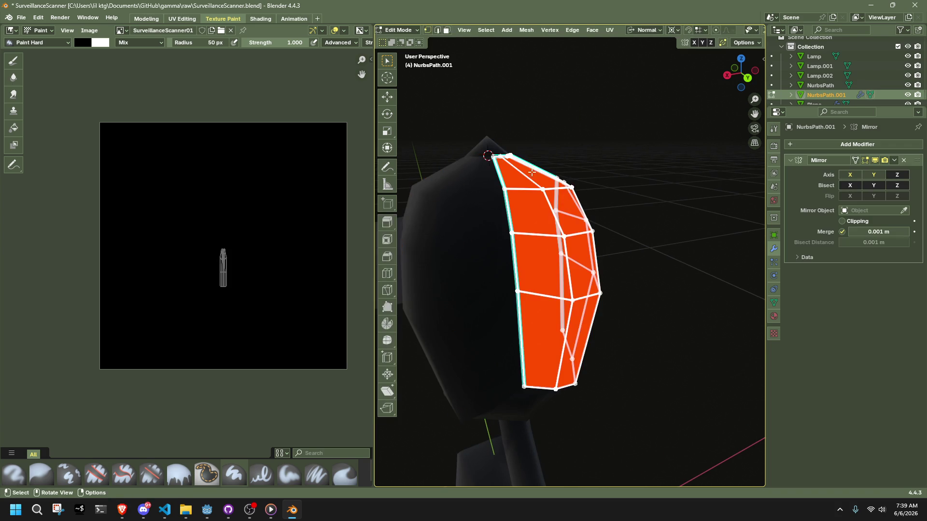
pyautogui.scroll(-5, 629, 312)
# - Tilt all the petal faces -41° about their normal X axis
pyautogui.press('r')
pyautogui.press('x')
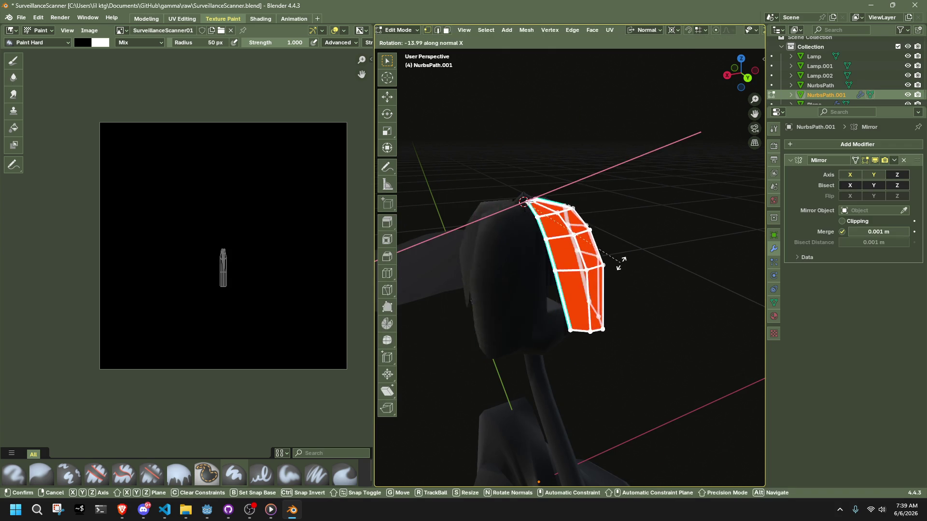
pyautogui.click(616, 242)
pyautogui.press('b')
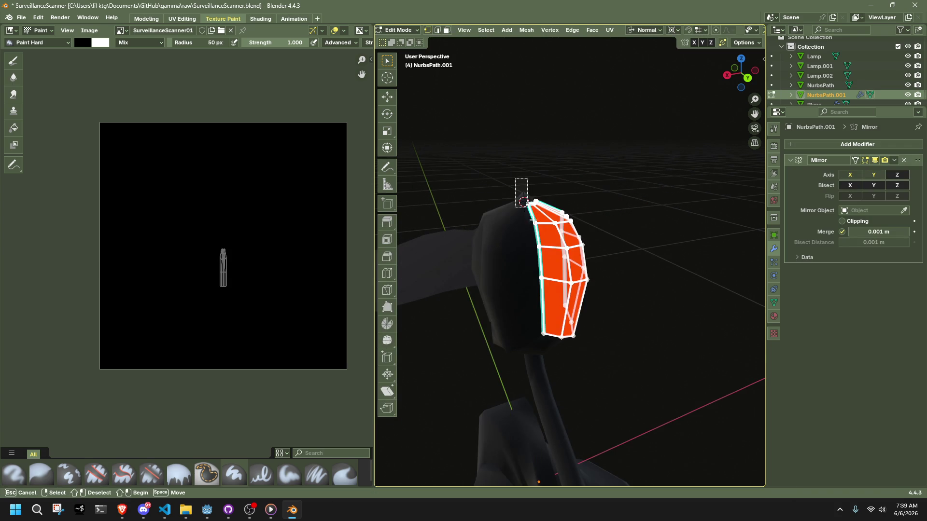
pyautogui.press('Escape')
pyautogui.hotkey('shift', 's')
pyautogui.press('Escape')
pyautogui.press('a')
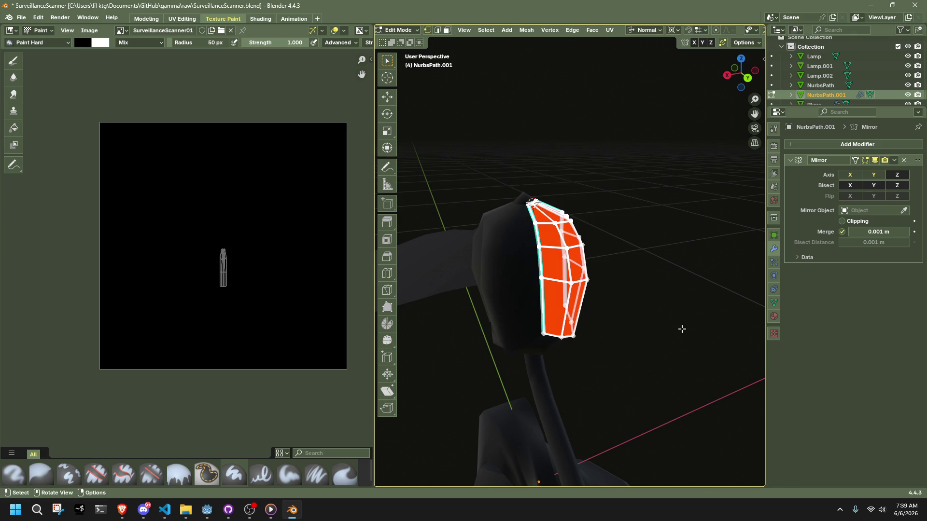
pyautogui.press('r')
pyautogui.press('x')
pyautogui.press('x')
pyautogui.click(590, 202)
# - Rotate the petal further about normal X and return to Object Mode
pyautogui.moveTo(595, 319)
pyautogui.mouseDown(button='middle')
pyautogui.moveTo(689, 295)
pyautogui.moveTo(712, 318)
pyautogui.moveTo(635, 331)
pyautogui.moveTo(555, 320)
pyautogui.mouseUp(button='middle')
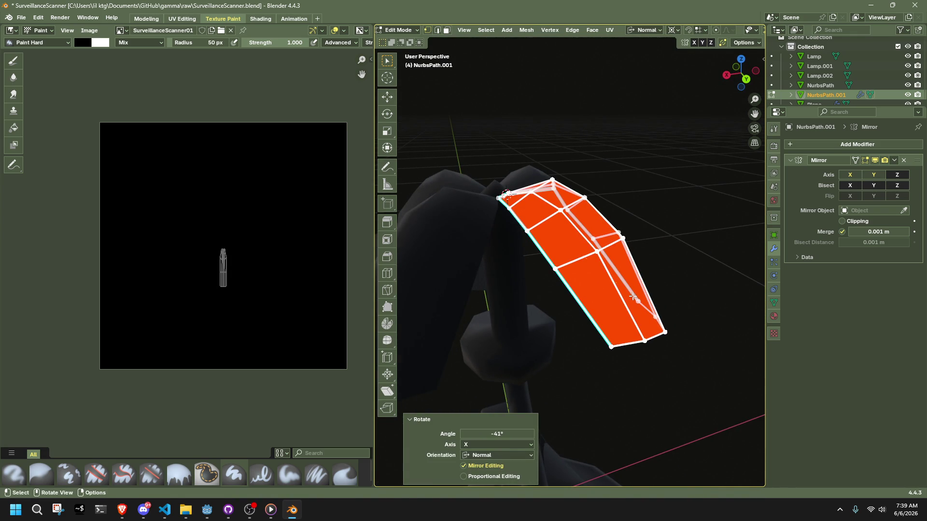
pyautogui.press('r')
pyautogui.press('x')
pyautogui.press('x')
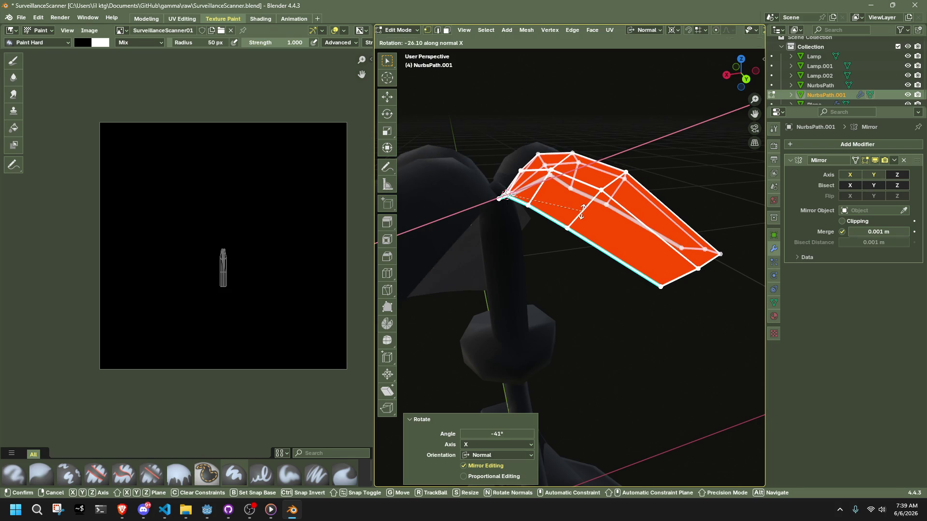
pyautogui.click(581, 211)
pyautogui.press('Tab')
pyautogui.click(588, 291)
pyautogui.moveTo(580, 283)
pyautogui.mouseDown(button='middle')
pyautogui.moveTo(592, 245)
pyautogui.moveTo(690, 261)
pyautogui.moveTo(418, 283)
pyautogui.moveTo(579, 260)
pyautogui.moveTo(670, 300)
pyautogui.moveTo(695, 291)
pyautogui.moveTo(597, 291)
pyautogui.moveTo(547, 271)
pyautogui.moveTo(447, 257)
pyautogui.moveTo(452, 288)
pyautogui.moveTo(625, 326)
pyautogui.moveTo(720, 284)
pyautogui.moveTo(618, 297)
pyautogui.mouseUp(button='middle')
pyautogui.press('Tab')
pyautogui.press('Tab')
pyautogui.click(695, 290)
pyautogui.scroll(-2, 692, 291)
pyautogui.scroll(-3, 599, 297)
pyautogui.click(584, 298)
pyautogui.scroll(-2, 627, 329)
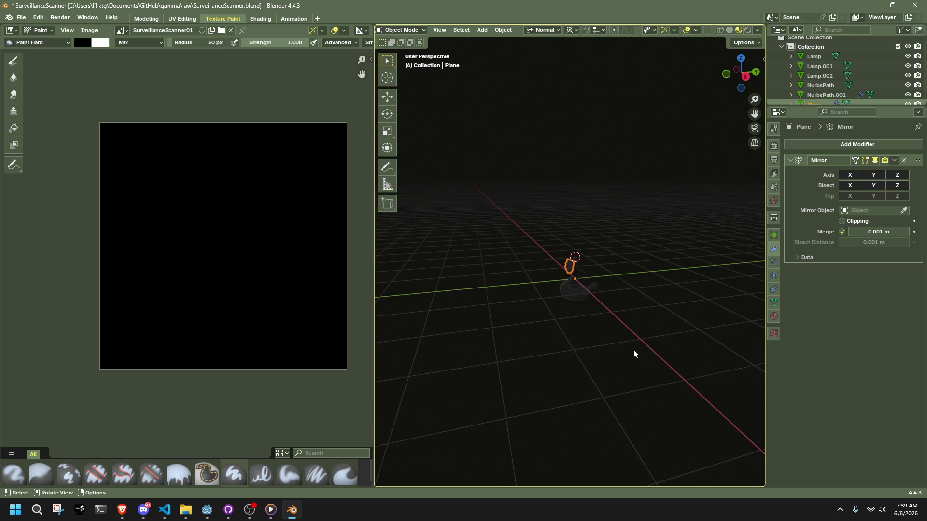
pyautogui.scroll(4, 536, 339)
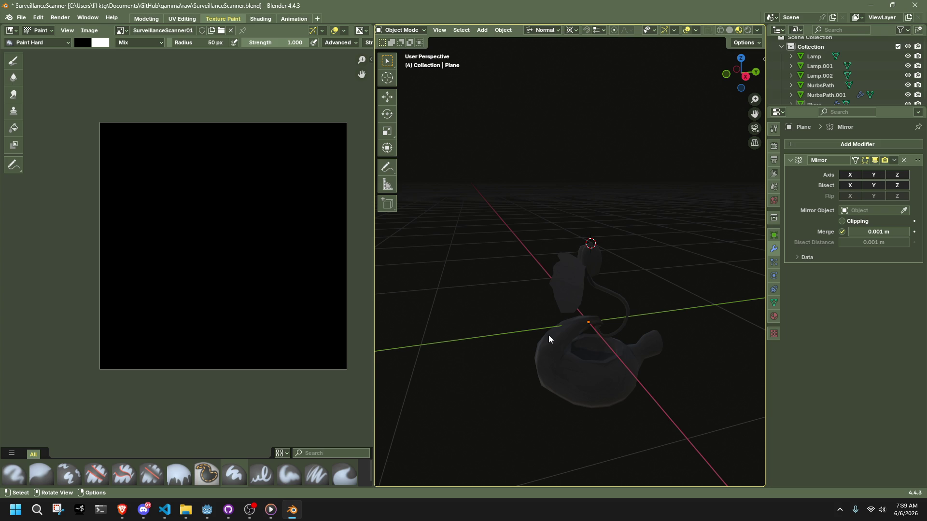
pyautogui.scroll(5, 560, 329)
pyautogui.moveTo(583, 320)
pyautogui.mouseDown(button='middle')
pyautogui.moveTo(533, 332)
pyautogui.moveTo(501, 323)
pyautogui.moveTo(597, 400)
pyautogui.moveTo(685, 415)
pyautogui.moveTo(737, 339)
pyautogui.mouseUp(button='middle')
pyautogui.click(501, 323)
# - Cycle through the petal's Material, Object Data and Constraint tabs, then return to Modifiers
pyautogui.click(774, 317)
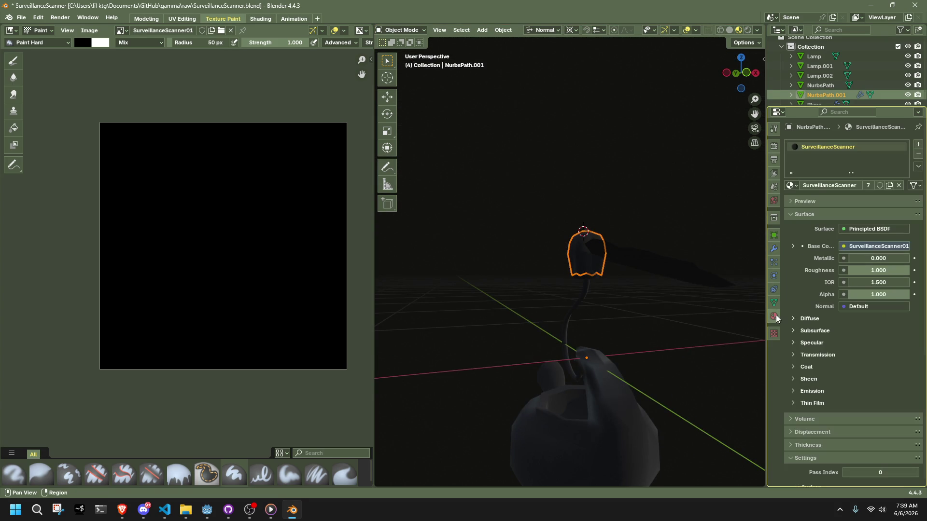
pyautogui.click(774, 303)
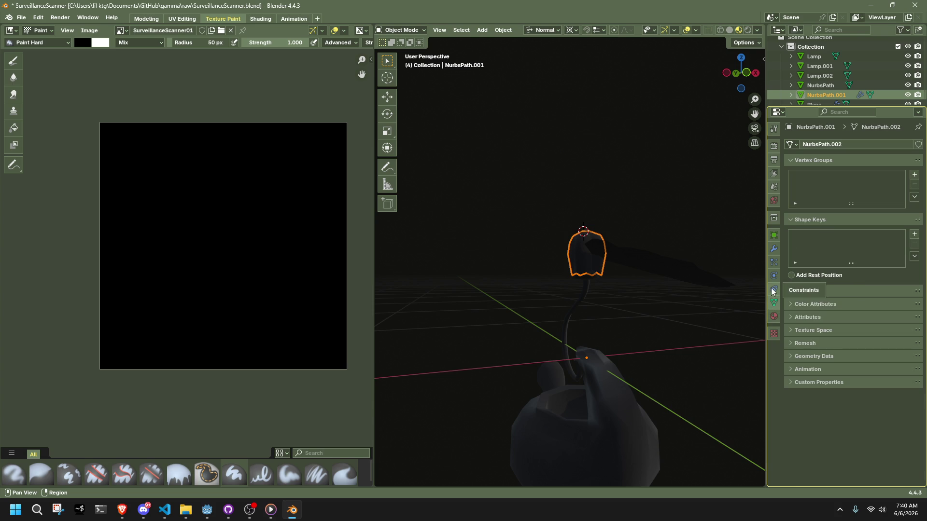
pyautogui.click(773, 290)
pyautogui.click(775, 249)
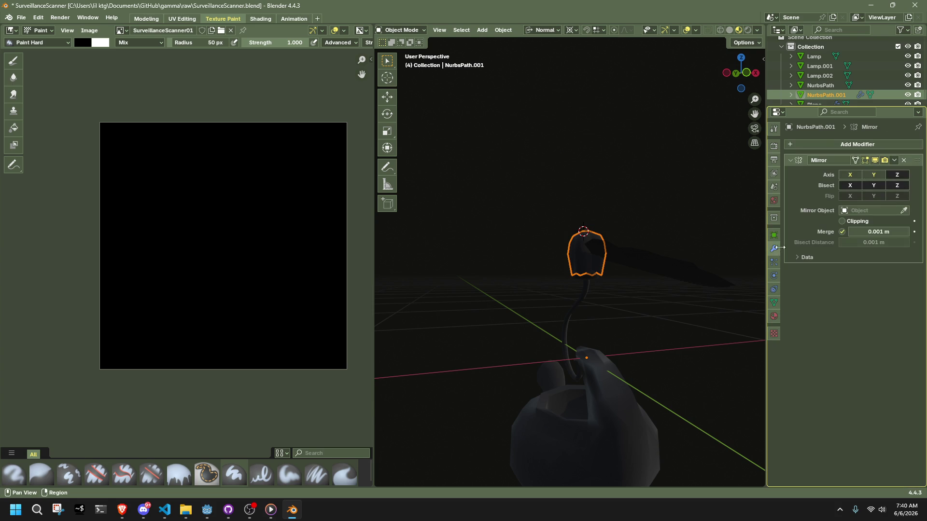
# - In Edit Mode, tilt the petal about -69° around its normal X axis, then view the flower
pyautogui.moveTo(622, 256)
pyautogui.mouseDown(button='middle')
pyautogui.moveTo(632, 248)
pyautogui.moveTo(664, 312)
pyautogui.moveTo(645, 157)
pyautogui.moveTo(656, 240)
pyautogui.moveTo(562, 228)
pyautogui.moveTo(670, 285)
pyautogui.moveTo(629, 244)
pyautogui.moveTo(724, 227)
pyautogui.mouseUp(button='middle')
pyautogui.press('Tab')
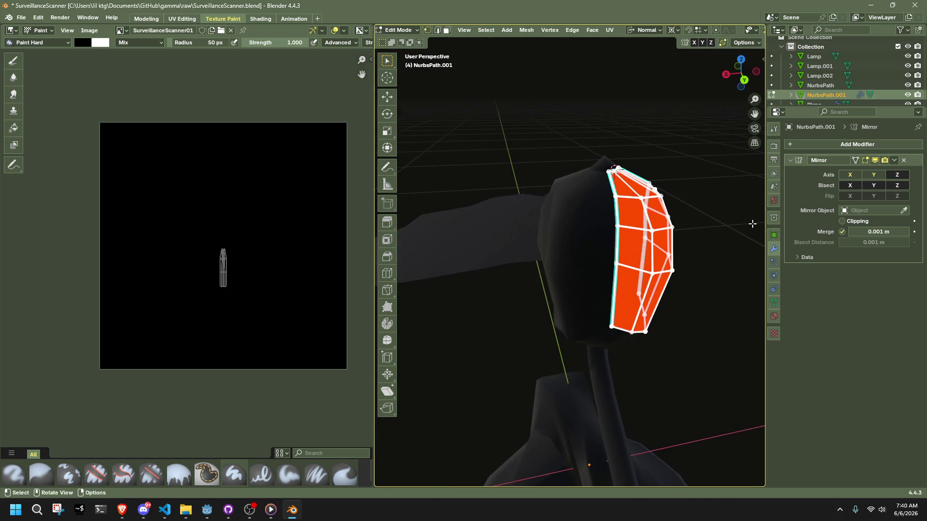
pyautogui.press('r')
pyautogui.press('z')
pyautogui.press('x')
pyautogui.press('x')
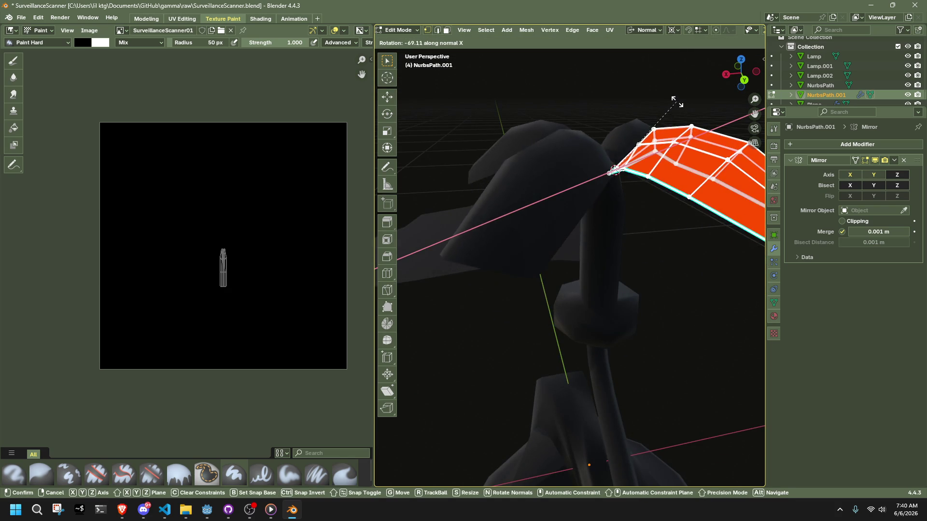
pyautogui.click(677, 259)
pyautogui.press('Tab')
pyautogui.moveTo(677, 258); pyautogui.dragTo(679, 314, button='middle')
pyautogui.click(713, 343)
pyautogui.moveTo(714, 343)
pyautogui.mouseDown(button='middle')
pyautogui.moveTo(658, 280)
pyautogui.moveTo(621, 182)
pyautogui.moveTo(558, 201)
pyautogui.moveTo(521, 246)
pyautogui.moveTo(644, 237)
pyautogui.mouseUp(button='middle')
# - Select NurbsPath.001 and add Basis and Key 1 shape keys in Object Data properties
pyautogui.click(526, 243)
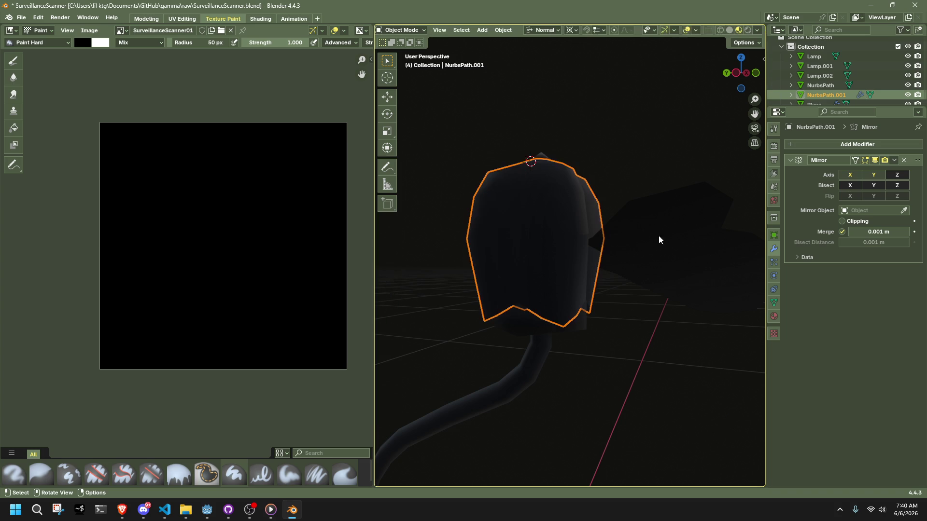
pyautogui.click(774, 236)
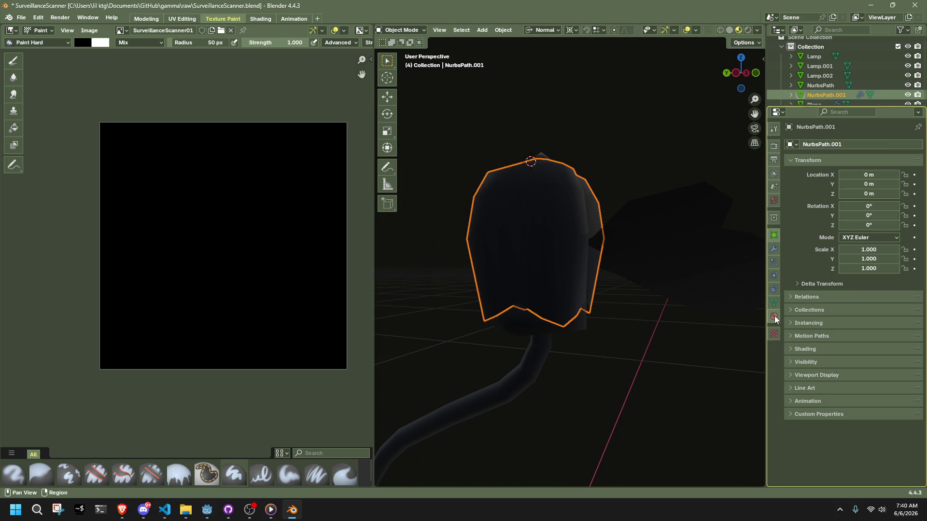
pyautogui.click(774, 304)
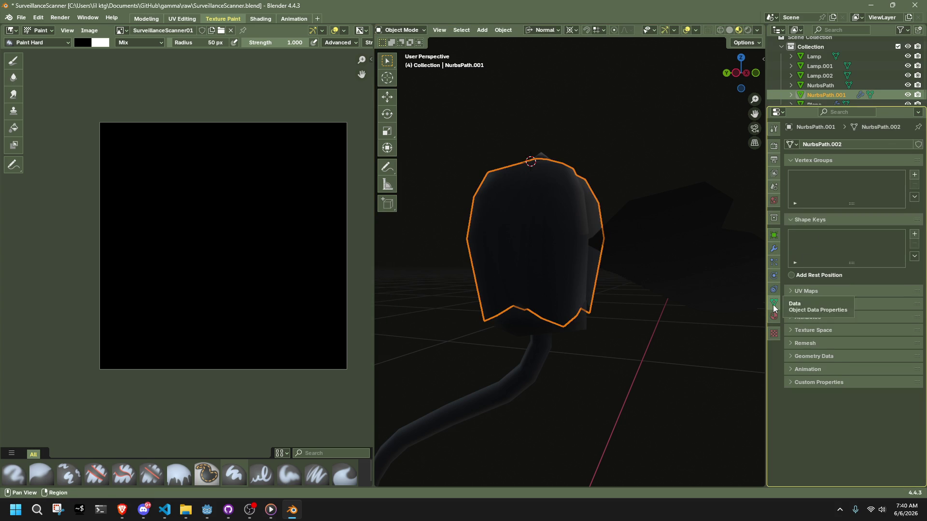
pyautogui.click(914, 234)
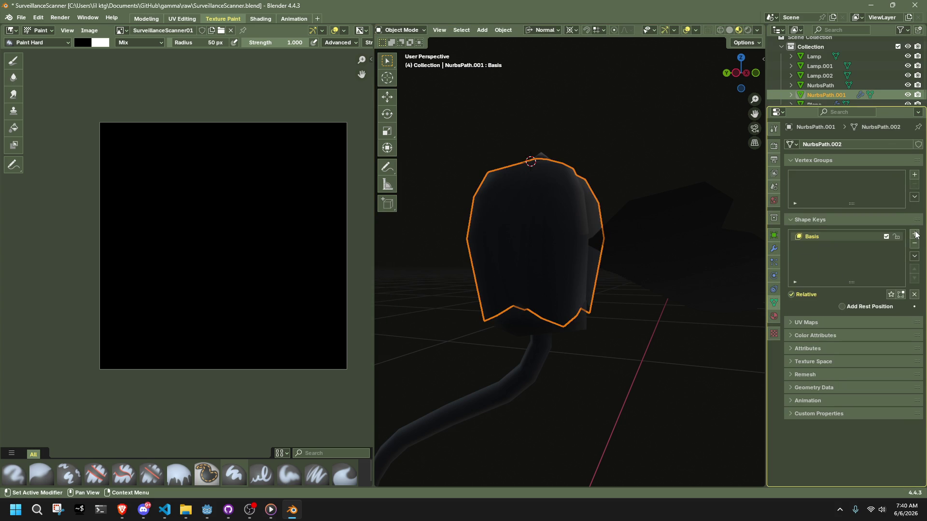
pyautogui.click(914, 234)
# - Rotate the petal about -76° around normal X in Edit Mode to store Key 1 opened
pyautogui.press('Tab')
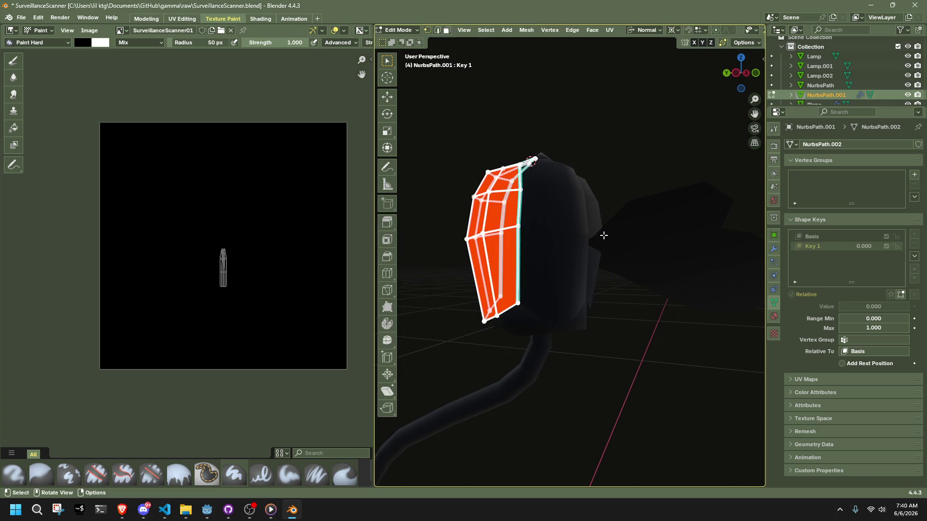
pyautogui.press('r')
pyautogui.press('x')
pyautogui.moveTo(602, 251)
pyautogui.keyDown('alt'); pyautogui.mouseDown(button='middle')
pyautogui.moveTo(586, 265)
pyautogui.moveTo(473, 265)
pyautogui.moveTo(605, 238)
pyautogui.moveTo(648, 260)
pyautogui.mouseUp(button='middle'); pyautogui.keyUp('alt')
pyautogui.press('z')
pyautogui.press('y')
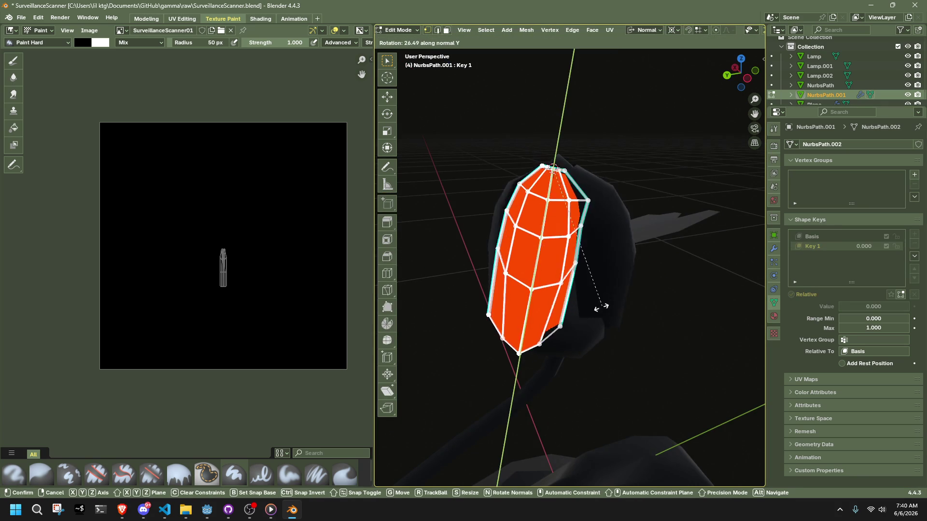
pyautogui.press('x')
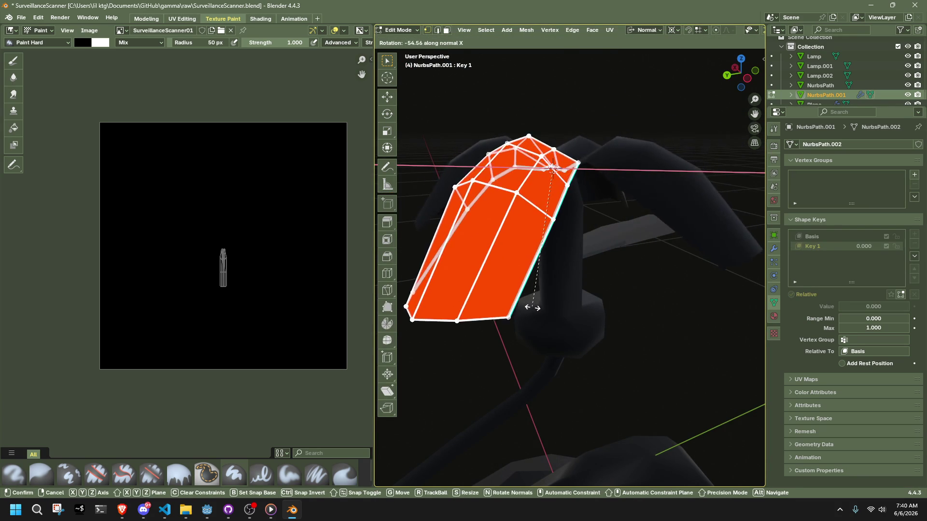
pyautogui.click(476, 292)
pyautogui.press('Tab')
pyautogui.click(661, 331)
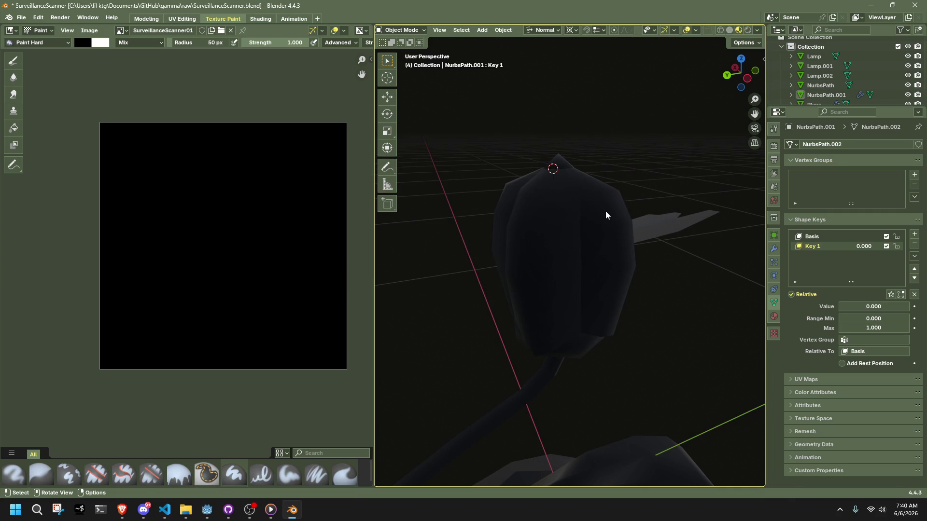
# - Set Key 1's value to 1.000 to preview the petals spreading open
pyautogui.moveTo(861, 250); pyautogui.dragTo(888, 250)
pyautogui.moveTo(666, 338)
pyautogui.mouseDown(button='middle')
pyautogui.moveTo(488, 141)
pyautogui.moveTo(671, 239)
pyautogui.mouseUp(button='middle')
pyautogui.click(488, 141)
pyautogui.press('Tab')
pyautogui.press('Tab')
pyautogui.click(709, 236)
# - Inspect the petal's opened Key 1 shape in Edit Mode from around the whole flower
pyautogui.press('Tab')
pyautogui.scroll(-3, 662, 227)
pyautogui.press('Tab')
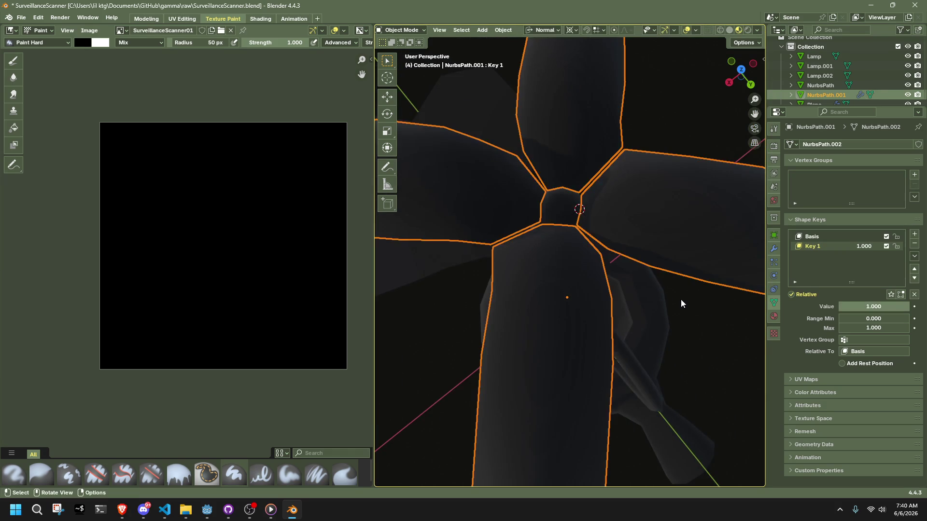
pyautogui.scroll(-5, 681, 299)
pyautogui.moveTo(686, 330)
pyautogui.mouseDown(button='middle')
pyautogui.moveTo(593, 301)
pyautogui.moveTo(533, 248)
pyautogui.moveTo(577, 232)
pyautogui.moveTo(625, 230)
pyautogui.moveTo(682, 238)
pyautogui.moveTo(724, 273)
pyautogui.moveTo(628, 263)
pyautogui.moveTo(661, 213)
pyautogui.moveTo(629, 281)
pyautogui.moveTo(602, 275)
pyautogui.moveTo(637, 269)
pyautogui.moveTo(632, 249)
pyautogui.moveTo(607, 279)
pyautogui.moveTo(474, 281)
pyautogui.mouseUp(button='middle')
pyautogui.press('Tab')
pyautogui.scroll(4, 674, 215)
pyautogui.press('Escape')
pyautogui.press('Tab')
# - Make Basis the active shape key so the lamp head returns to closed
pyautogui.click(799, 237)
pyautogui.click(827, 245)
pyautogui.click(859, 237)
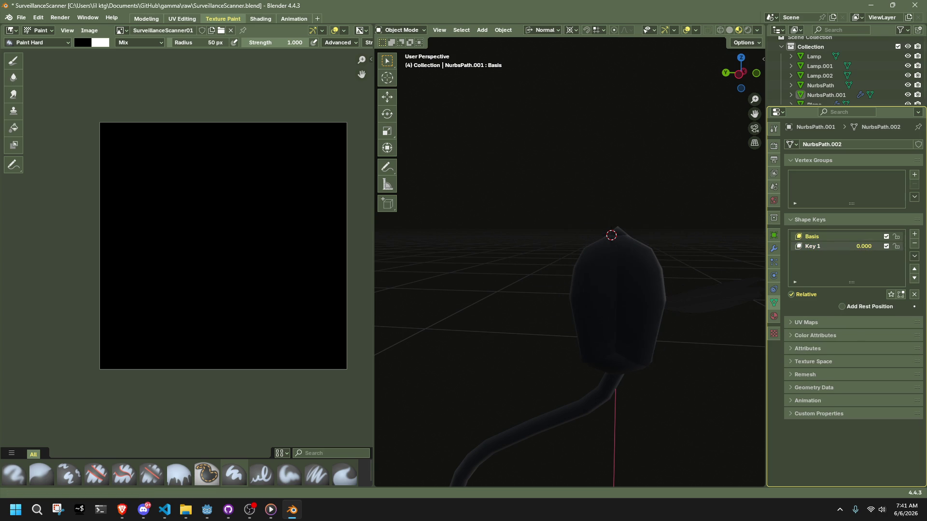
# - Select the lamp head petal and check its vertices briefly in Edit Mode
pyautogui.click(588, 220)
pyautogui.press('Tab')
pyautogui.moveTo(588, 220); pyautogui.dragTo(629, 220, button='middle')
pyautogui.moveTo(654, 225); pyautogui.dragTo(655, 225)
pyautogui.hotkey('shift', 's')
pyautogui.press('Tab')
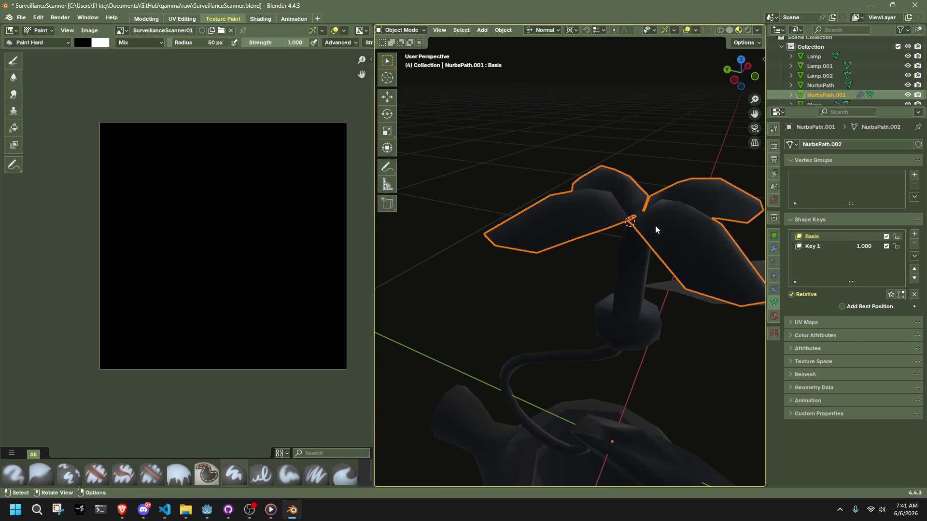
# - With Key 1 active, scale the whole petal mesh up about 1.55 times
pyautogui.click(812, 247)
pyautogui.press('Tab')
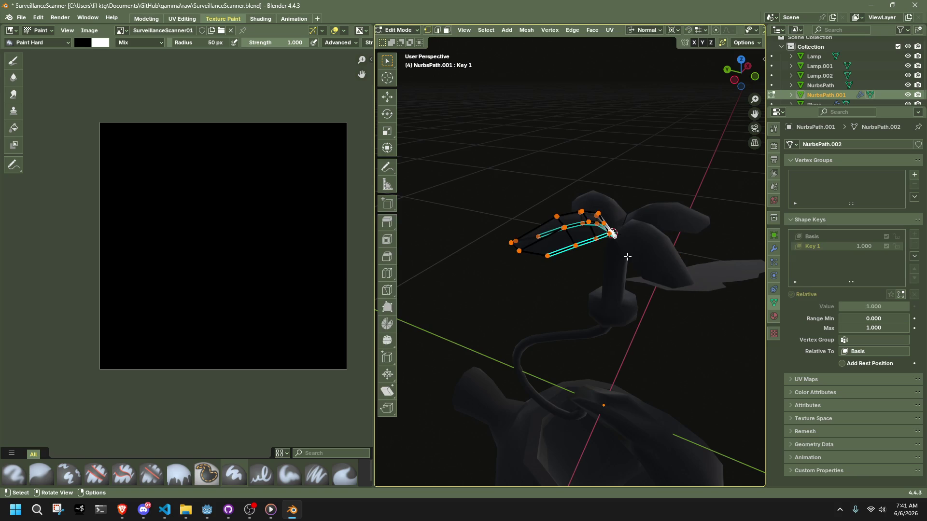
pyautogui.press('a')
pyautogui.press('s')
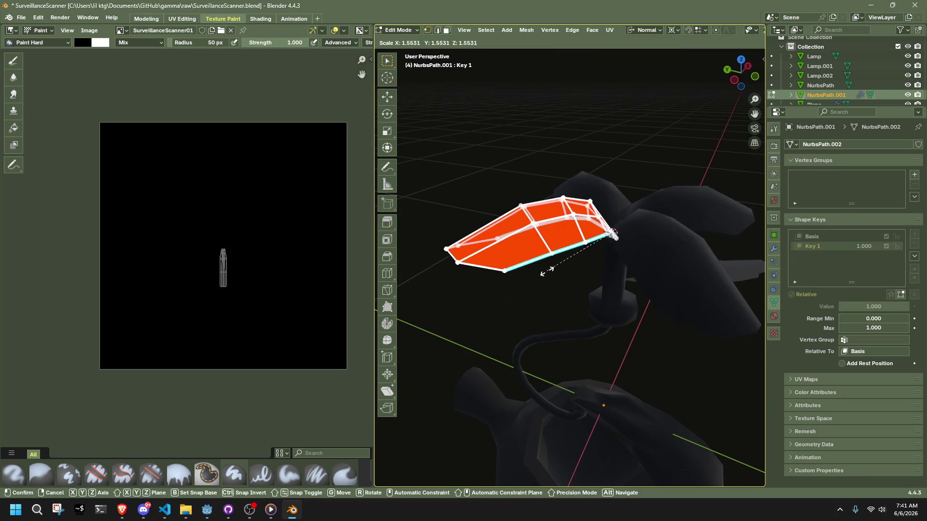
pyautogui.click(559, 268)
pyautogui.press('Tab')
# - Orbit and zoom around the lamp to review the spread petals, then select the arm Lamp.001
pyautogui.click(550, 285)
pyautogui.moveTo(550, 285)
pyautogui.mouseDown(button='middle')
pyautogui.moveTo(607, 304)
pyautogui.moveTo(692, 298)
pyautogui.moveTo(676, 267)
pyautogui.moveTo(647, 281)
pyautogui.moveTo(517, 302)
pyautogui.mouseUp(button='middle')
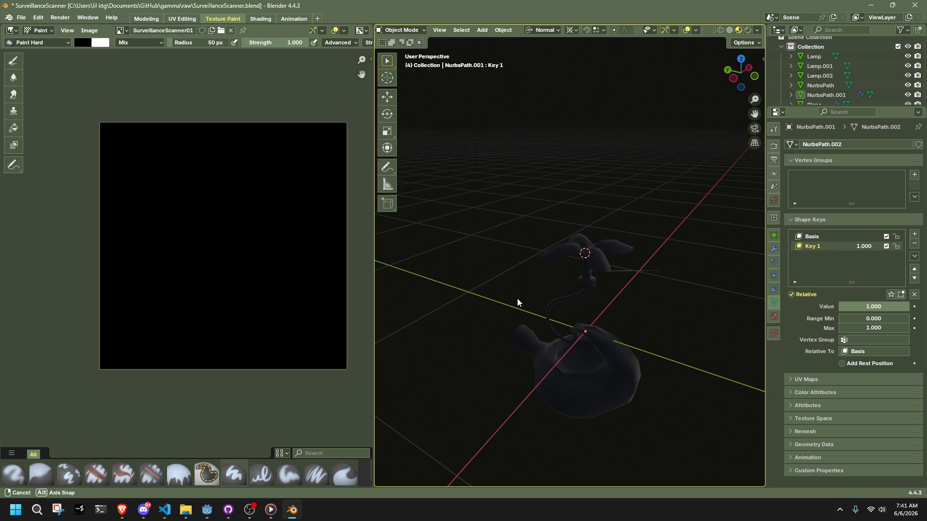
pyautogui.scroll(5, 518, 297)
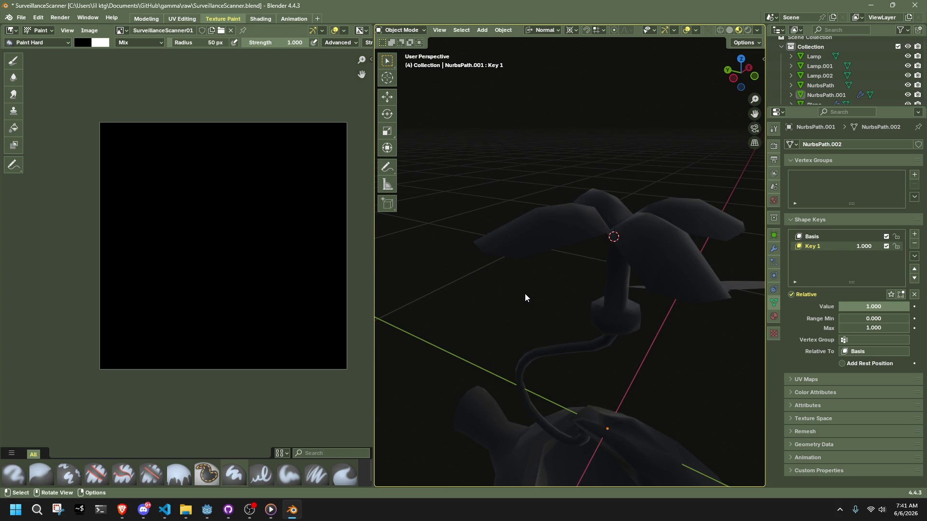
pyautogui.scroll(-4, 525, 295)
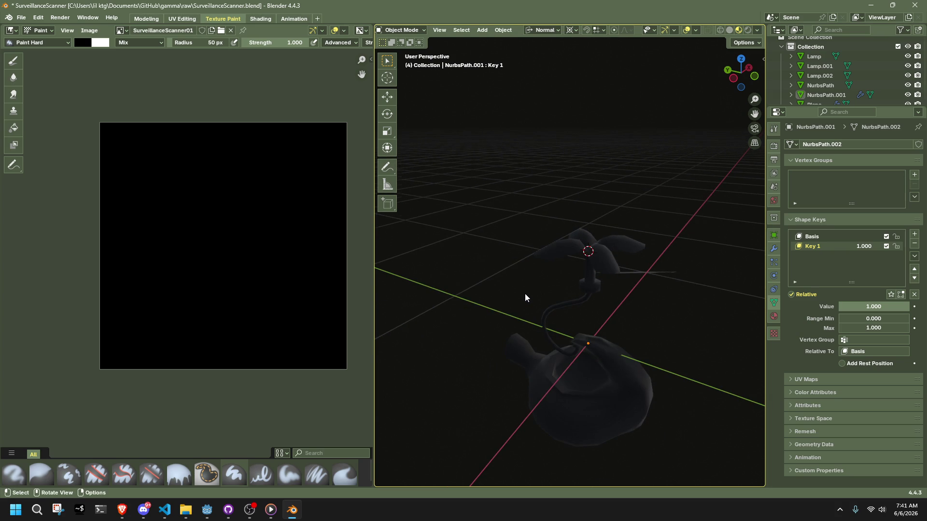
pyautogui.scroll(3, 525, 297)
pyautogui.scroll(-3, 534, 300)
pyautogui.moveTo(624, 372)
pyautogui.mouseDown(button='middle')
pyautogui.moveTo(702, 384)
pyautogui.moveTo(406, 364)
pyautogui.moveTo(488, 354)
pyautogui.moveTo(556, 360)
pyautogui.moveTo(693, 447)
pyautogui.moveTo(378, 436)
pyautogui.moveTo(751, 386)
pyautogui.moveTo(720, 385)
pyautogui.moveTo(656, 345)
pyautogui.moveTo(633, 306)
pyautogui.moveTo(583, 314)
pyautogui.moveTo(516, 280)
pyautogui.moveTo(426, 279)
pyautogui.moveTo(601, 346)
pyautogui.mouseUp(button='middle')
pyautogui.click(601, 346)
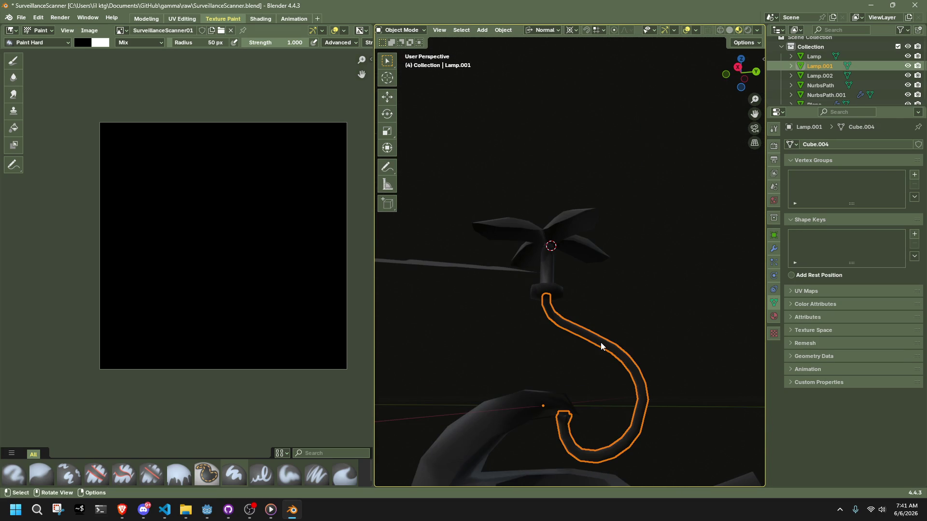
# - Give Lamp.001 a new Material.001 with a Holdout surface and frame its nodes in Shading
pyautogui.click(774, 316)
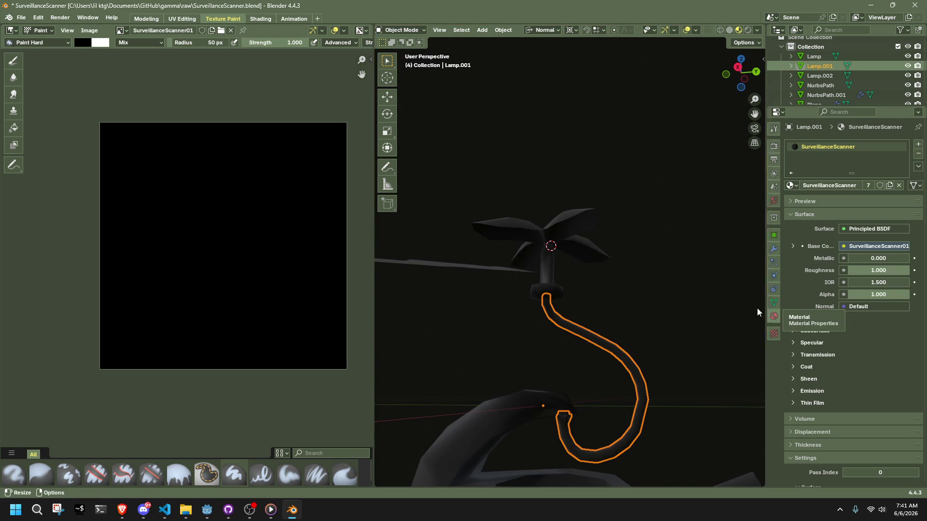
pyautogui.click(919, 146)
pyautogui.click(821, 205)
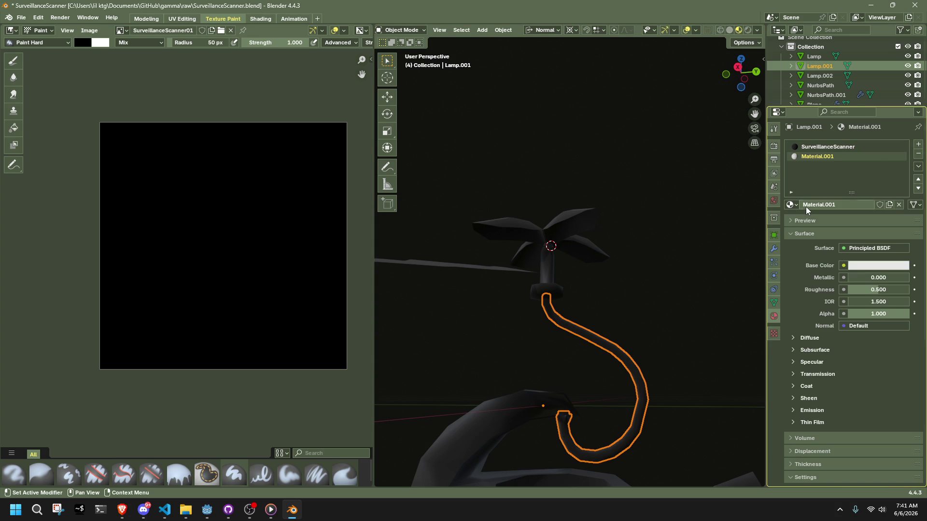
pyautogui.click(853, 249)
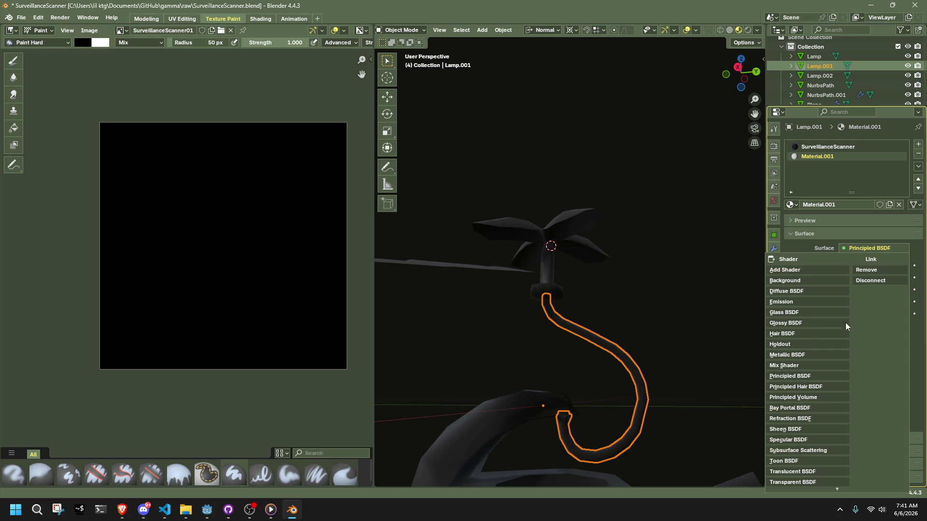
pyautogui.click(801, 344)
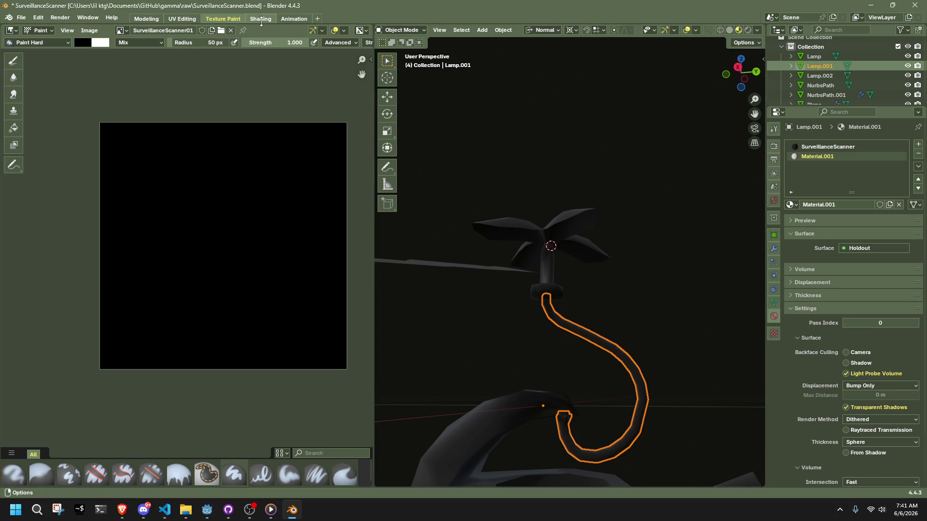
pyautogui.hotkey('ctrl', 'pagedown')
pyautogui.moveTo(420, 341); pyautogui.dragTo(417, 389, button='middle')
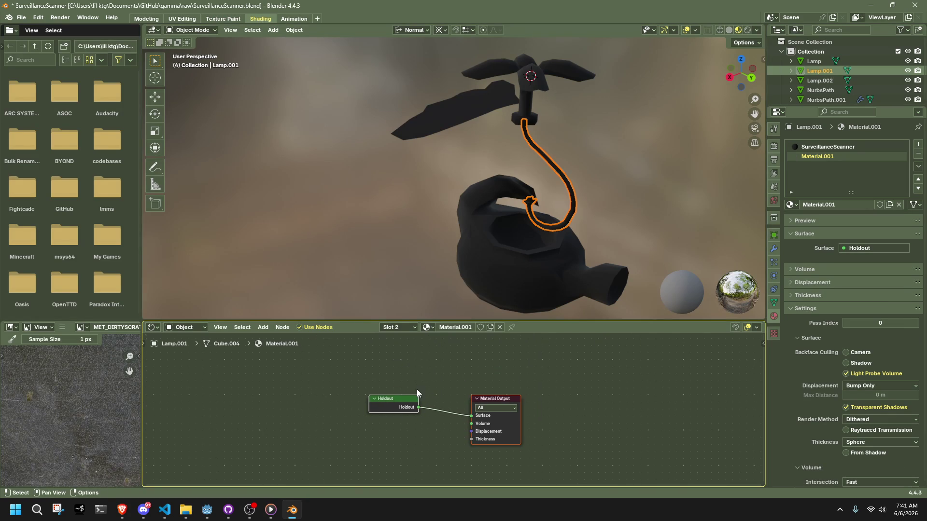
# - Remove the SurveillanceScanner and Holdout slots, create a new material, and delete its Principled BSDF
pyautogui.click(849, 147)
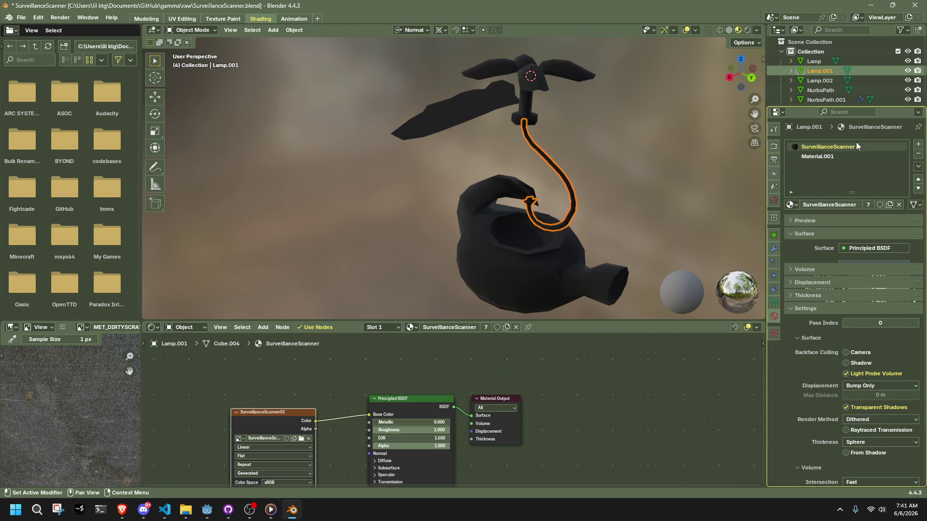
pyautogui.click(918, 153)
pyautogui.click(913, 155)
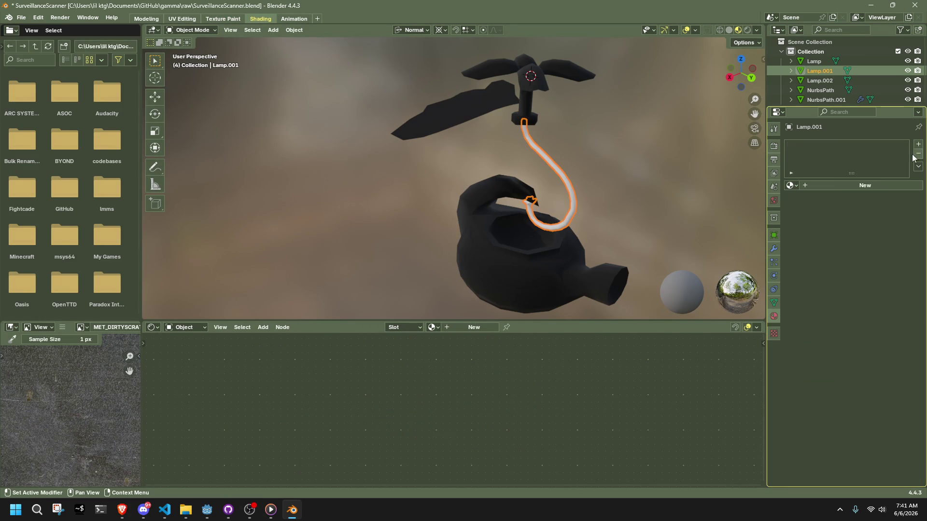
pyautogui.click(868, 186)
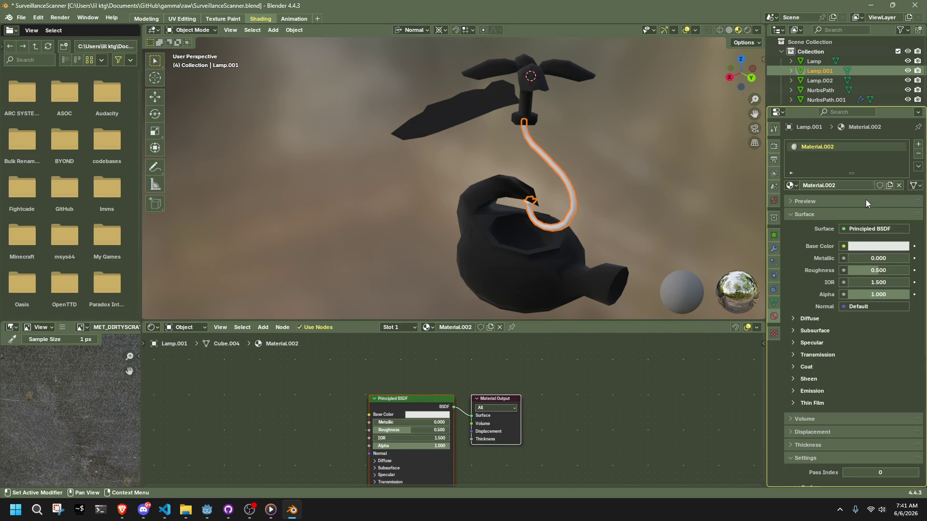
pyautogui.press('Delete')
# - Add an Emission shader node and link it to the Material Output
pyautogui.rightClick(412, 403)
pyautogui.moveTo(415, 402)
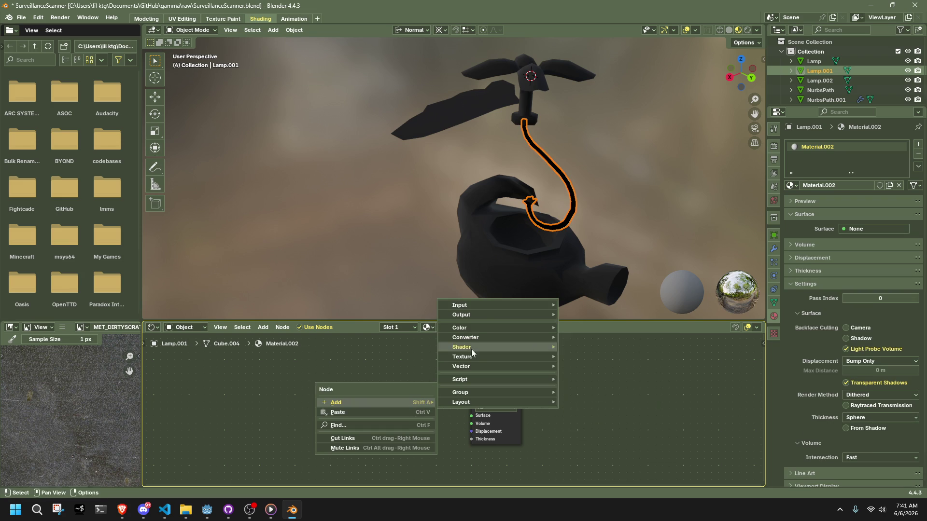
pyautogui.moveTo(472, 348)
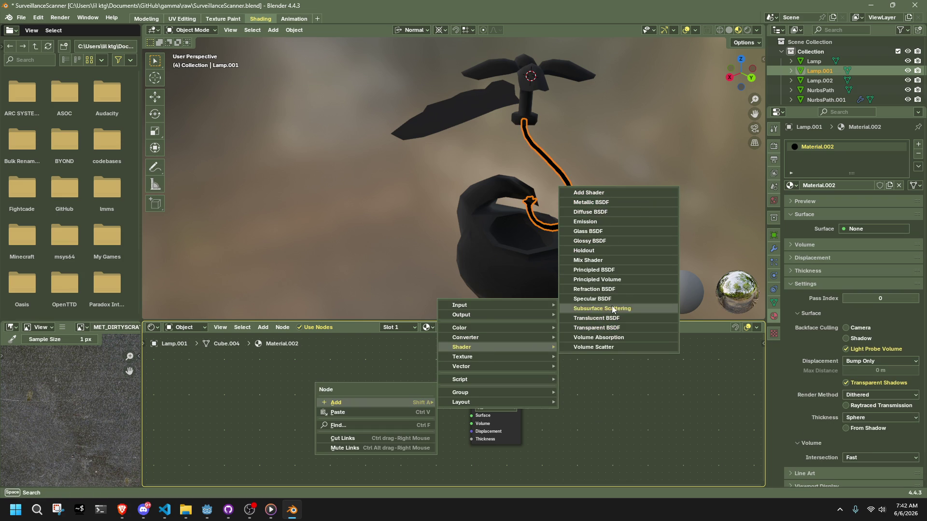
pyautogui.click(369, 422)
pyautogui.write('em')
pyautogui.click(263, 327)
pyautogui.moveTo(276, 390)
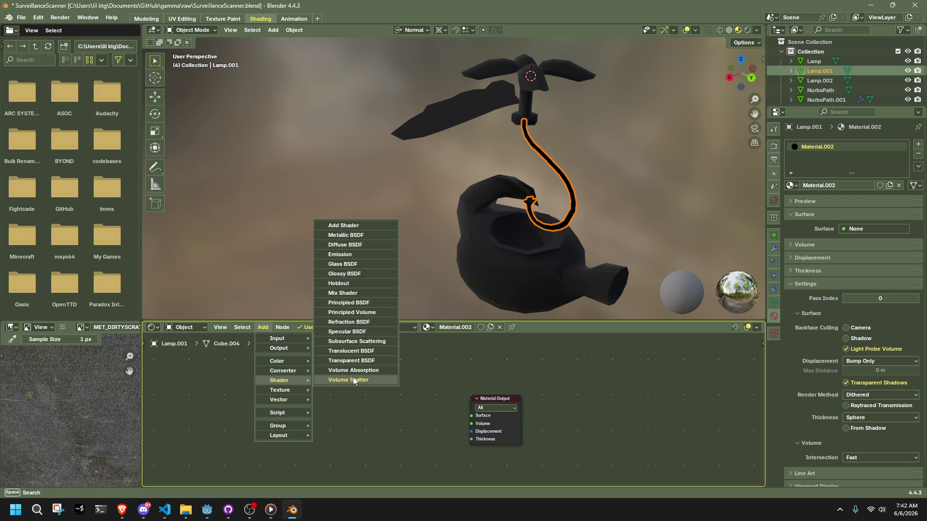
pyautogui.click(340, 254)
pyautogui.click(397, 419)
# - Shift the emission colour toward light orange and try a strength of 0.600
pyautogui.click(405, 341)
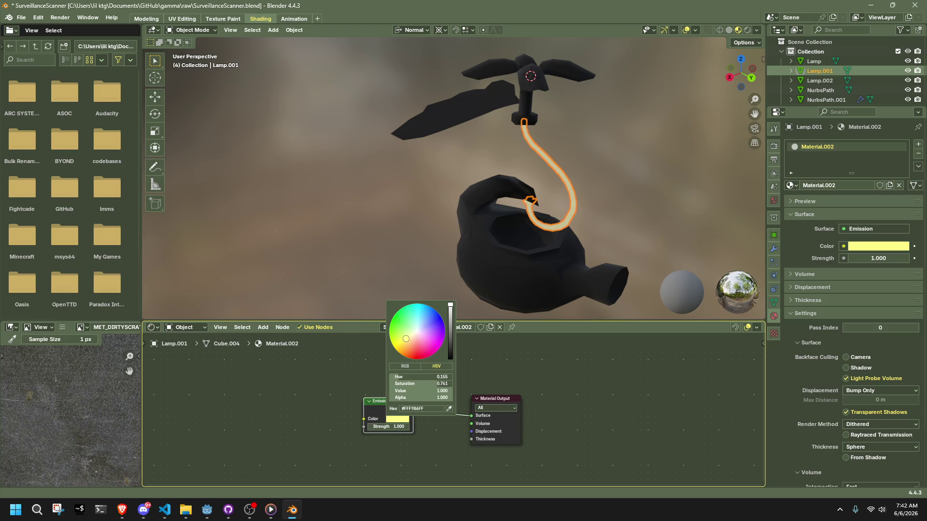
pyautogui.moveTo(406, 340); pyautogui.dragTo(409, 342)
pyautogui.click(616, 189)
pyautogui.moveTo(616, 189)
pyautogui.mouseDown(button='middle')
pyautogui.moveTo(563, 178)
pyautogui.moveTo(564, 169)
pyautogui.mouseUp(button='middle')
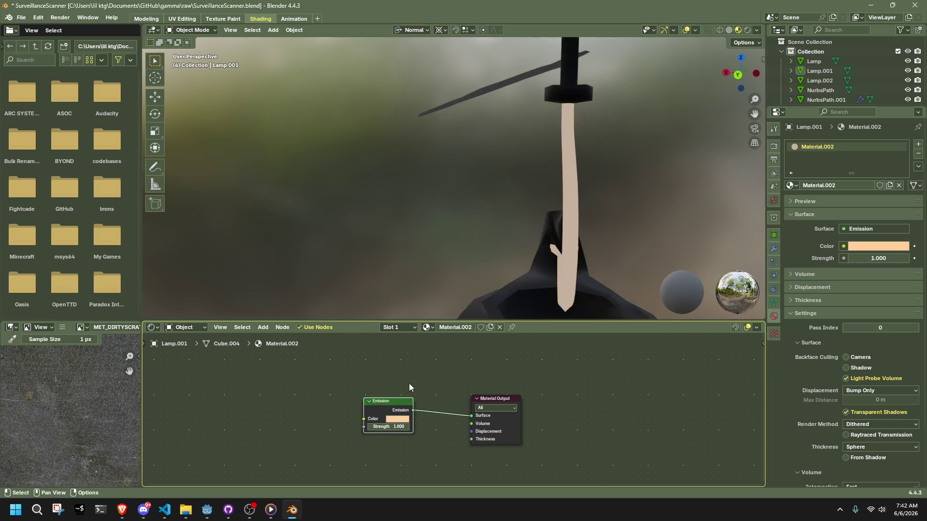
pyautogui.moveTo(375, 424)
pyautogui.mouseDown()
pyautogui.moveTo(406, 424)
pyautogui.moveTo(341, 423)
pyautogui.moveTo(386, 427)
pyautogui.mouseUp()
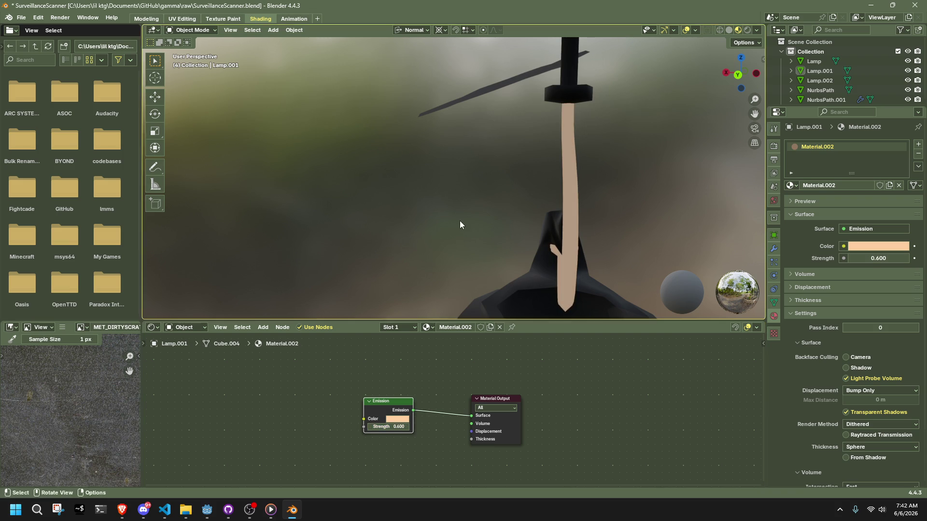
pyautogui.moveTo(459, 225); pyautogui.dragTo(571, 208, button='middle')
# - Make the emission colour yellow by raising green in RGB mode
pyautogui.click(856, 247)
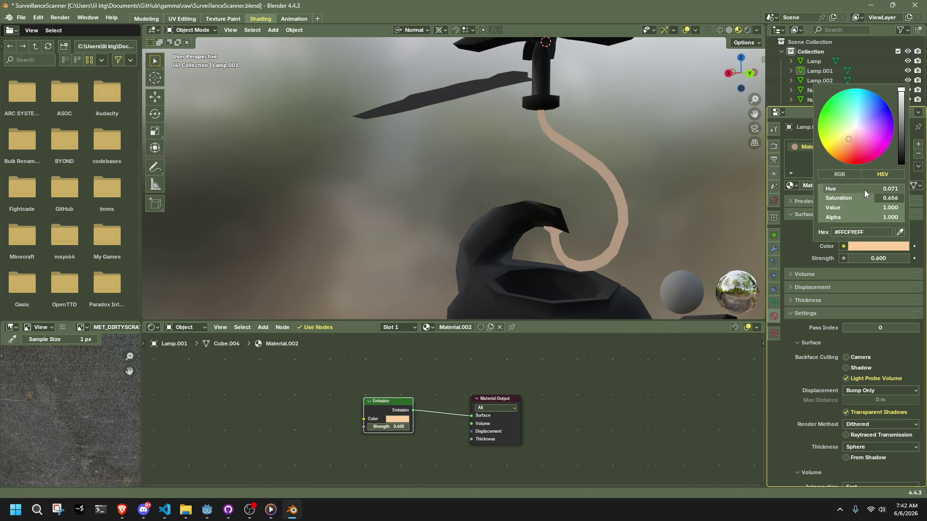
pyautogui.click(838, 175)
pyautogui.moveTo(873, 199)
pyautogui.mouseDown()
pyautogui.moveTo(908, 199)
pyautogui.moveTo(834, 207)
pyautogui.mouseUp()
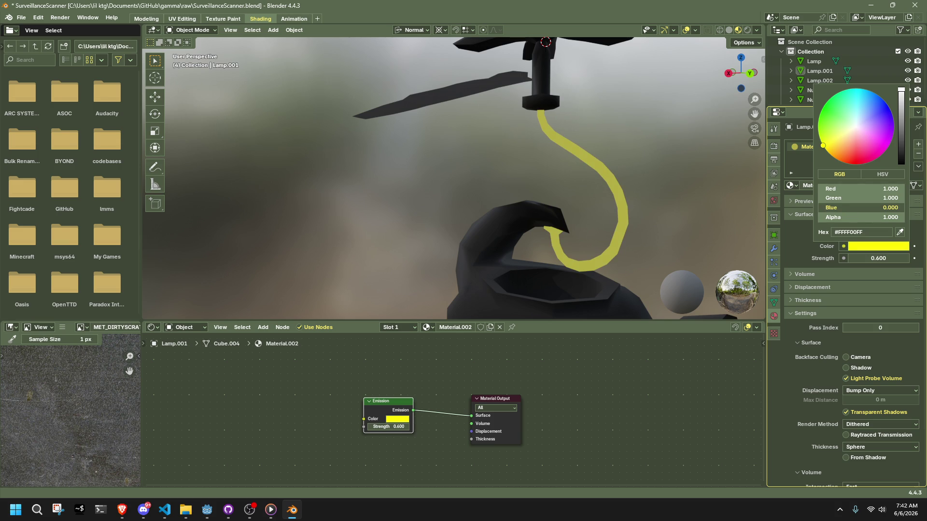
pyautogui.moveTo(673, 152)
pyautogui.keyDown('ctrl'); pyautogui.mouseDown(button='middle')
pyautogui.moveTo(658, 171)
pyautogui.moveTo(548, 187)
pyautogui.moveTo(411, 147)
pyautogui.moveTo(289, 144)
pyautogui.moveTo(169, 169)
pyautogui.moveTo(604, 193)
pyautogui.moveTo(429, 169)
pyautogui.mouseUp(button='middle'); pyautogui.keyUp('ctrl')
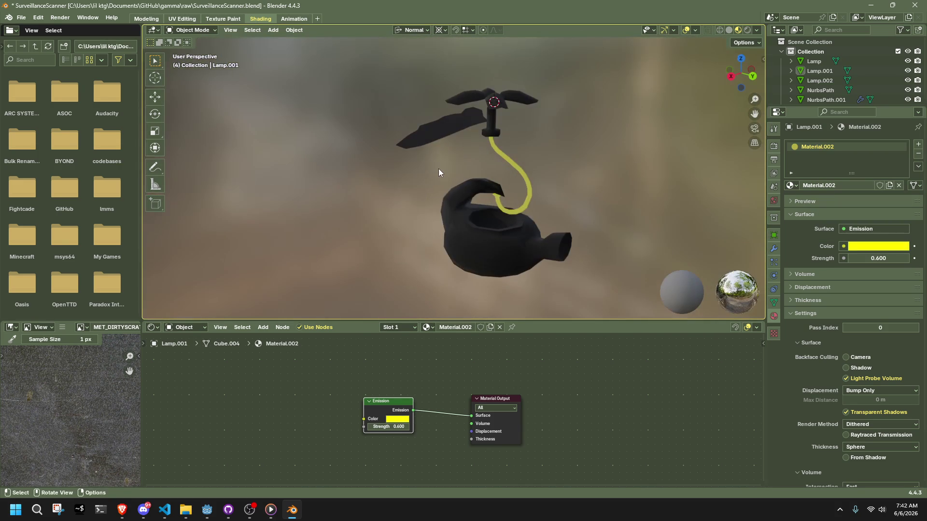
pyautogui.moveTo(624, 210)
pyautogui.keyDown('ctrl'); pyautogui.mouseDown(button='middle')
pyautogui.moveTo(580, 157)
pyautogui.moveTo(549, 234)
pyautogui.moveTo(621, 196)
pyautogui.moveTo(541, 173)
pyautogui.moveTo(777, 261)
pyautogui.mouseUp(button='middle'); pyautogui.keyUp('ctrl')
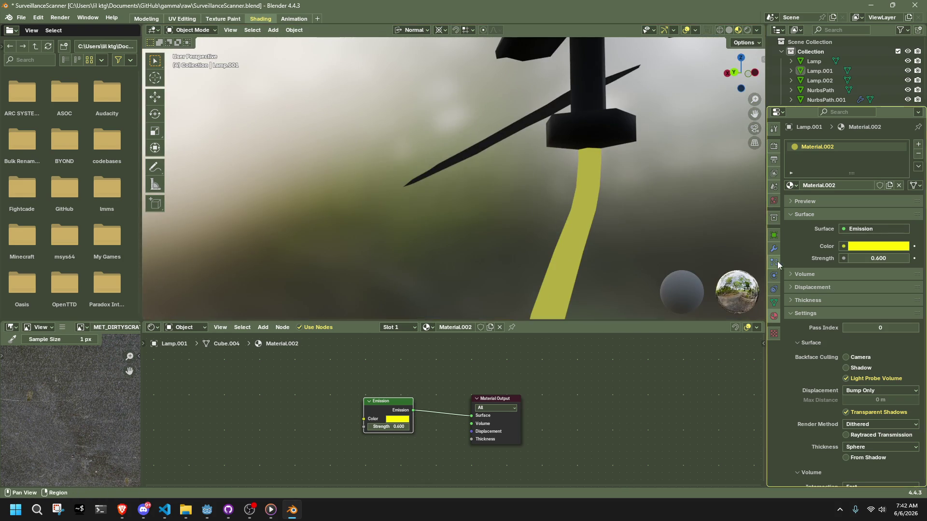
# - Set the emission strength to 0.500 and save SurveillanceScanner.blend
pyautogui.click(381, 428)
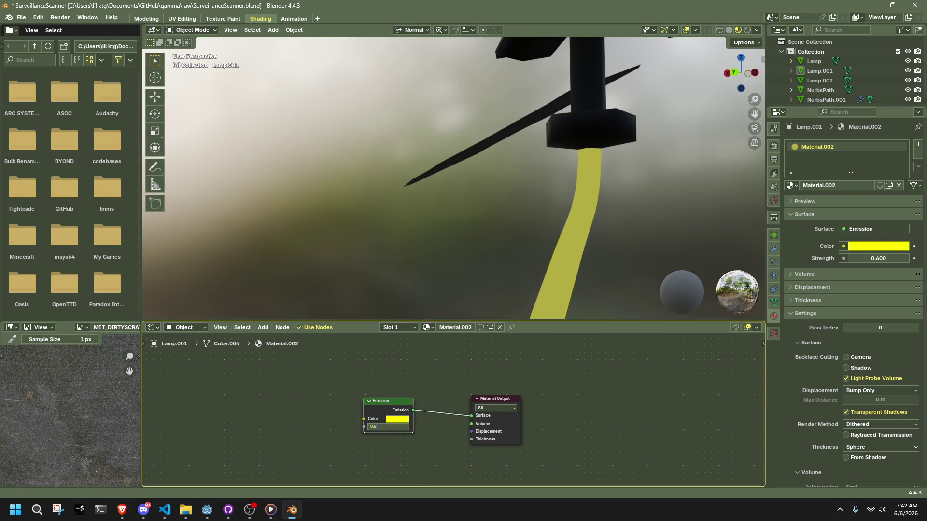
pyautogui.write('0.5')
pyautogui.press('Return')
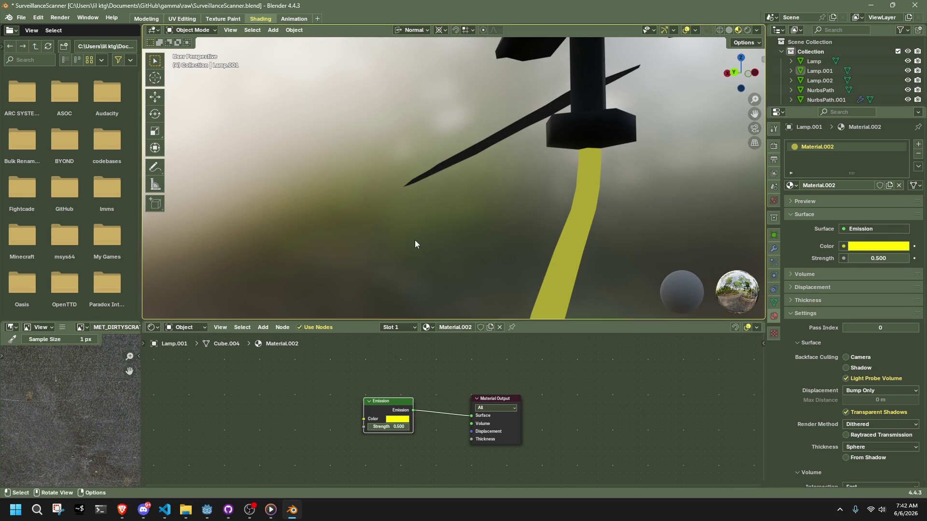
pyautogui.scroll(-5, 420, 240)
pyautogui.hotkey('ctrl', 's')
pyautogui.click(513, 164)
pyautogui.moveTo(513, 164)
pyautogui.mouseDown(button='middle')
pyautogui.moveTo(512, 153)
pyautogui.moveTo(616, 196)
pyautogui.moveTo(689, 205)
pyautogui.moveTo(644, 166)
pyautogui.moveTo(463, 181)
pyautogui.mouseUp(button='middle')
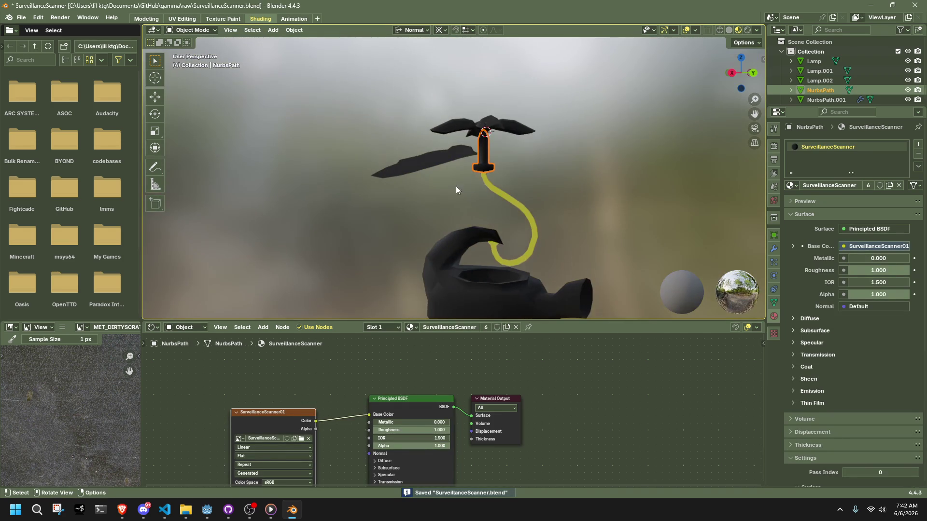
pyautogui.scroll(5, 468, 193)
pyautogui.scroll(-4, 529, 119)
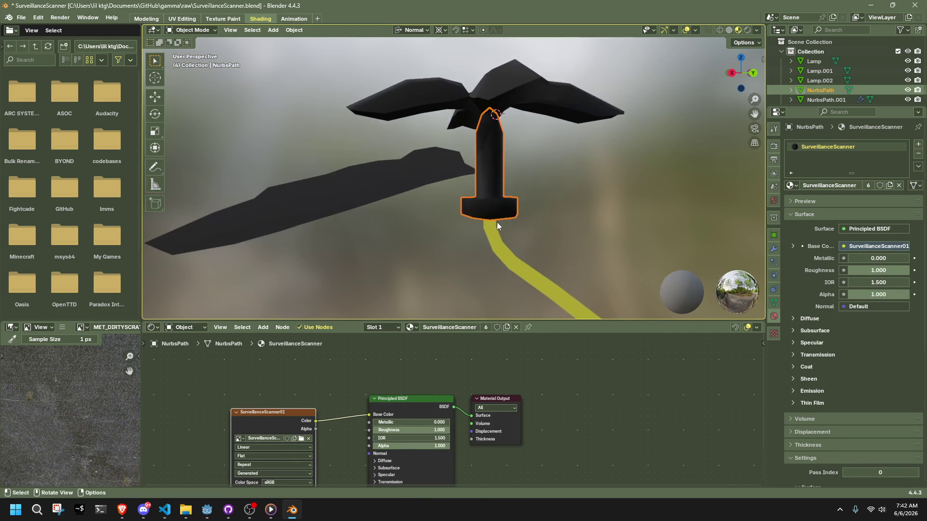
pyautogui.click(544, 208)
pyautogui.scroll(-4, 544, 208)
pyautogui.moveTo(544, 207)
pyautogui.mouseDown(button='middle')
pyautogui.moveTo(516, 232)
pyautogui.moveTo(360, 256)
pyautogui.moveTo(310, 234)
pyautogui.moveTo(265, 183)
pyautogui.moveTo(379, 174)
pyautogui.moveTo(401, 212)
pyautogui.mouseUp(button='middle')
pyautogui.scroll(2, 524, 191)
pyautogui.scroll(2, 524, 191)
pyautogui.moveTo(524, 191); pyautogui.dragTo(424, 186, button='middle')
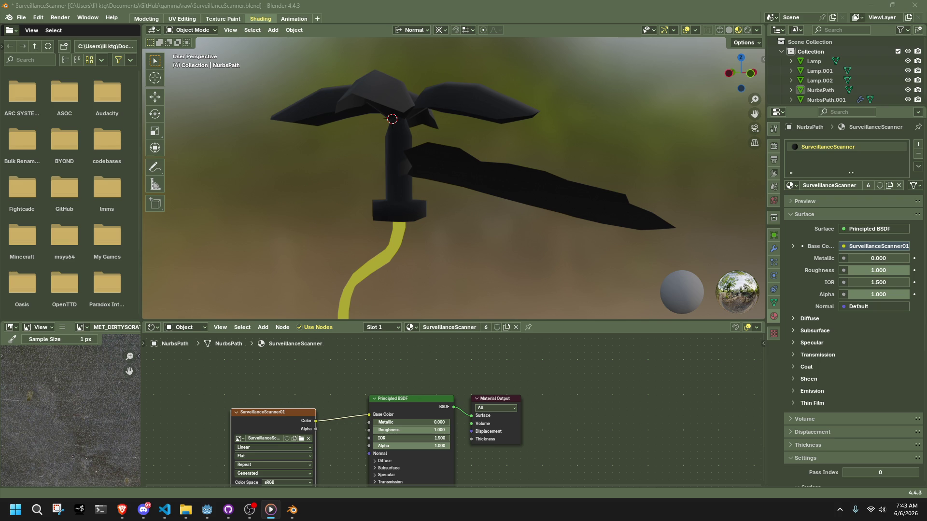
pyautogui.moveTo(643, 246)
pyautogui.mouseDown(button='middle')
pyautogui.moveTo(585, 232)
pyautogui.moveTo(589, 249)
pyautogui.moveTo(534, 172)
pyautogui.moveTo(477, 133)
pyautogui.moveTo(550, 193)
pyautogui.mouseUp(button='middle')
pyautogui.hotkey('alt', 'Tab')
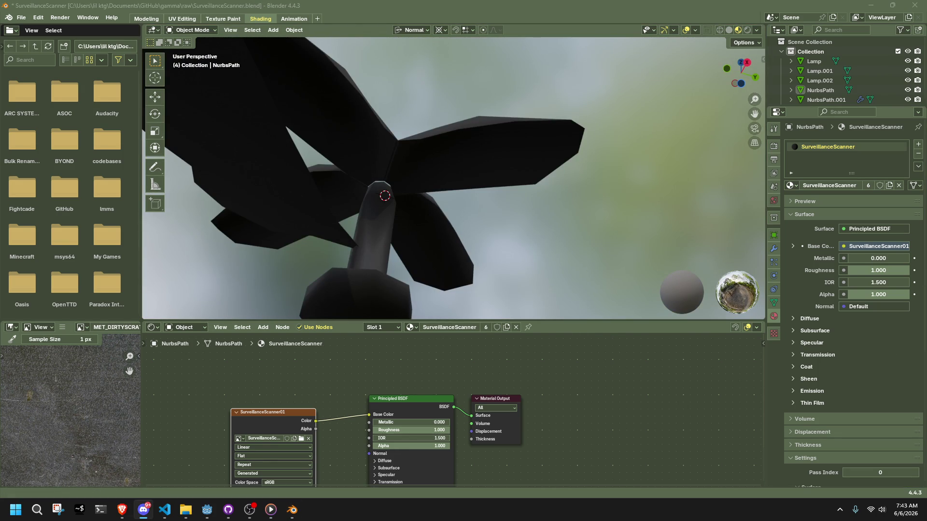
pyautogui.hotkey('alt', 'Tab')
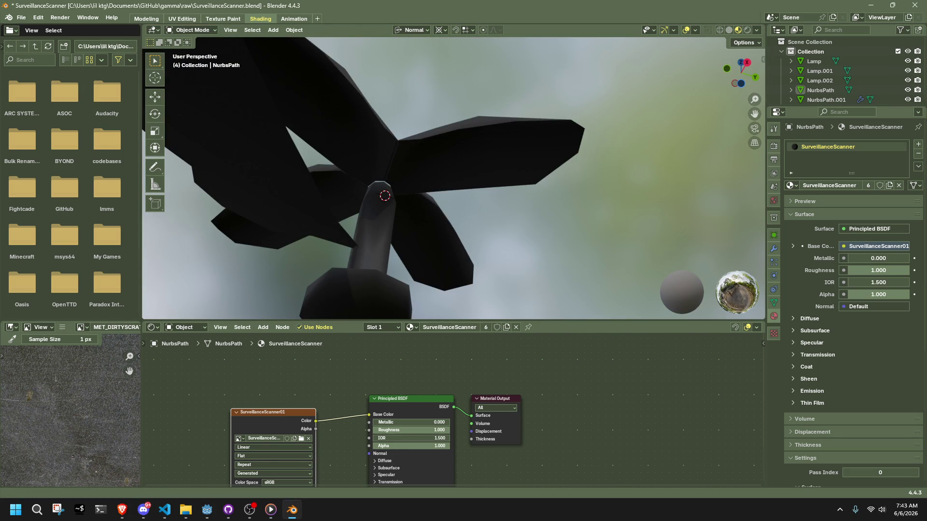
pyautogui.moveTo(638, 161)
pyautogui.mouseDown(button='middle')
pyautogui.moveTo(644, 206)
pyautogui.moveTo(664, 215)
pyautogui.moveTo(614, 234)
pyautogui.moveTo(405, 222)
pyautogui.mouseUp(button='middle')
pyautogui.scroll(-10, 664, 214)
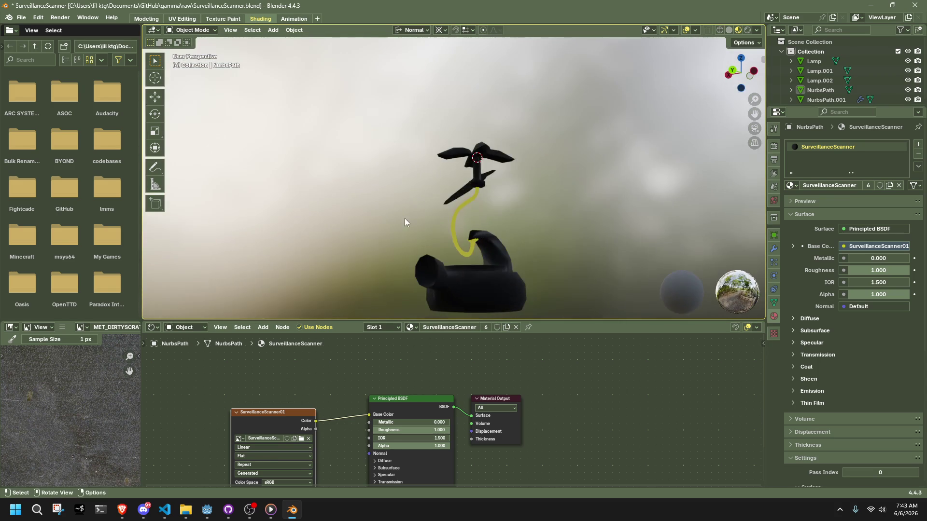
pyautogui.moveTo(444, 254)
pyautogui.mouseDown(button='middle')
pyautogui.moveTo(433, 193)
pyautogui.moveTo(432, 210)
pyautogui.moveTo(541, 226)
pyautogui.moveTo(633, 196)
pyautogui.moveTo(609, 178)
pyautogui.moveTo(615, 227)
pyautogui.moveTo(551, 253)
pyautogui.moveTo(459, 248)
pyautogui.moveTo(447, 223)
pyautogui.moveTo(540, 226)
pyautogui.mouseUp(button='middle')
pyautogui.scroll(5, 433, 192)
pyautogui.click(738, 79)
pyautogui.scroll(5, 616, 227)
pyautogui.scroll(-5, 642, 210)
pyautogui.moveTo(642, 211)
pyautogui.mouseDown(button='middle')
pyautogui.moveTo(618, 262)
pyautogui.moveTo(572, 295)
pyautogui.moveTo(560, 253)
pyautogui.mouseUp(button='middle')
pyautogui.click(468, 250)
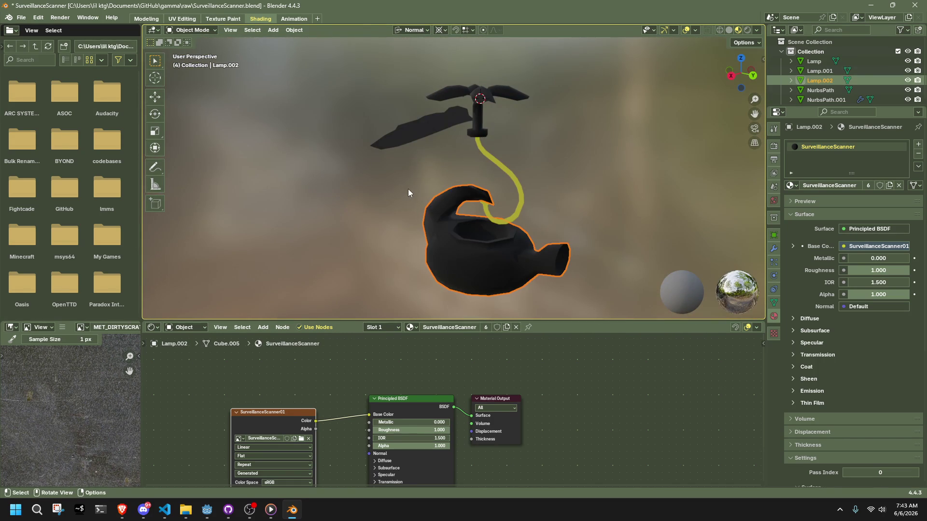
pyautogui.scroll(2, 420, 183)
pyautogui.click(486, 115)
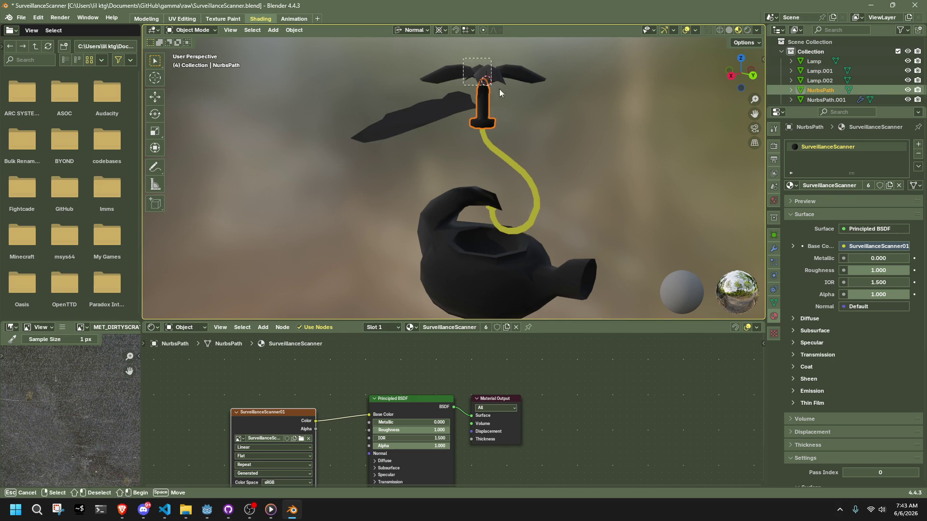
# - In Edit Mode on the NurbsPath post, mark the first two edge loops as seams
pyautogui.click(481, 115)
pyautogui.press('Tab')
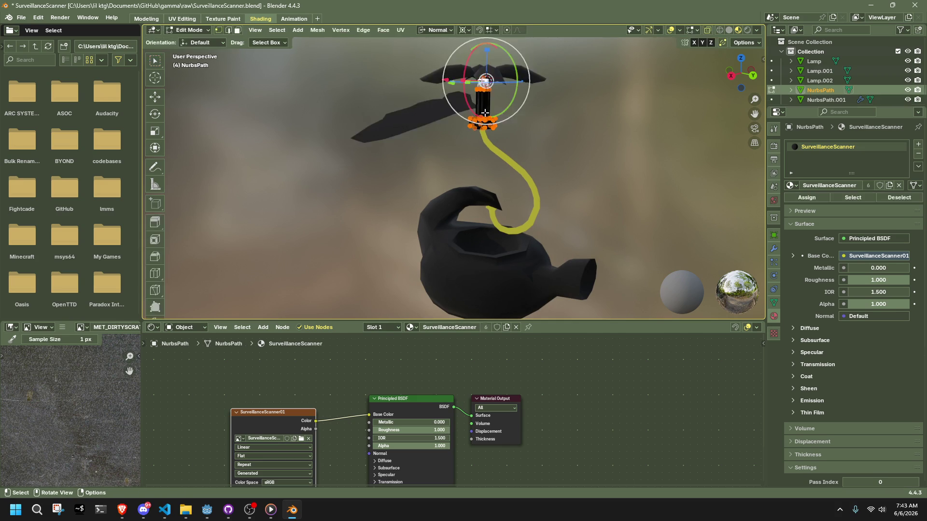
pyautogui.scroll(3, 485, 113)
pyautogui.moveTo(485, 113)
pyautogui.mouseDown(button='middle')
pyautogui.moveTo(316, 157)
pyautogui.moveTo(373, 244)
pyautogui.moveTo(444, 274)
pyautogui.mouseUp(button='middle')
pyautogui.keyDown('alt'); pyautogui.click(303, 152); pyautogui.keyUp('alt')
pyautogui.keyDown('alt'); pyautogui.keyDown('shift'); pyautogui.click(430, 299); pyautogui.keyUp('shift'); pyautogui.keyUp('alt')
pyautogui.moveTo(547, 259); pyautogui.dragTo(559, 262, button='middle')
pyautogui.rightClick(559, 262)
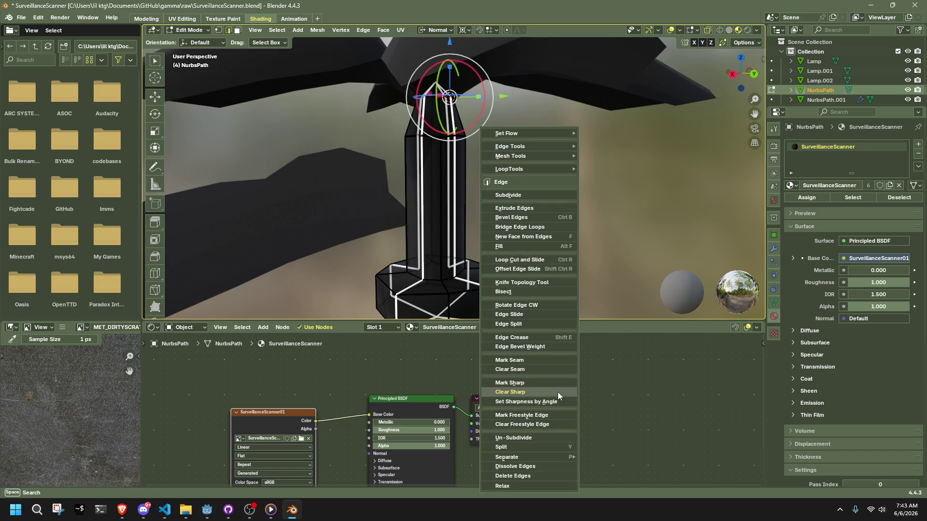
pyautogui.click(521, 360)
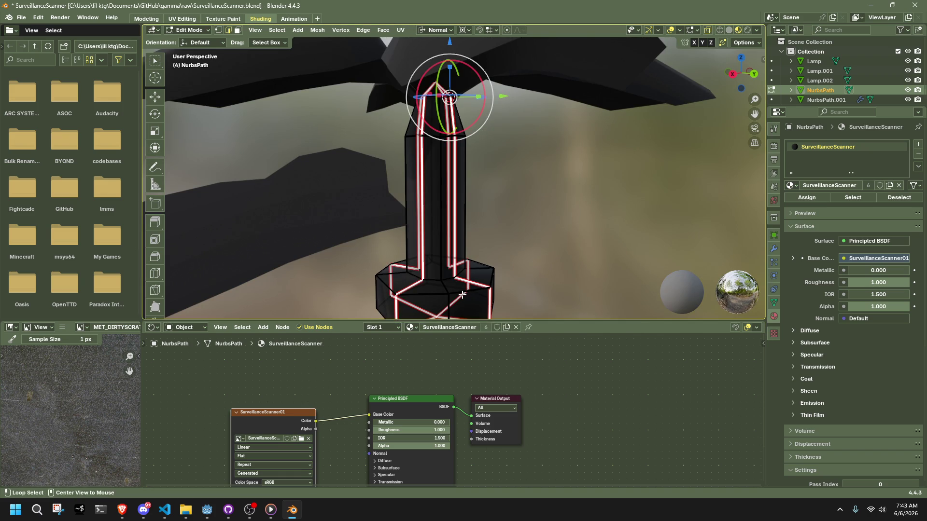
# - Mark the middle and bottom edge rings at the post's base as seams
pyautogui.moveTo(470, 293)
pyautogui.mouseDown(button='middle')
pyautogui.moveTo(464, 207)
pyautogui.moveTo(438, 159)
pyautogui.mouseUp(button='middle')
pyautogui.keyDown('alt'); pyautogui.keyDown('shift'); pyautogui.click(438, 164); pyautogui.keyUp('shift'); pyautogui.keyUp('alt')
pyautogui.moveTo(400, 197)
pyautogui.mouseDown(button='middle')
pyautogui.moveTo(398, 211)
pyautogui.moveTo(502, 259)
pyautogui.mouseUp(button='middle')
pyautogui.keyDown('alt'); pyautogui.keyDown('shift'); pyautogui.click(397, 212); pyautogui.keyUp('shift'); pyautogui.keyUp('alt')
pyautogui.rightClick(502, 259)
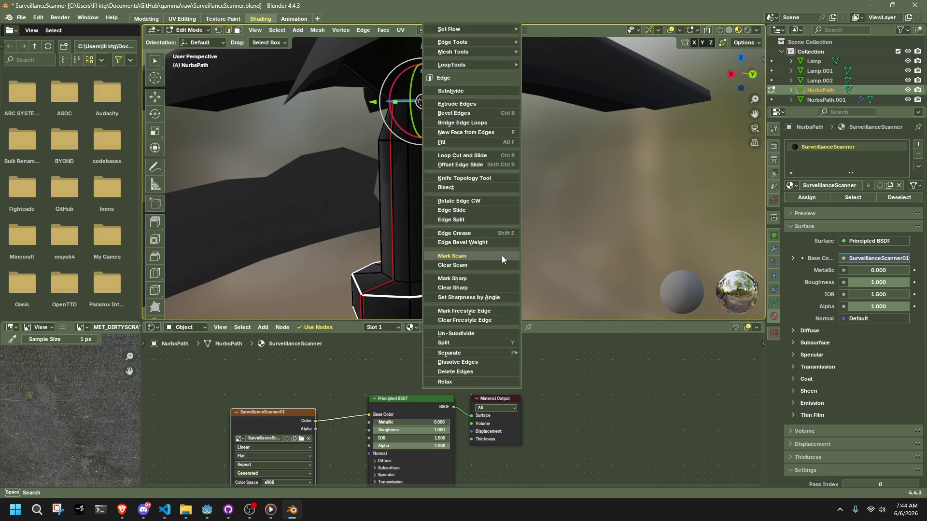
pyautogui.click(502, 256)
# - Mark the edge loop around the post's top as a seam
pyautogui.moveTo(448, 172)
pyautogui.mouseDown(button='middle')
pyautogui.moveTo(454, 194)
pyautogui.moveTo(401, 191)
pyautogui.mouseUp(button='middle')
pyautogui.click(435, 190)
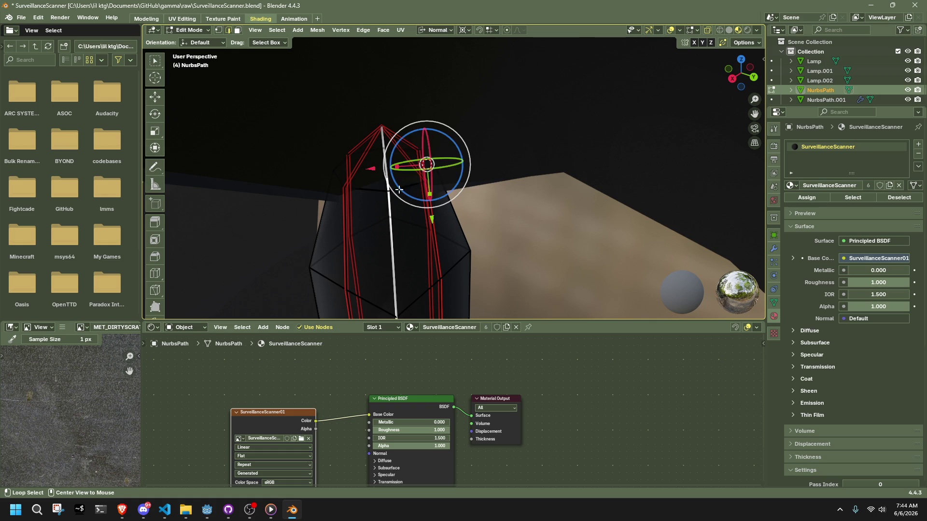
pyautogui.keyDown('alt'); pyautogui.click(400, 191); pyautogui.keyUp('alt')
pyautogui.rightClick(502, 204)
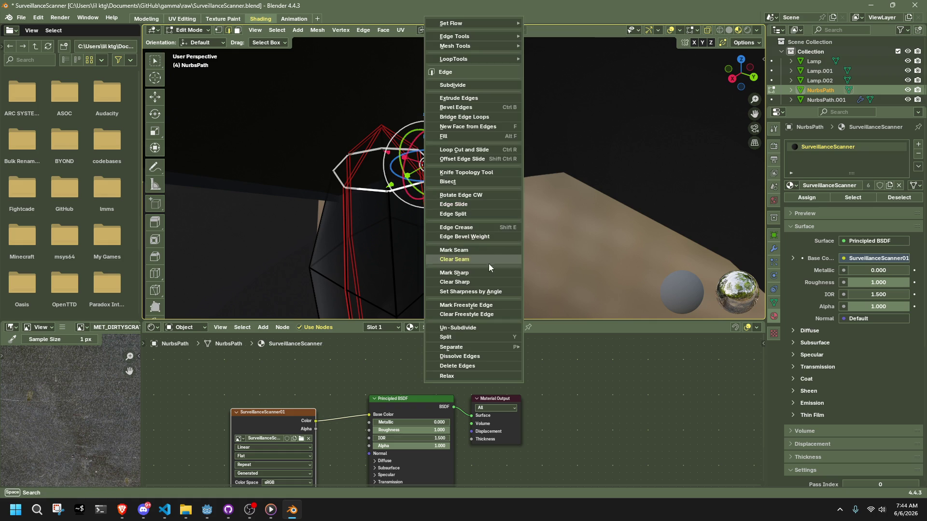
pyautogui.click(476, 253)
pyautogui.scroll(-5, 547, 223)
# - Leave Edit Mode, select NurbsPath.001 and toggle its Edit Mode on and off
pyautogui.press('Tab')
pyautogui.click(553, 166)
pyautogui.moveTo(553, 166); pyautogui.dragTo(610, 259, button='middle')
pyautogui.press('Tab')
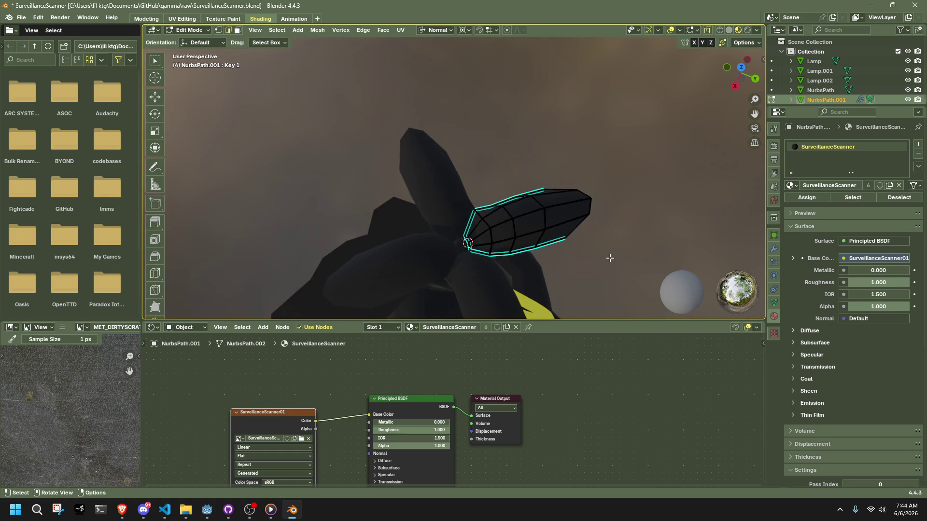
pyautogui.press('Tab')
pyautogui.click(610, 259)
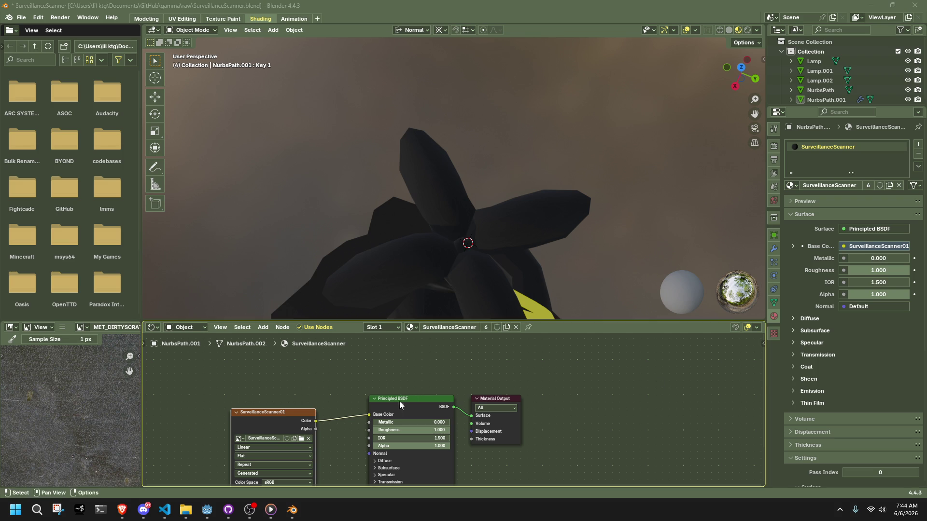
pyautogui.click(53, 509)
pyautogui.click(36, 509)
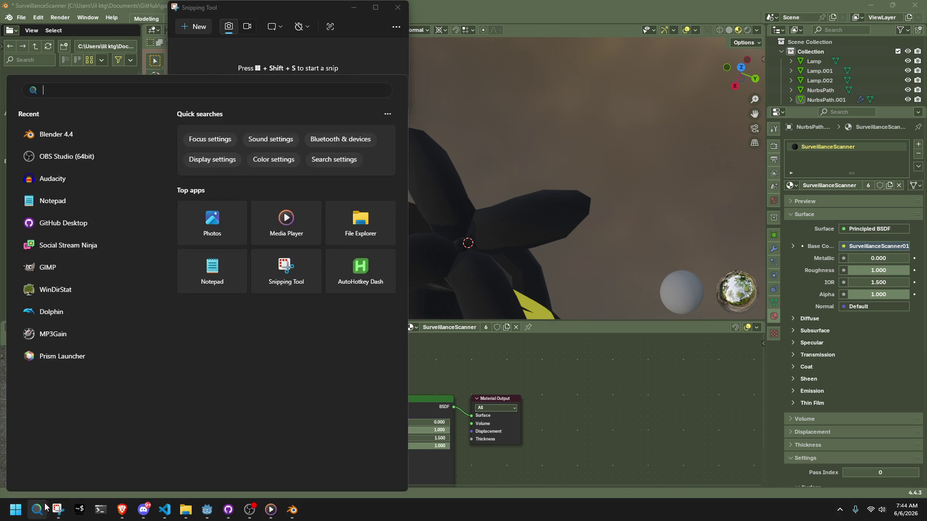
pyautogui.click(103, 249)
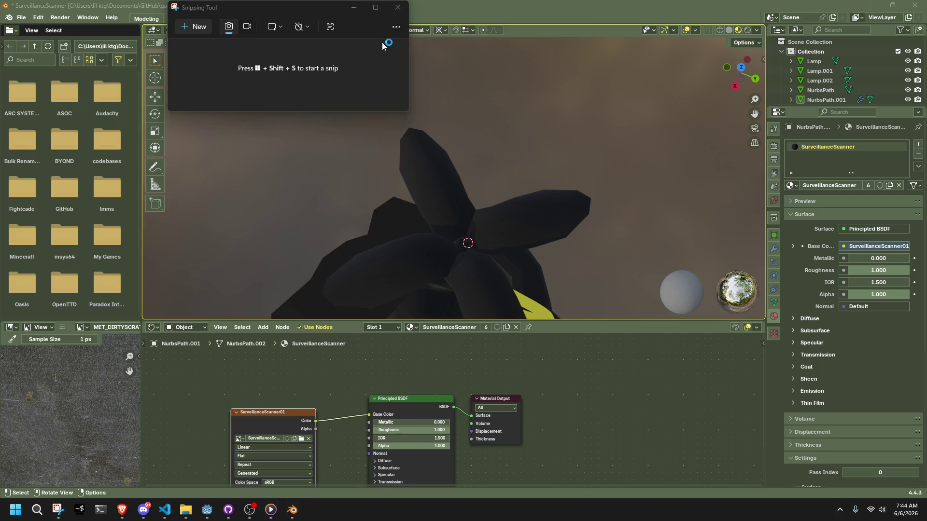
pyautogui.click(390, 8)
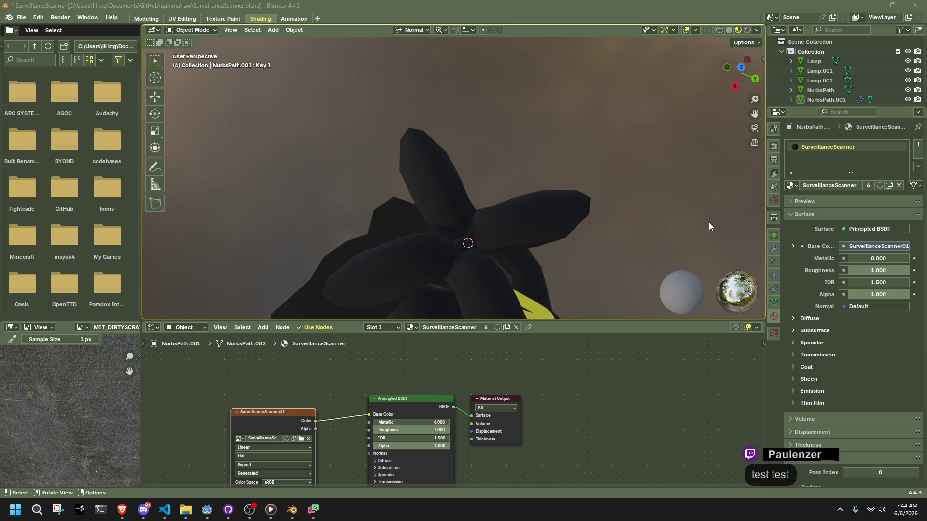
# - Select the leaf blade Plane and, in Edit Mode, snap the 3D cursor to its corner vertex
pyautogui.moveTo(709, 225)
pyautogui.mouseDown(button='middle')
pyautogui.moveTo(652, 228)
pyautogui.moveTo(591, 173)
pyautogui.moveTo(605, 142)
pyautogui.moveTo(592, 127)
pyautogui.moveTo(459, 166)
pyautogui.moveTo(570, 169)
pyautogui.mouseUp(button='middle')
pyautogui.click(497, 180)
pyautogui.moveTo(498, 181)
pyautogui.mouseDown(button='middle')
pyautogui.moveTo(618, 203)
pyautogui.moveTo(682, 172)
pyautogui.moveTo(623, 163)
pyautogui.moveTo(583, 199)
pyautogui.moveTo(539, 210)
pyautogui.moveTo(598, 233)
pyautogui.moveTo(639, 200)
pyautogui.moveTo(718, 77)
pyautogui.mouseUp(button='middle')
pyautogui.click(755, 73)
pyautogui.press('r')
pyautogui.click(628, 138)
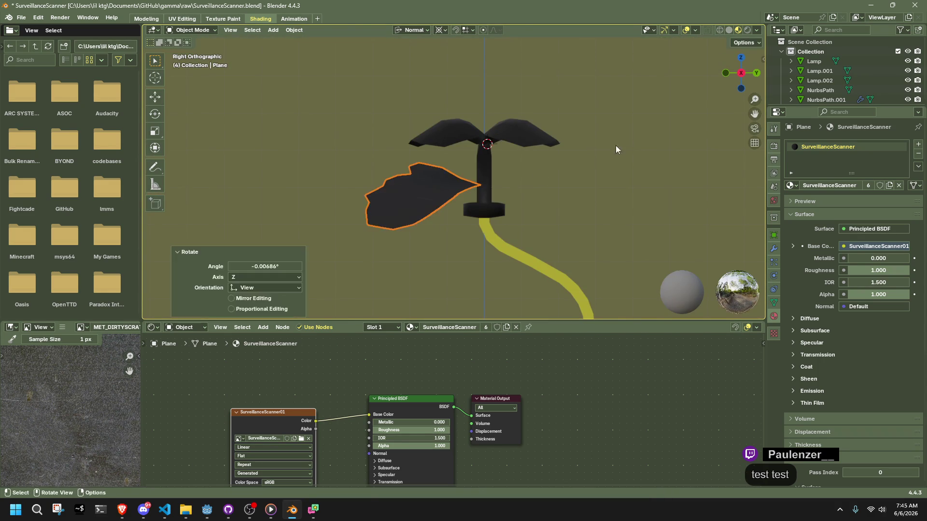
pyautogui.press('Tab')
pyautogui.moveTo(627, 143); pyautogui.dragTo(494, 181, button='middle')
pyautogui.hotkey('shift', 's')
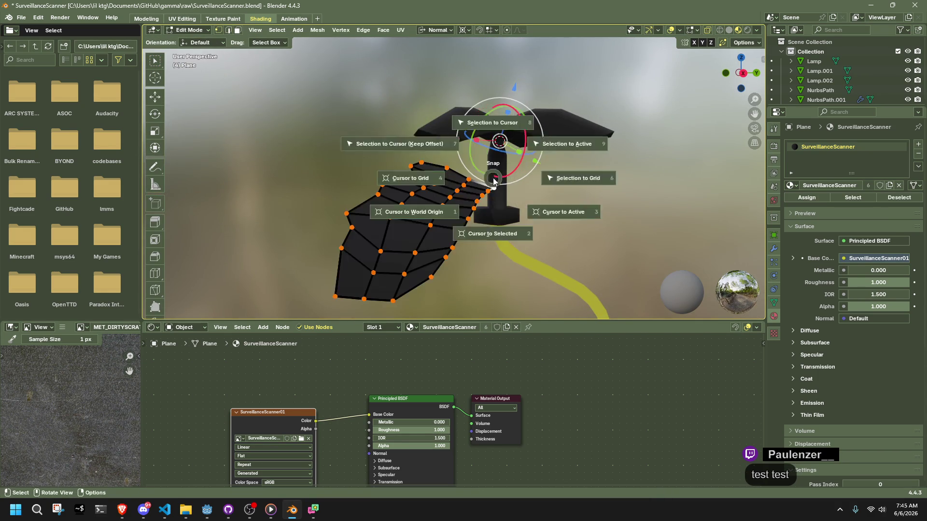
pyautogui.click(550, 206)
# - Rotate all blade geometry 20.4° about X and -11.6° about Z, then return to Object Mode
pyautogui.press('a')
pyautogui.press('r')
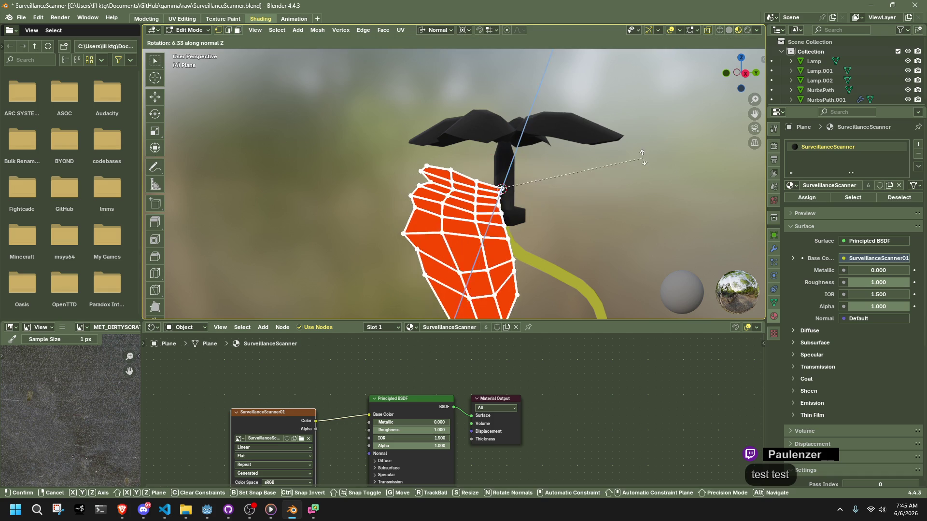
pyautogui.press('x')
pyautogui.click(635, 124)
pyautogui.moveTo(741, 72)
pyautogui.mouseDown()
pyautogui.moveTo(751, 65)
pyautogui.moveTo(754, 74)
pyautogui.mouseUp()
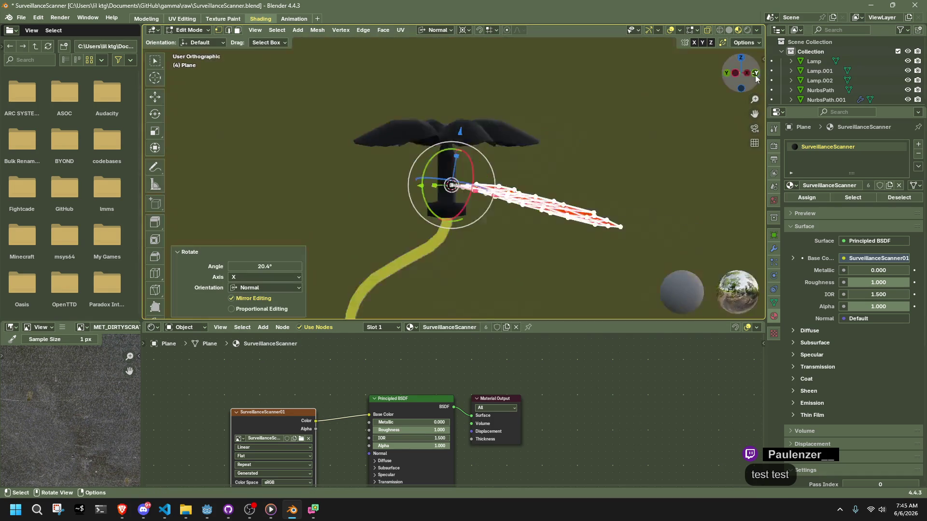
pyautogui.click(755, 74)
pyautogui.press('r')
pyautogui.click(631, 72)
pyautogui.moveTo(630, 72)
pyautogui.mouseDown(button='middle')
pyautogui.moveTo(608, 135)
pyautogui.moveTo(651, 198)
pyautogui.moveTo(644, 234)
pyautogui.moveTo(505, 242)
pyautogui.moveTo(372, 145)
pyautogui.moveTo(433, 165)
pyautogui.moveTo(658, 167)
pyautogui.moveTo(181, 196)
pyautogui.moveTo(351, 241)
pyautogui.moveTo(527, 234)
pyautogui.moveTo(542, 198)
pyautogui.moveTo(602, 148)
pyautogui.moveTo(565, 222)
pyautogui.moveTo(490, 166)
pyautogui.moveTo(552, 184)
pyautogui.moveTo(539, 167)
pyautogui.moveTo(533, 174)
pyautogui.moveTo(504, 118)
pyautogui.moveTo(506, 128)
pyautogui.moveTo(451, 116)
pyautogui.mouseUp(button='middle')
pyautogui.press('Tab')
# - Save SurveillanceScanner.blend
pyautogui.click(530, 189)
pyautogui.click(601, 145)
pyautogui.hotkey('ctrl', 's')
pyautogui.click(450, 116)
# - Box-select the leaf blade and raise it 0.10754 m along Z
pyautogui.scroll(6, 474, 184)
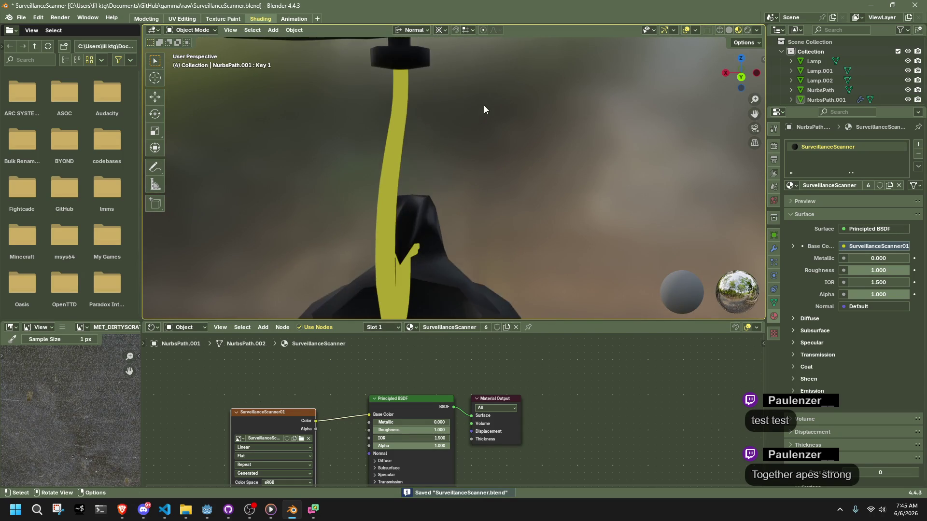
pyautogui.scroll(-5, 543, 227)
pyautogui.moveTo(543, 227)
pyautogui.mouseDown(button='middle')
pyautogui.moveTo(510, 191)
pyautogui.moveTo(407, 205)
pyautogui.moveTo(326, 189)
pyautogui.moveTo(479, 204)
pyautogui.moveTo(628, 170)
pyautogui.mouseUp(button='middle')
pyautogui.moveTo(386, 82)
pyautogui.mouseDown()
pyautogui.moveTo(474, 160)
pyautogui.moveTo(416, 175)
pyautogui.mouseUp()
pyautogui.moveTo(416, 175)
pyautogui.mouseDown(button='middle')
pyautogui.moveTo(435, 164)
pyautogui.moveTo(487, 190)
pyautogui.moveTo(560, 201)
pyautogui.moveTo(549, 169)
pyautogui.mouseUp(button='middle')
pyautogui.press('g')
pyautogui.press('z')
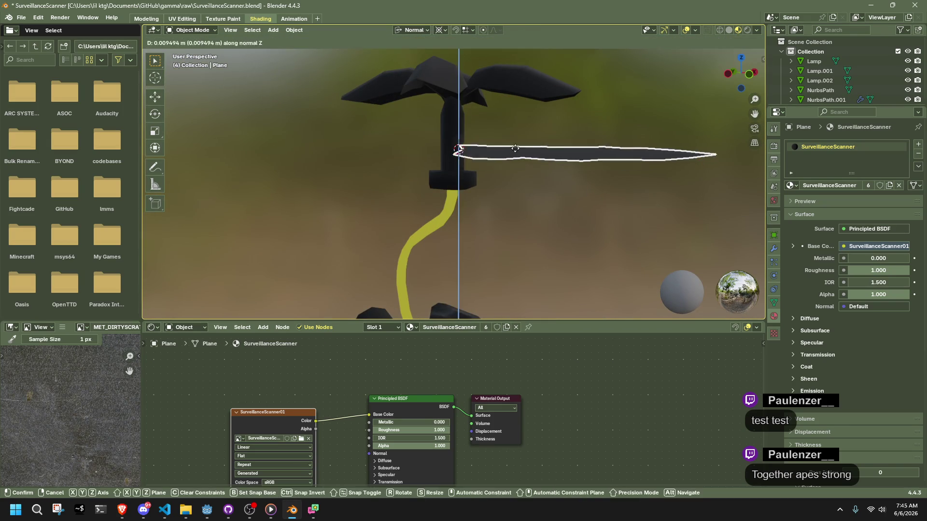
pyautogui.click(521, 107)
# - Discard a trial -19.5° turn, then rotate the blade geometry -22.3° in Back view in Edit Mode
pyautogui.moveTo(521, 107)
pyautogui.mouseDown(button='middle')
pyautogui.moveTo(495, 130)
pyautogui.moveTo(702, 62)
pyautogui.mouseUp(button='middle')
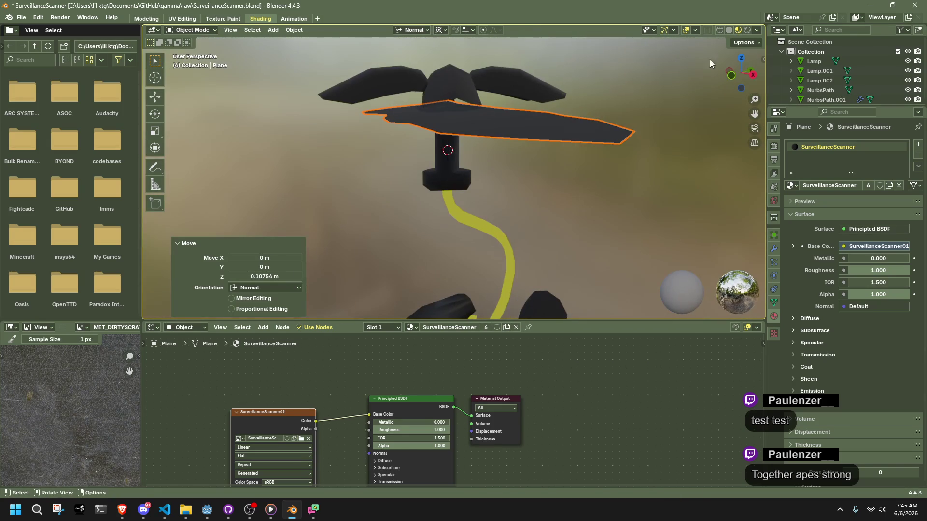
pyautogui.click(748, 70)
pyautogui.press('r')
pyautogui.click(625, 316)
pyautogui.hotkey('ctrl', 'z')
pyautogui.press('Tab')
pyautogui.moveTo(536, 279); pyautogui.dragTo(460, 117, button='middle')
pyautogui.hotkey('shift', 's')
pyautogui.press('Escape')
pyautogui.click(742, 68)
pyautogui.press('r')
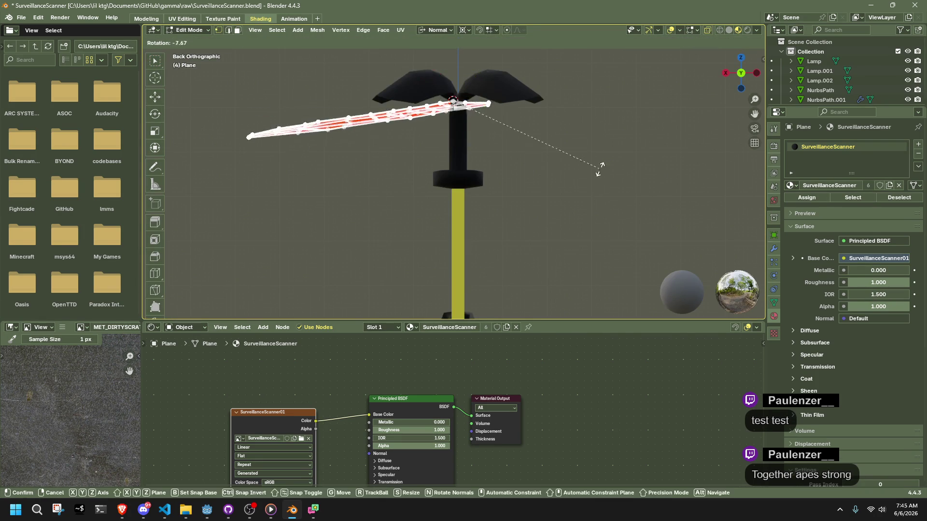
pyautogui.click(533, 118)
# - Rotate the blade further to -24.7° in Right view and return to Object Mode
pyautogui.moveTo(746, 73); pyautogui.dragTo(726, 82)
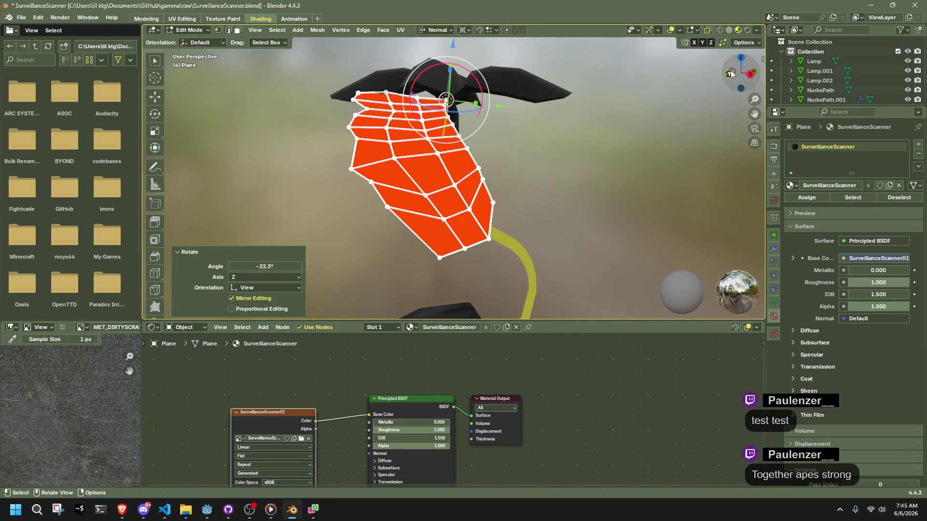
pyautogui.click(749, 74)
pyautogui.press('r')
pyautogui.click(564, 60)
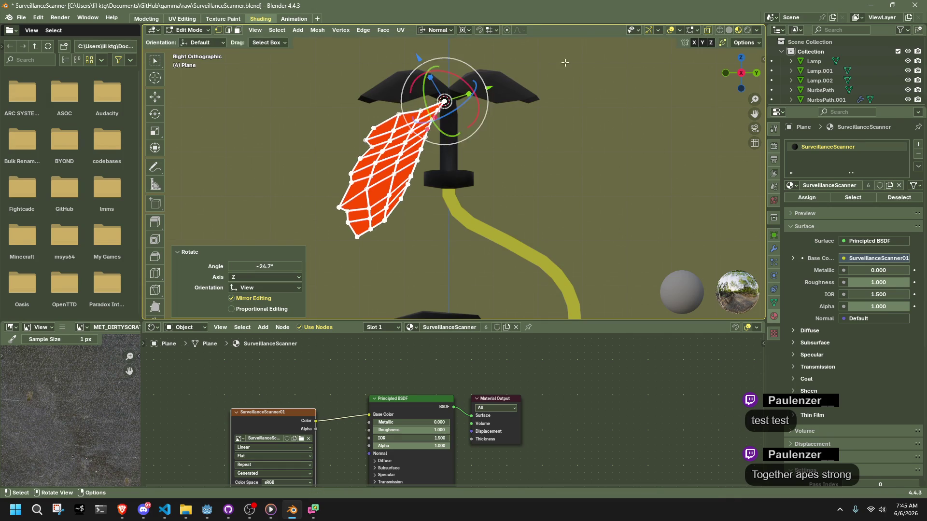
pyautogui.press('Tab')
pyautogui.moveTo(591, 180)
pyautogui.mouseDown(button='middle')
pyautogui.moveTo(526, 203)
pyautogui.moveTo(464, 239)
pyautogui.moveTo(522, 299)
pyautogui.moveTo(557, 254)
pyautogui.moveTo(627, 228)
pyautogui.mouseUp(button='middle')
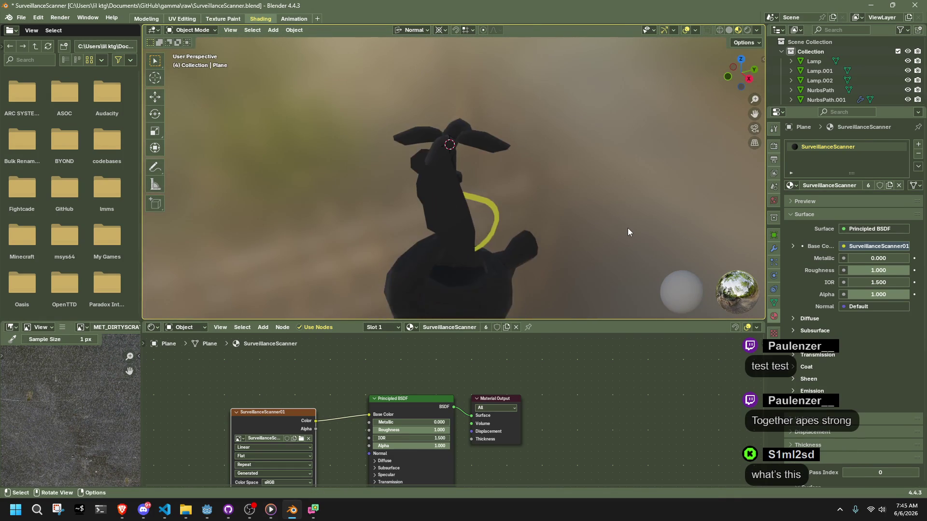
# - Save SurveillanceScanner.blend and look over the lamp with its angled leaf blade
pyautogui.scroll(-2, 628, 233)
pyautogui.hotkey('ctrl', 's')
pyautogui.scroll(1, 628, 232)
pyautogui.scroll(-1, 625, 233)
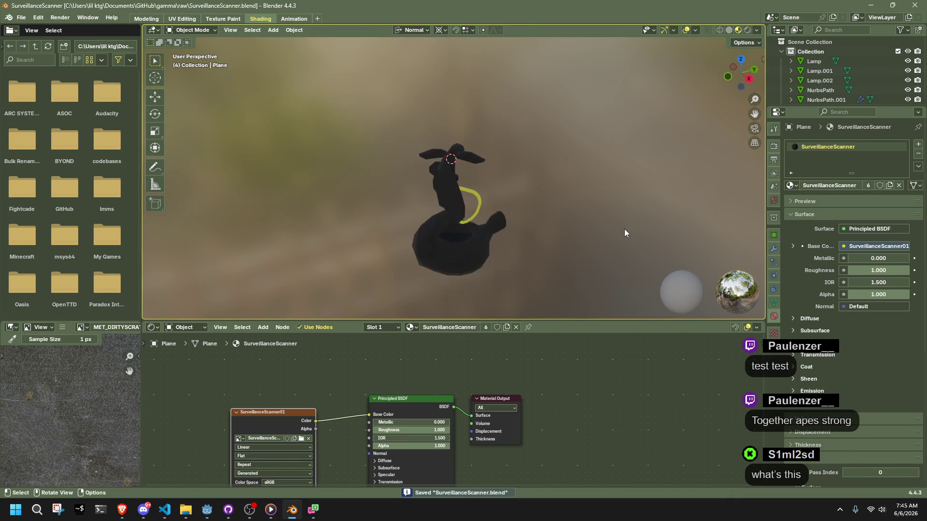
pyautogui.moveTo(574, 239); pyautogui.dragTo(449, 216, button='middle')
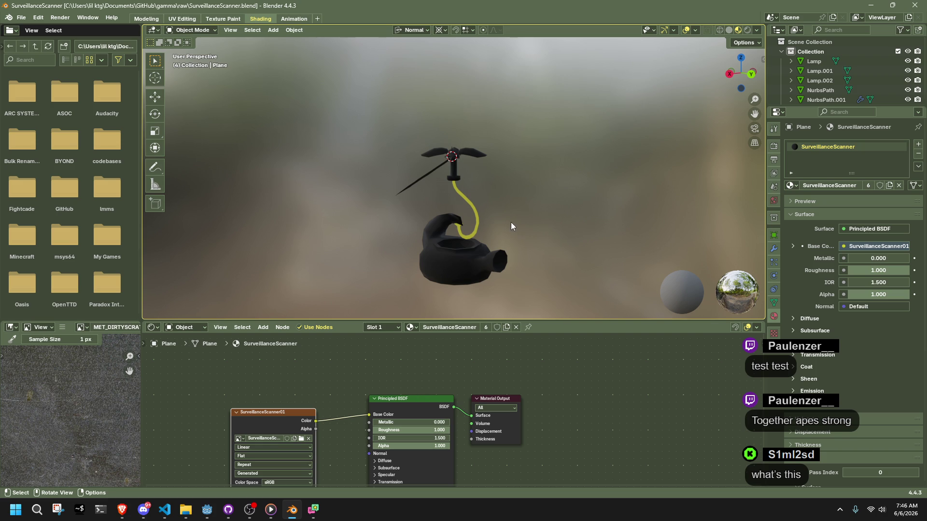
# - Select the leaf blade, try scaling it, undo the scaling, and save the file
pyautogui.scroll(4, 511, 222)
pyautogui.moveTo(436, 172)
pyautogui.mouseDown(button='middle')
pyautogui.moveTo(532, 219)
pyautogui.moveTo(678, 186)
pyautogui.moveTo(595, 87)
pyautogui.moveTo(526, 160)
pyautogui.mouseUp(button='middle')
pyautogui.scroll(-5, 361, 135)
pyautogui.moveTo(361, 134)
pyautogui.mouseDown(button='middle')
pyautogui.moveTo(564, 236)
pyautogui.moveTo(503, 266)
pyautogui.moveTo(573, 281)
pyautogui.mouseUp(button='middle')
pyautogui.scroll(3, 450, 202)
pyautogui.click(436, 190)
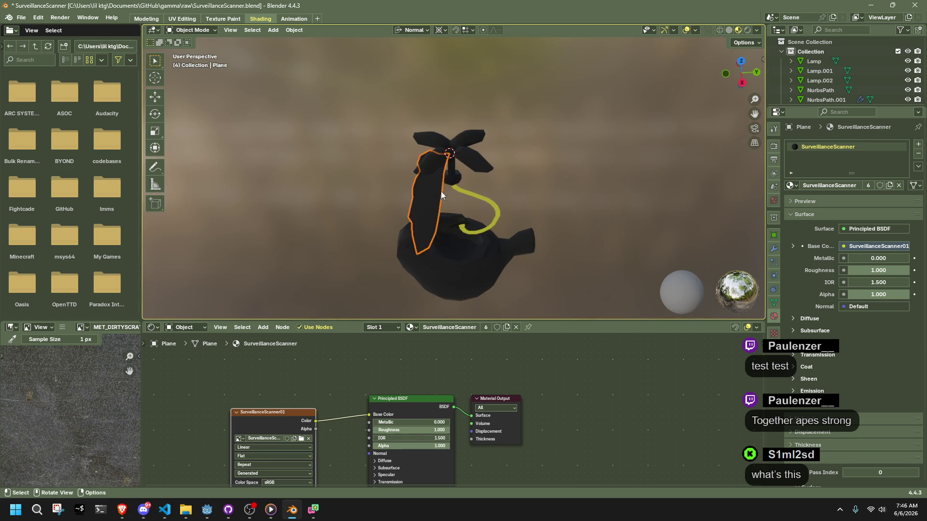
pyautogui.moveTo(436, 190); pyautogui.dragTo(491, 211, button='middle')
pyautogui.press('s')
pyautogui.click(546, 245)
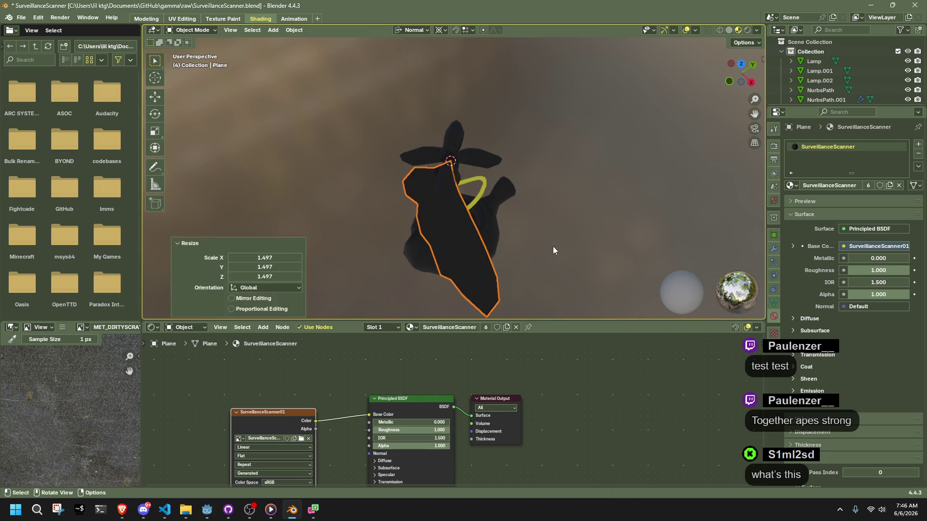
pyautogui.hotkey('ctrl', 'z')
pyautogui.moveTo(543, 255)
pyautogui.mouseDown(button='middle')
pyautogui.moveTo(455, 239)
pyautogui.moveTo(343, 190)
pyautogui.mouseUp(button='middle')
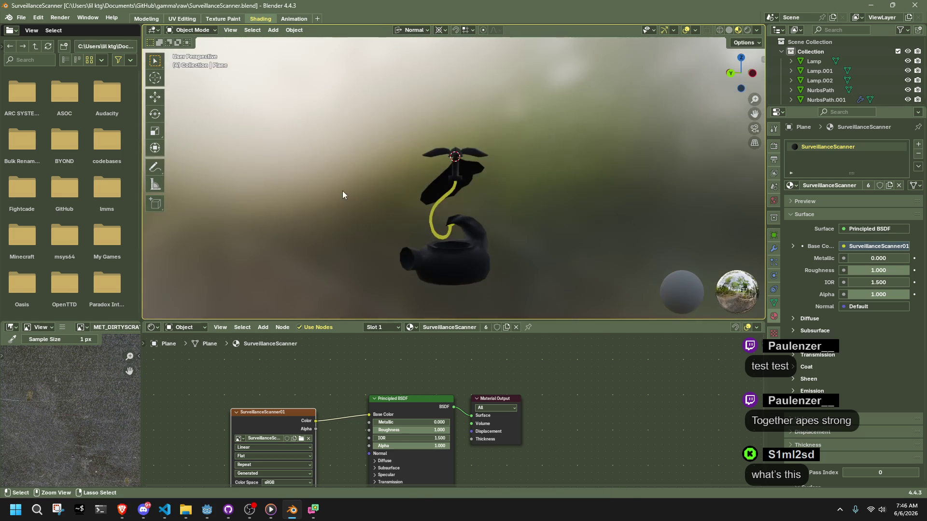
pyautogui.hotkey('ctrl', 's')
# - Rotate the leaf blade about -35° in Top Orthographic view so it points diagonally outward
pyautogui.scroll(5, 491, 161)
pyautogui.moveTo(418, 153); pyautogui.dragTo(534, 159, button='middle')
pyautogui.click(371, 154)
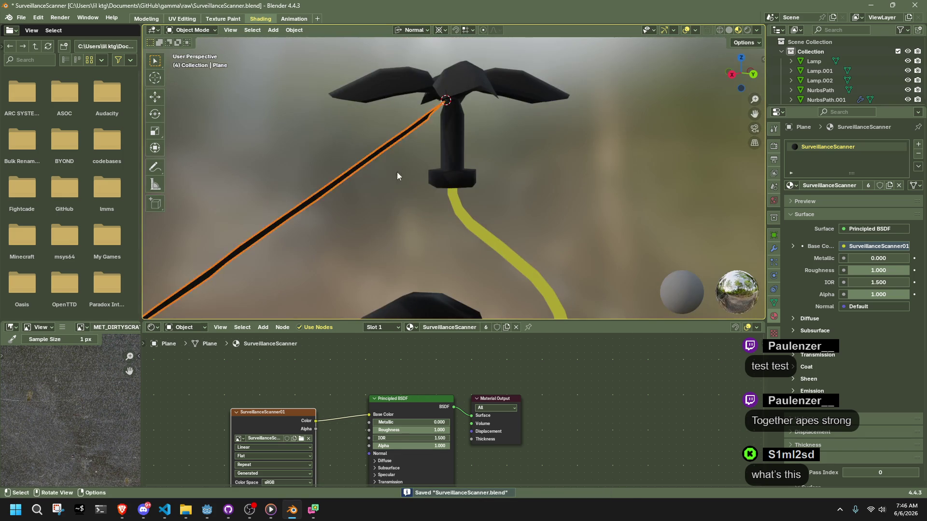
pyautogui.moveTo(378, 167); pyautogui.dragTo(585, 182, button='middle')
pyautogui.click(742, 62)
pyautogui.scroll(-4, 647, 140)
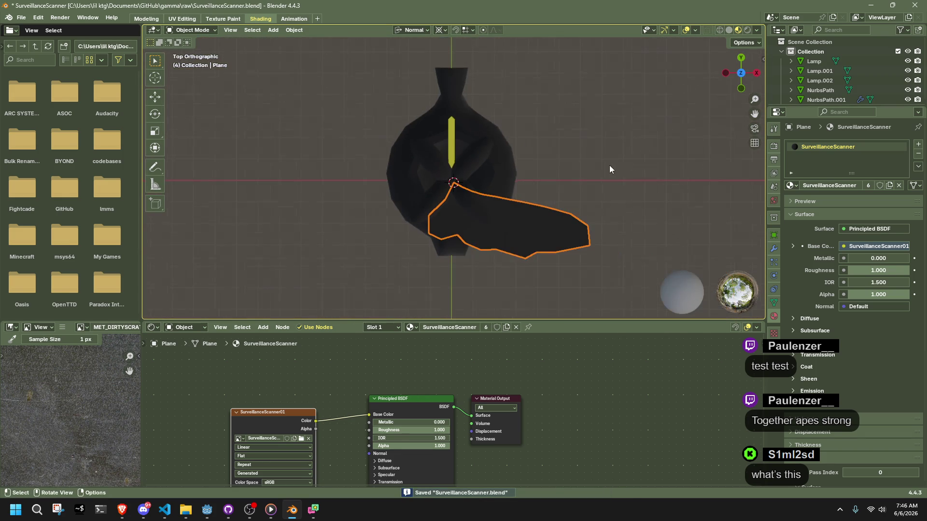
pyautogui.press('r')
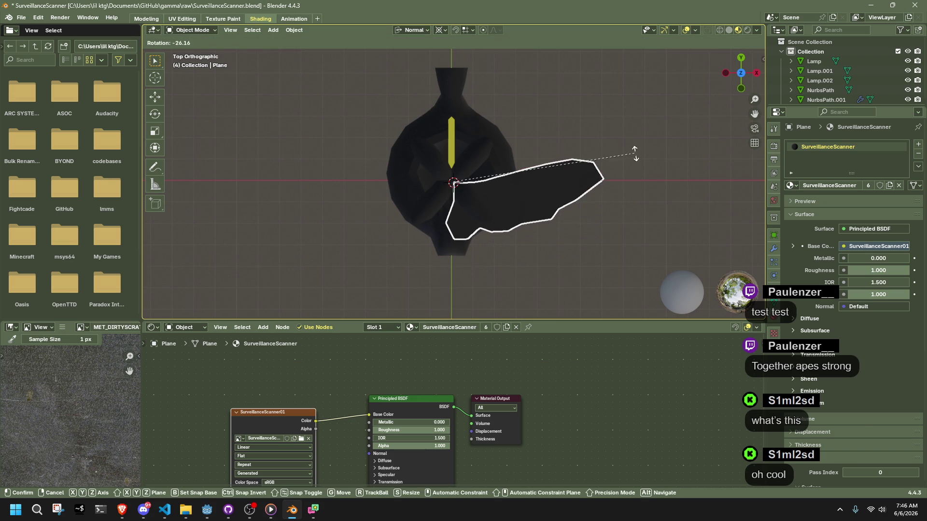
pyautogui.click(620, 128)
# - Select all objects and apply All Transforms
pyautogui.click(649, 209)
pyautogui.click(586, 176)
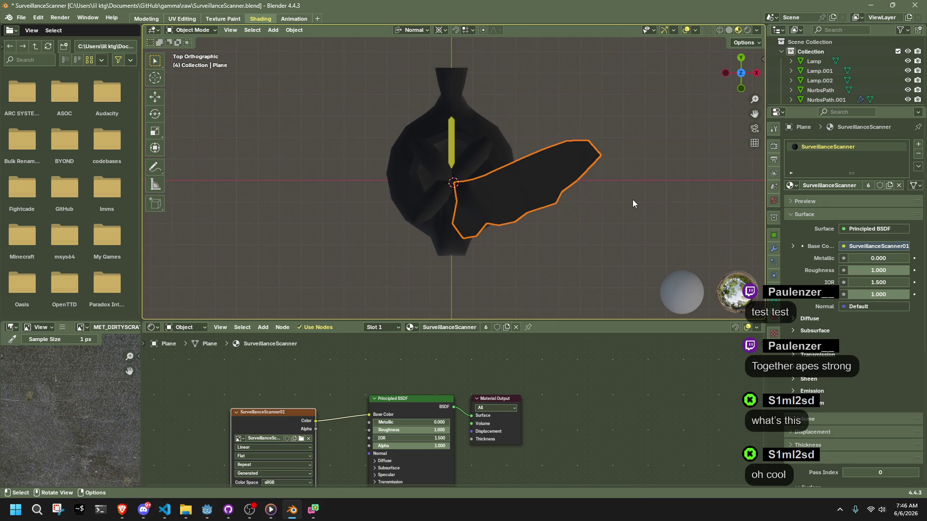
pyautogui.press('a')
pyautogui.hotkey('ctrl', 'a')
pyautogui.click(627, 229)
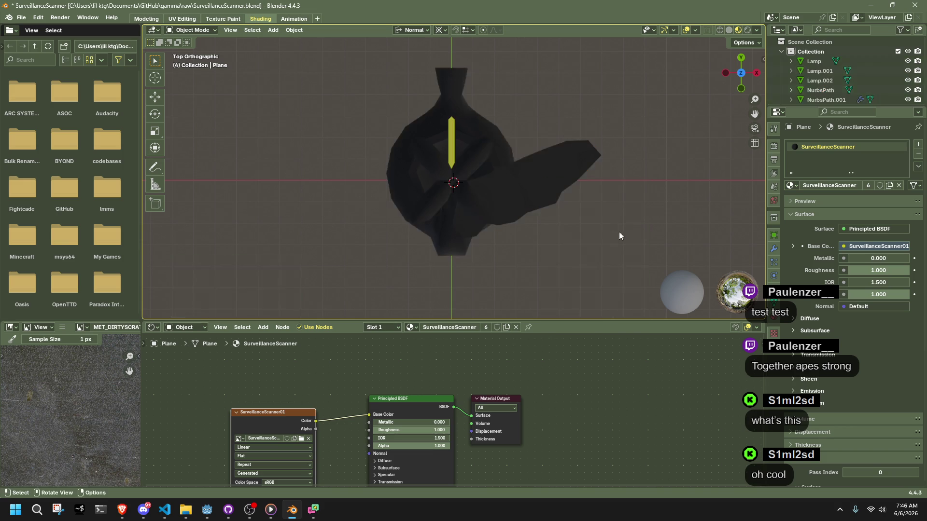
pyautogui.moveTo(561, 227)
pyautogui.mouseDown(button='middle')
pyautogui.moveTo(578, 85)
pyautogui.moveTo(481, 91)
pyautogui.moveTo(353, 122)
pyautogui.moveTo(543, 219)
pyautogui.moveTo(467, 157)
pyautogui.moveTo(511, 201)
pyautogui.moveTo(612, 201)
pyautogui.moveTo(478, 161)
pyautogui.moveTo(394, 111)
pyautogui.mouseUp(button='middle')
# - Enter Edit Mode on the NurbsPath, check its edge options, and return to Object Mode
pyautogui.click(464, 155)
pyautogui.press('Tab')
pyautogui.scroll(10, 464, 156)
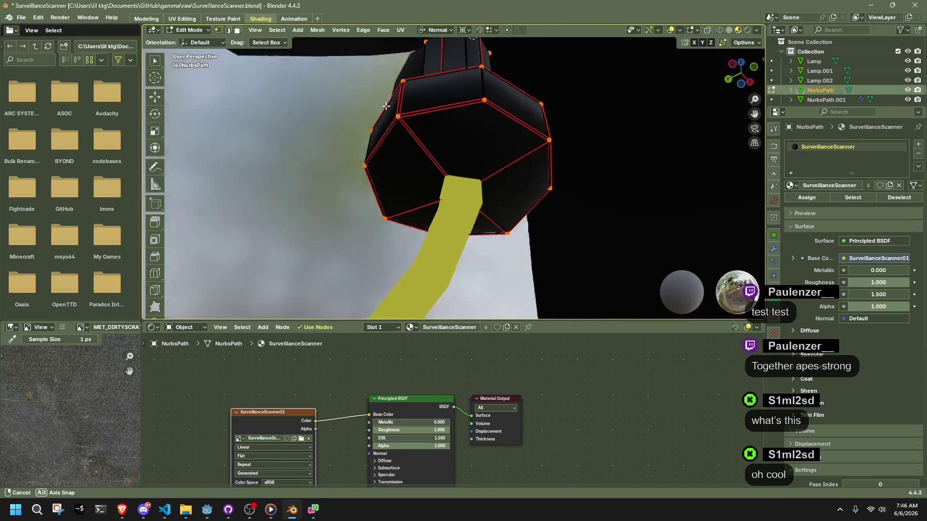
pyautogui.scroll(-5, 394, 111)
pyautogui.click(420, 213)
pyautogui.scroll(3, 448, 226)
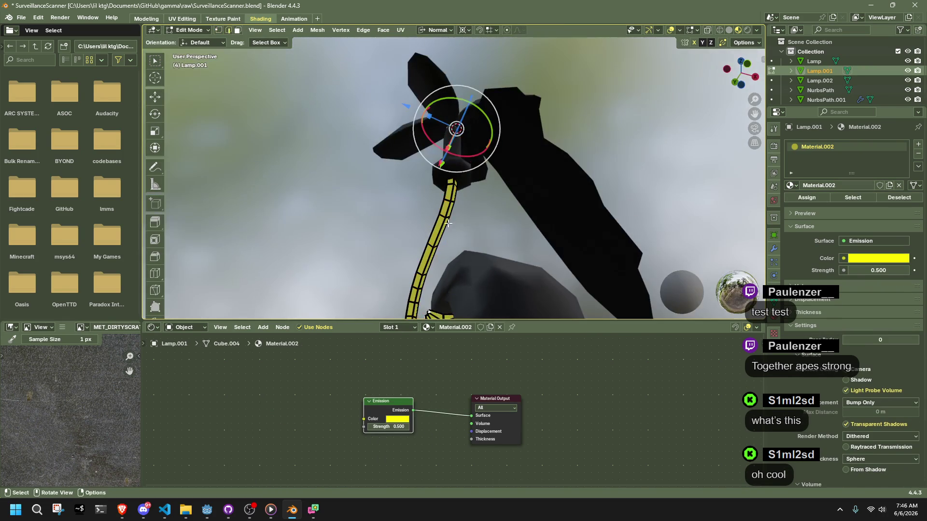
pyautogui.hotkey('ctrl', 'e')
pyautogui.press('Escape')
pyautogui.press('Tab')
pyautogui.scroll(-5, 491, 231)
pyautogui.moveTo(520, 290)
pyautogui.mouseDown(button='middle')
pyautogui.moveTo(652, 309)
pyautogui.moveTo(499, 287)
pyautogui.mouseUp(button='middle')
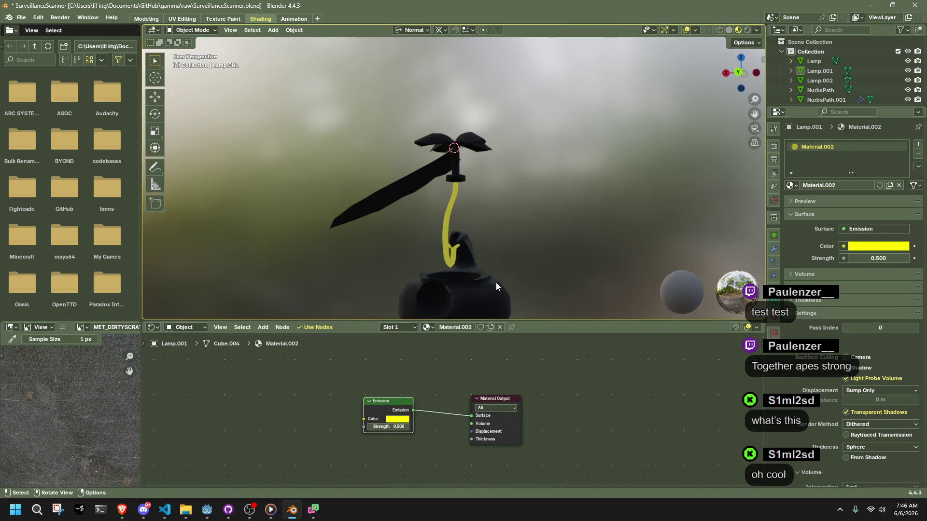
# - Parent the pot Lamp.002 to the NurbsPath arm with Object parenting
pyautogui.click(499, 286)
pyautogui.keyDown('shift'); pyautogui.click(456, 175); pyautogui.keyUp('shift')
pyautogui.moveTo(471, 181)
pyautogui.mouseDown(button='middle')
pyautogui.moveTo(457, 223)
pyautogui.moveTo(432, 226)
pyautogui.moveTo(462, 155)
pyautogui.moveTo(560, 159)
pyautogui.moveTo(567, 183)
pyautogui.moveTo(490, 202)
pyautogui.moveTo(355, 193)
pyautogui.mouseUp(button='middle')
pyautogui.hotkey('ctrl', 'p')
pyautogui.click(471, 221)
pyautogui.click(505, 114)
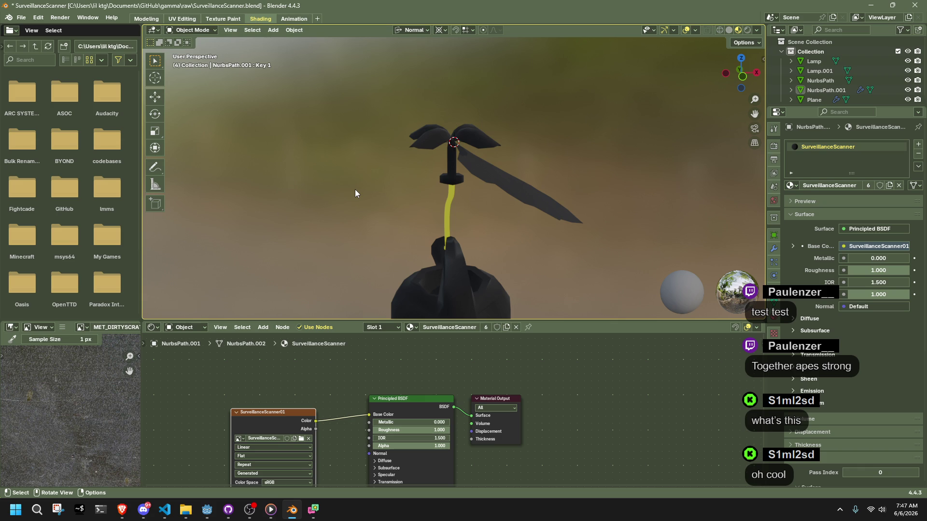
# - Select the NurbsPath and set its material's Roughness to 0.868 and Metallic to 0.423
pyautogui.scroll(3, 441, 114)
pyautogui.moveTo(442, 185)
pyautogui.mouseDown(button='middle')
pyautogui.moveTo(560, 219)
pyautogui.moveTo(669, 154)
pyautogui.mouseUp(button='middle')
pyautogui.moveTo(345, 173)
pyautogui.mouseDown(button='middle')
pyautogui.moveTo(455, 191)
pyautogui.moveTo(608, 152)
pyautogui.moveTo(533, 115)
pyautogui.moveTo(561, 212)
pyautogui.moveTo(329, 172)
pyautogui.moveTo(454, 166)
pyautogui.mouseUp(button='middle')
pyautogui.click(453, 167)
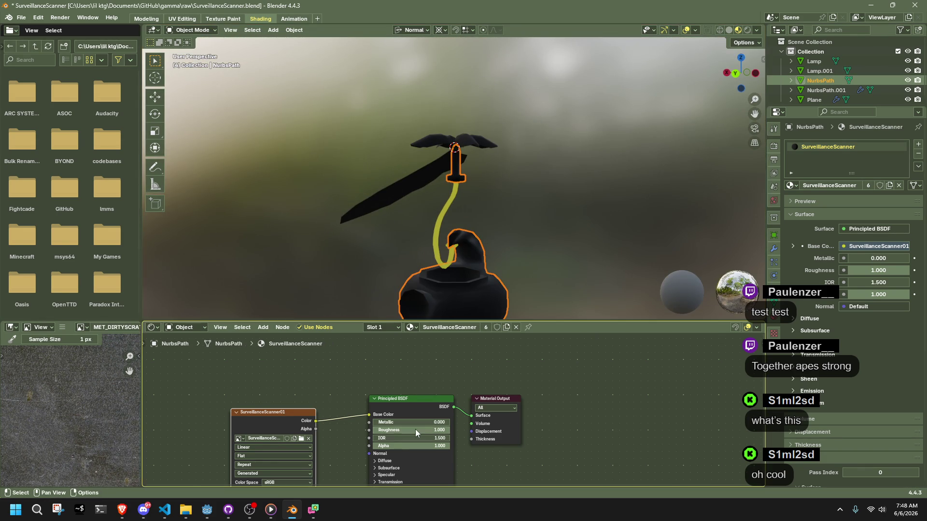
pyautogui.moveTo(426, 429); pyautogui.dragTo(414, 428)
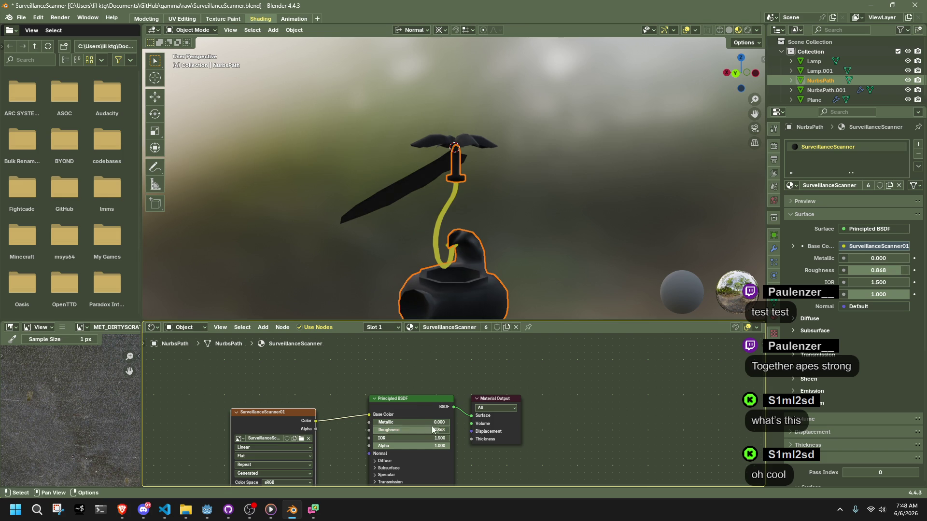
pyautogui.moveTo(463, 289)
pyautogui.mouseDown(button='middle')
pyautogui.moveTo(502, 270)
pyautogui.moveTo(425, 275)
pyautogui.mouseUp(button='middle')
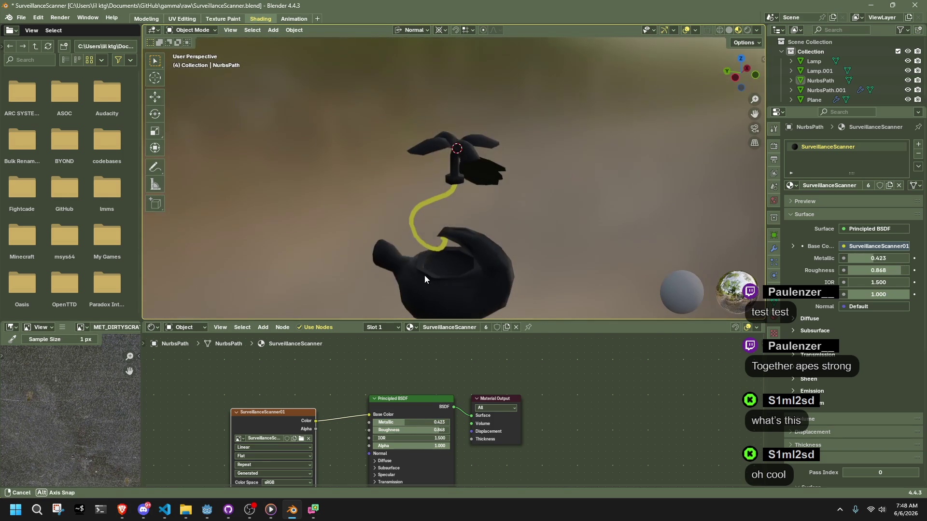
# - Apply all transforms to every object in the scene
pyautogui.press('a')
pyautogui.hotkey('ctrl', 'a')
pyautogui.click(439, 276)
# - Select the bird and top objects and enter Edit Mode on them
pyautogui.click(443, 276)
pyautogui.moveTo(369, 108)
pyautogui.keyDown('shift'); pyautogui.mouseDown()
pyautogui.moveTo(488, 167)
pyautogui.moveTo(489, 184)
pyautogui.mouseUp(); pyautogui.keyUp('shift')
pyautogui.click(475, 194)
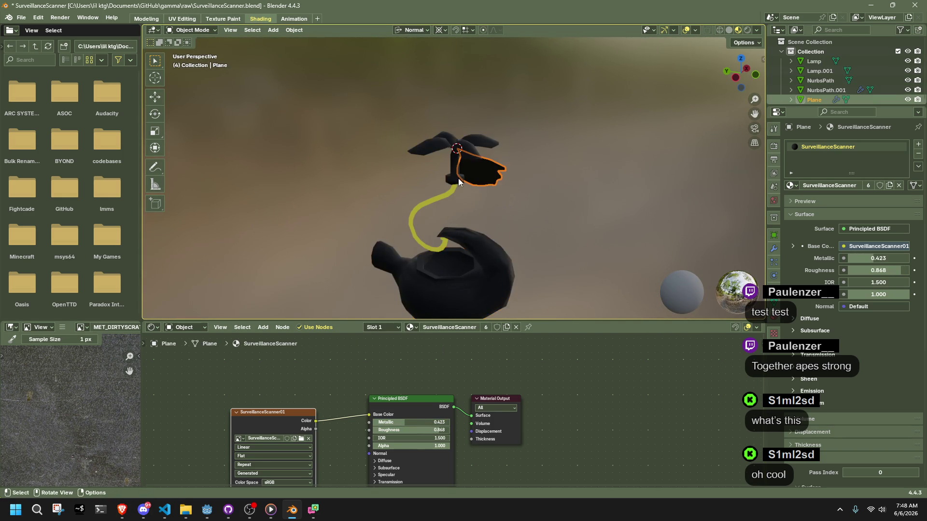
pyautogui.moveTo(389, 120); pyautogui.dragTo(502, 167)
pyautogui.press('Tab')
# - UV-unwrap all faces of the selected meshes and return to Object Mode
pyautogui.press('a')
pyautogui.rightClick(488, 240)
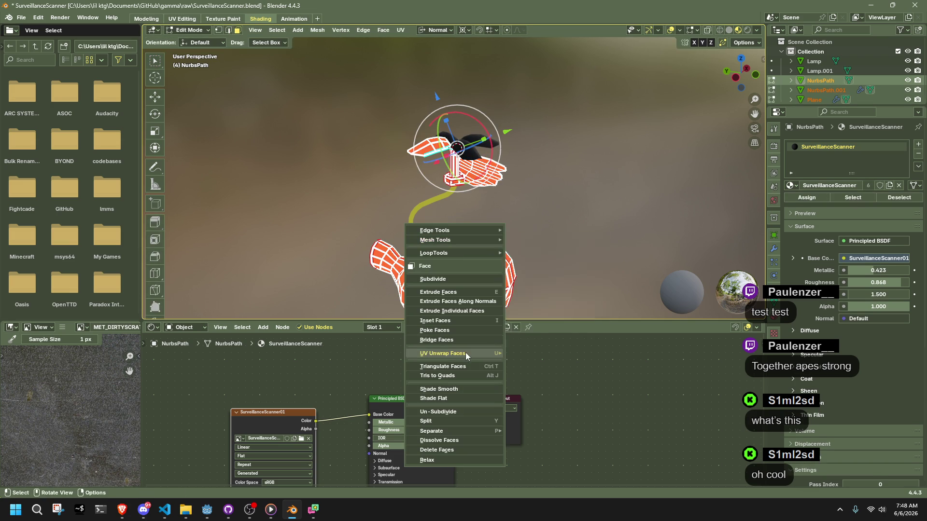
pyautogui.moveTo(465, 353)
pyautogui.click(556, 188)
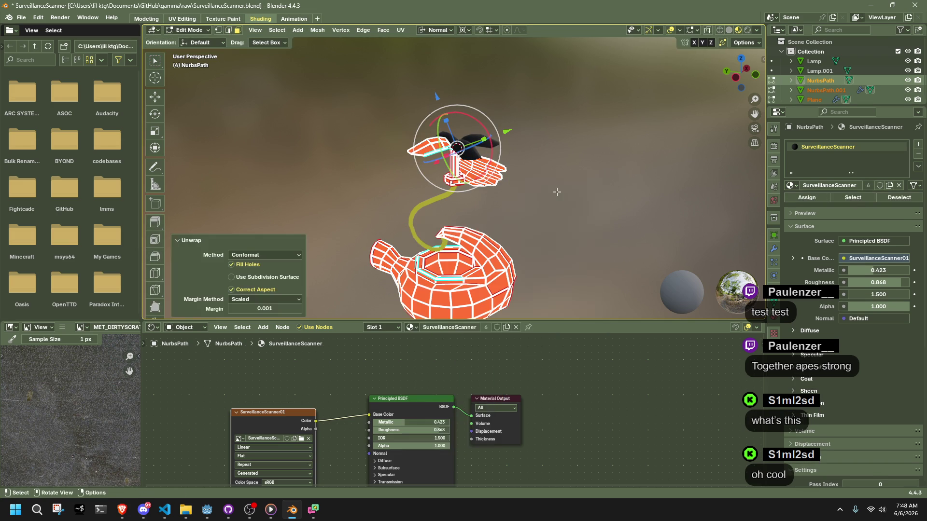
pyautogui.click(552, 164)
pyautogui.press('Tab')
# - In the UV Editing workspace, display the path mesh's UVs by selecting all its faces
pyautogui.click(182, 18)
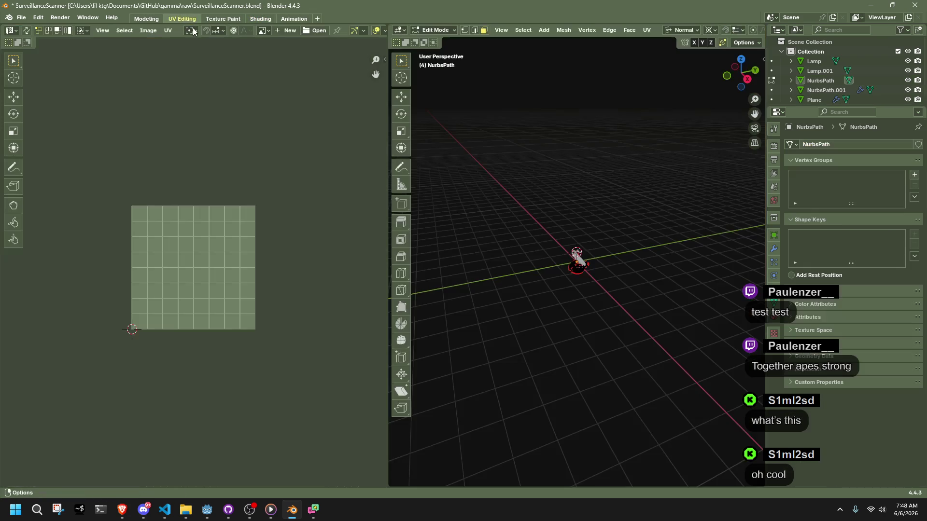
pyautogui.press('Tab')
pyautogui.press('a')
pyautogui.moveTo(563, 263)
pyautogui.mouseDown(button='middle')
pyautogui.moveTo(453, 245)
pyautogui.moveTo(538, 179)
pyautogui.mouseUp(button='middle')
pyautogui.press('Tab')
# - Unwrap the wing, blade and lamp body meshes together in one UV layout
pyautogui.click(536, 174)
pyautogui.keyDown('shift'); pyautogui.click(515, 213); pyautogui.keyUp('shift')
pyautogui.press('Tab')
pyautogui.press('a')
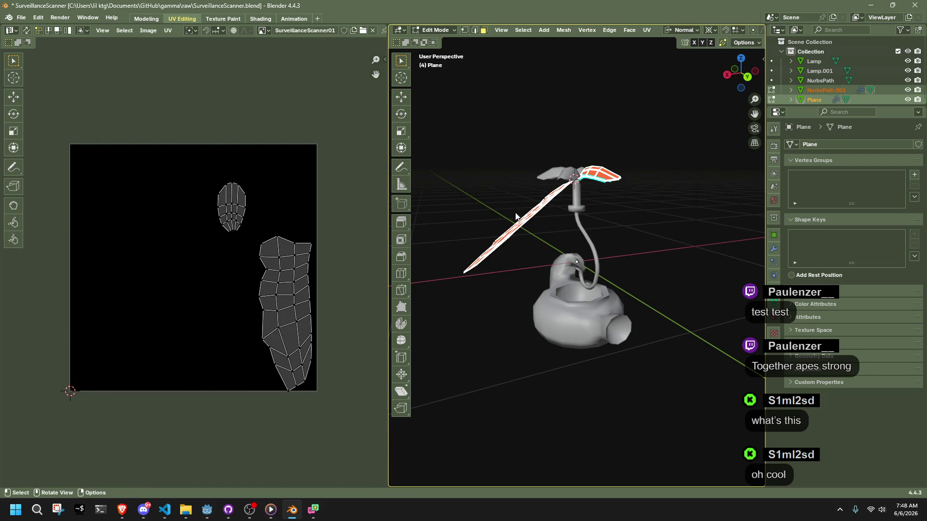
pyautogui.press('Tab')
pyautogui.keyDown('shift'); pyautogui.click(556, 299); pyautogui.keyUp('shift')
pyautogui.press('Tab')
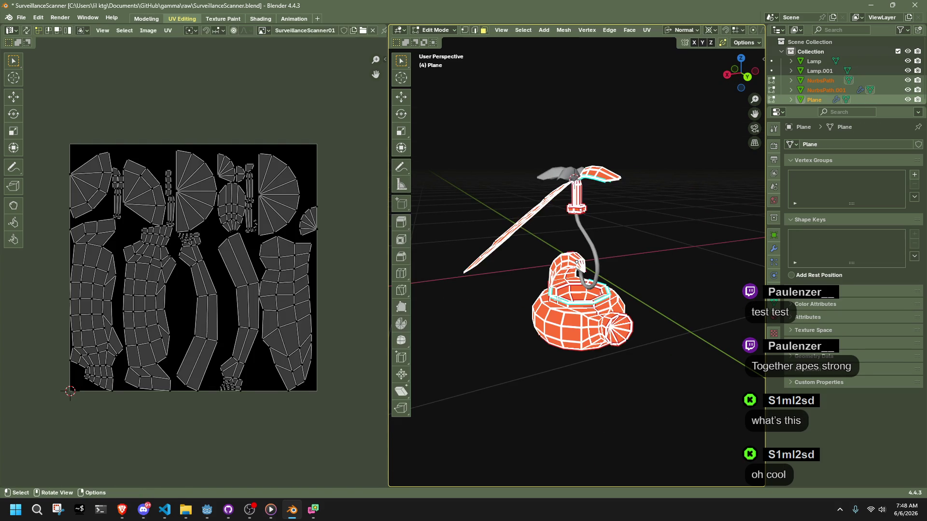
pyautogui.press('u')
pyautogui.moveTo(557, 299)
pyautogui.click(623, 322)
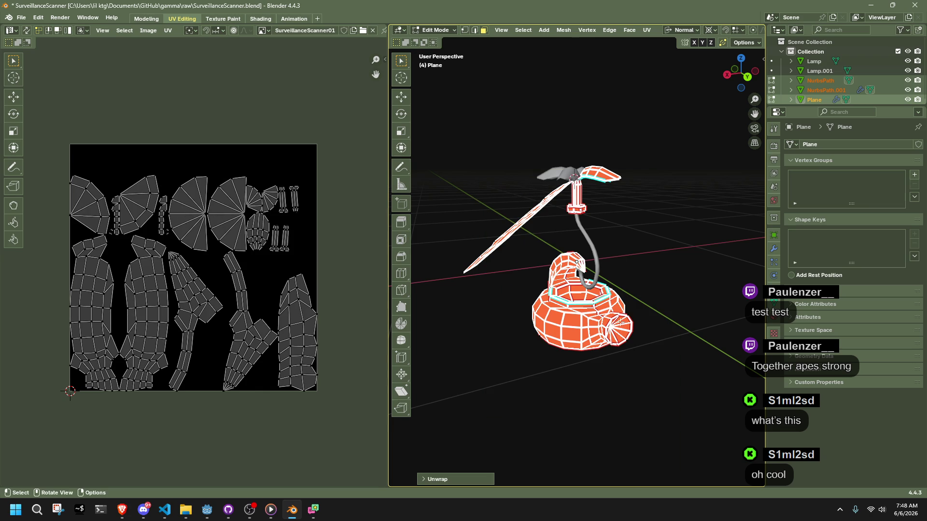
# - Inspect the tall right-hand, fan-shaped and oval UV islands by selecting each one
pyautogui.click(300, 327)
pyautogui.press('l')
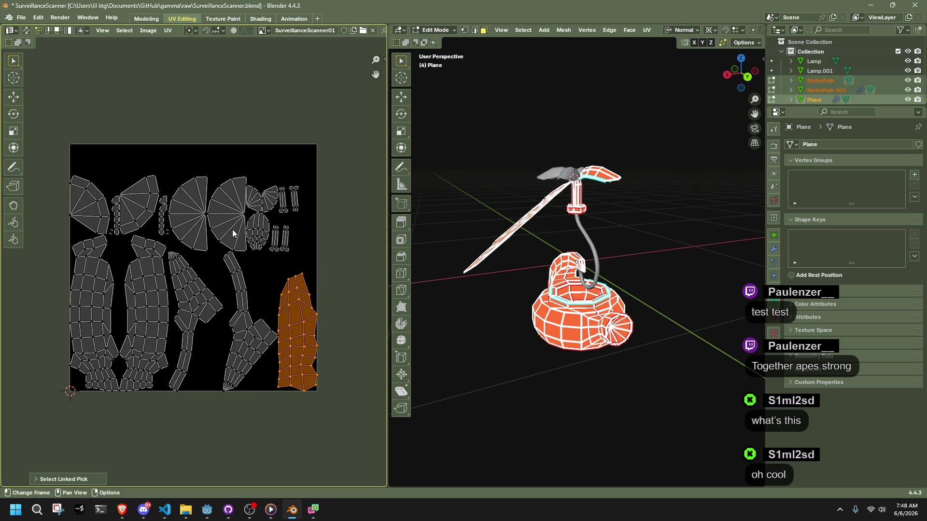
pyautogui.click(233, 230)
pyautogui.press('l')
pyautogui.click(261, 225)
pyautogui.press('l')
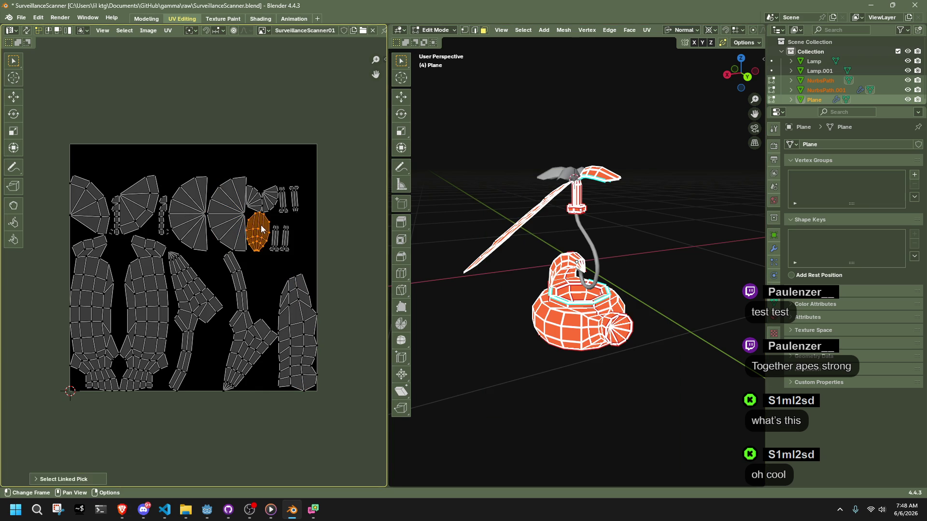
pyautogui.scroll(7, 259, 224)
pyautogui.scroll(-5, 259, 224)
pyautogui.click(146, 207)
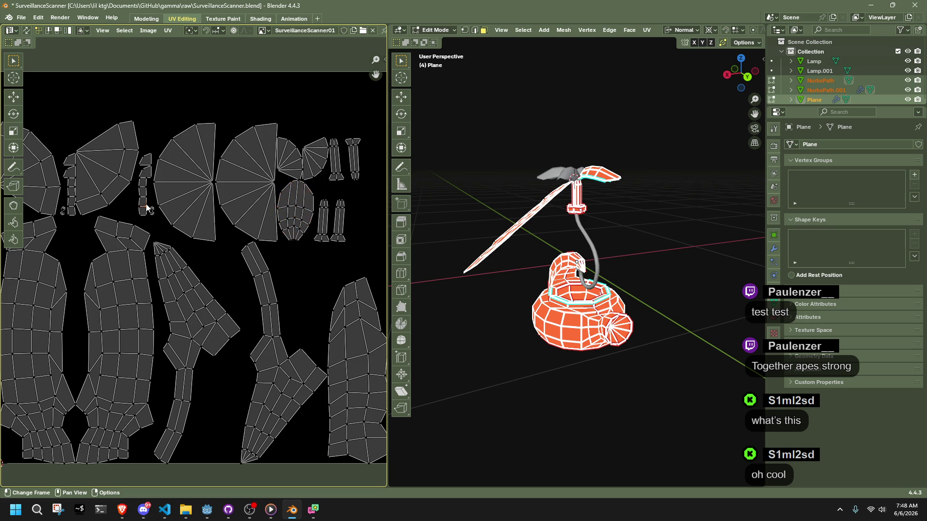
pyautogui.scroll(-2, 193, 274)
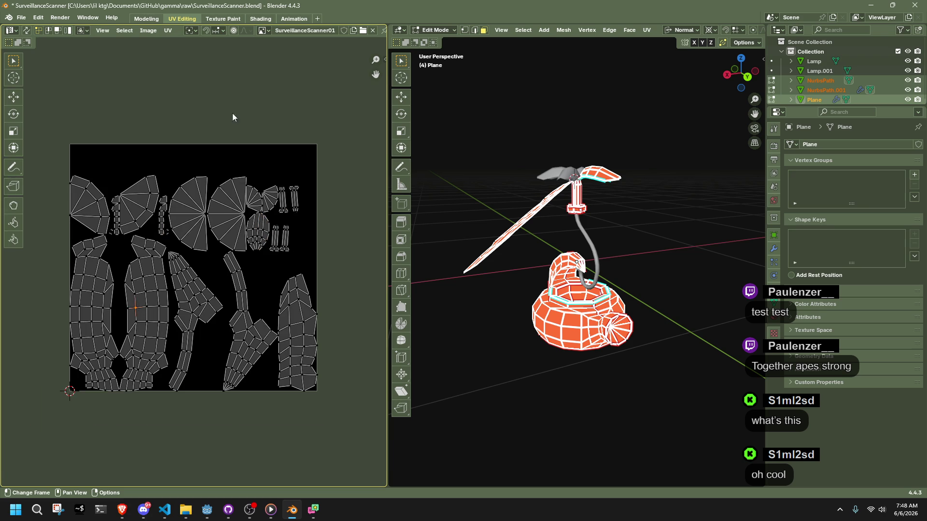
# - Select every UV island and stack identical islands with Mio3 Stack
pyautogui.press('a')
pyautogui.click(383, 58)
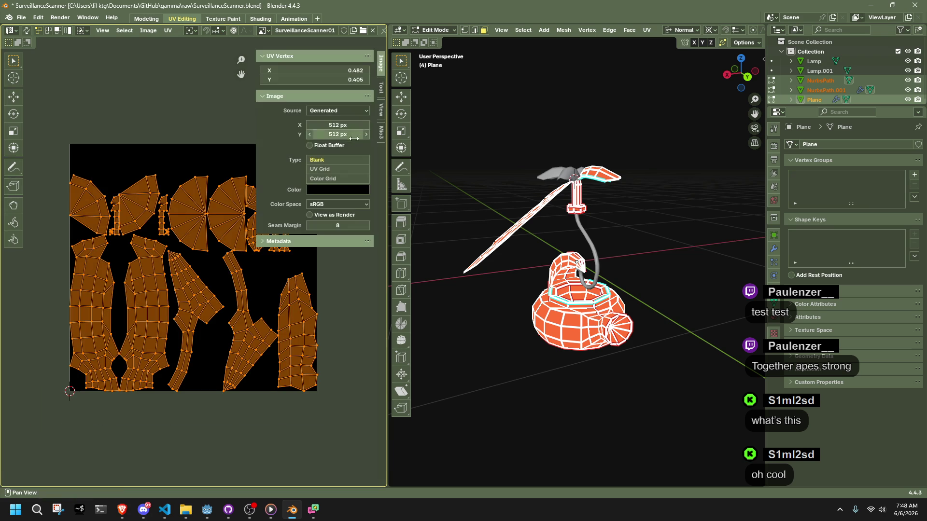
pyautogui.click(381, 131)
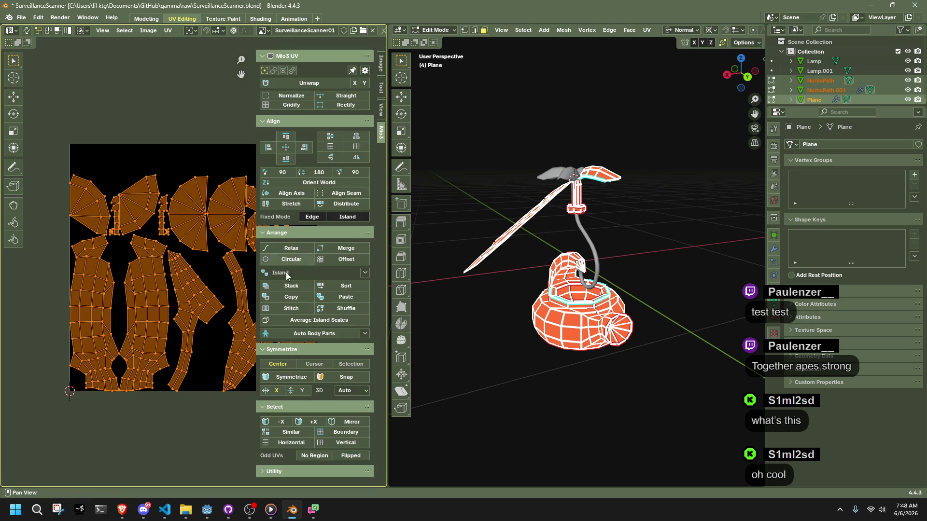
pyautogui.click(285, 289)
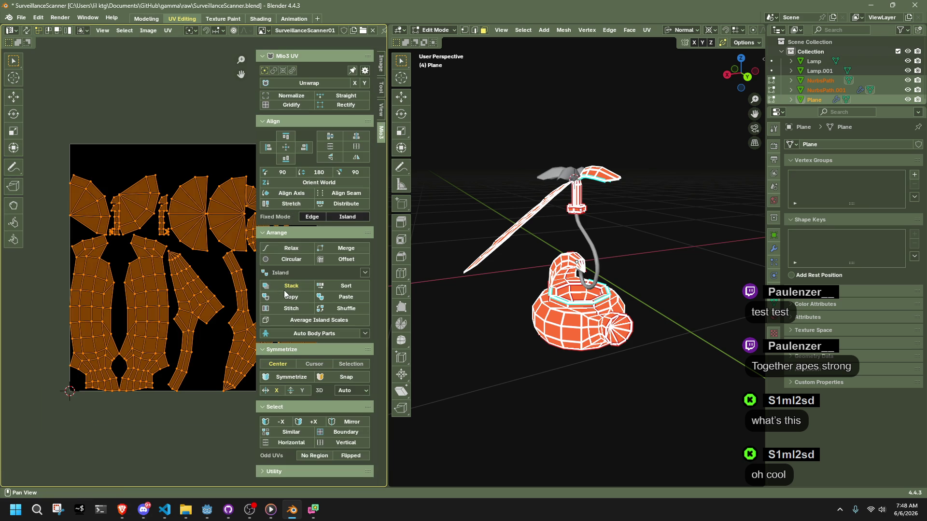
# - Clear the UV and mesh selection, then check a path face's UV island
pyautogui.click(209, 360)
pyautogui.hscroll(2, 207, 357)
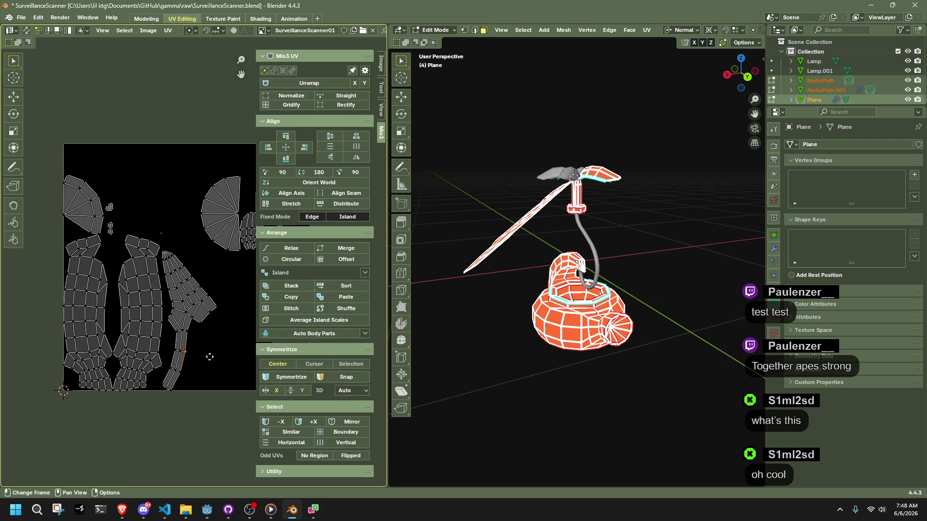
pyautogui.click(479, 360)
pyautogui.press('Tab')
pyautogui.press('Tab')
pyautogui.press('KP_Decimal')
pyautogui.scroll(1, 588, 380)
pyautogui.click(560, 383)
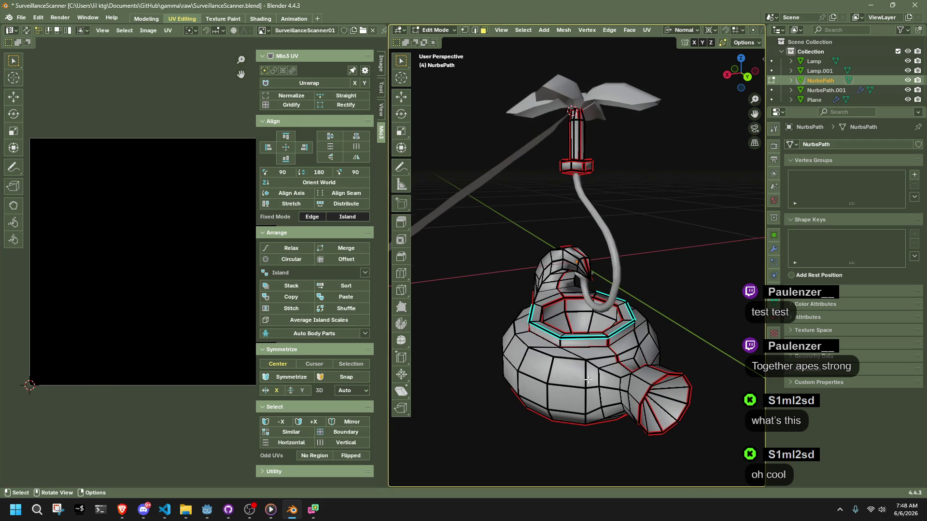
pyautogui.click(477, 268)
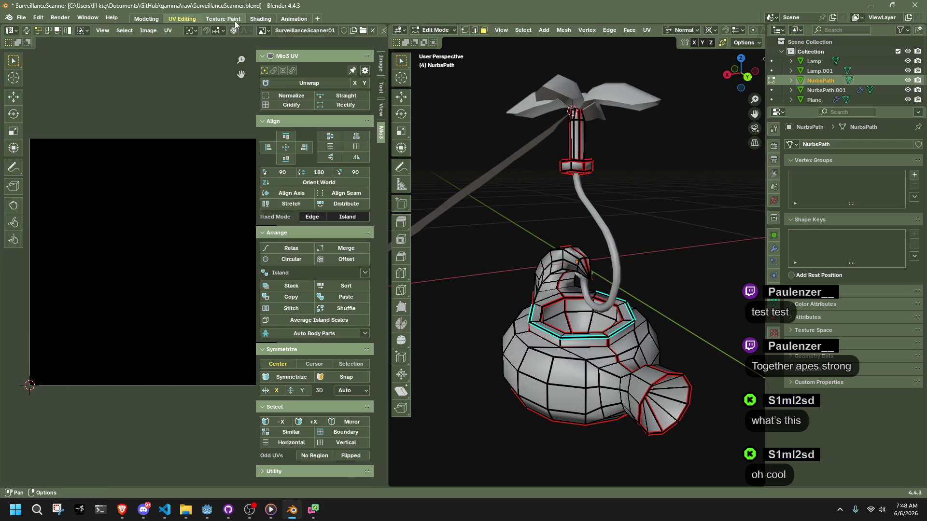
# - Open the Texture Paint workspace and orbit to a higher view over the lamp
pyautogui.click(236, 19)
pyautogui.moveTo(549, 349)
pyautogui.mouseDown(button='middle')
pyautogui.moveTo(558, 328)
pyautogui.moveTo(534, 321)
pyautogui.mouseUp(button='middle')
pyautogui.scroll(4, 546, 324)
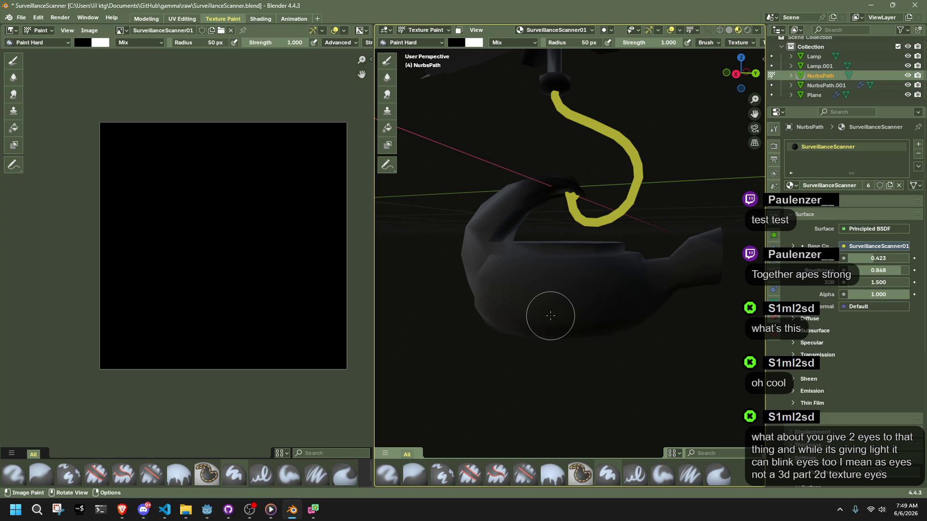
pyautogui.scroll(-4, 577, 320)
pyautogui.moveTo(577, 321)
pyautogui.mouseDown(button='middle')
pyautogui.moveTo(472, 351)
pyautogui.moveTo(407, 358)
pyautogui.moveTo(502, 314)
pyautogui.moveTo(555, 301)
pyautogui.moveTo(564, 278)
pyautogui.mouseUp(button='middle')
pyautogui.click(424, 30)
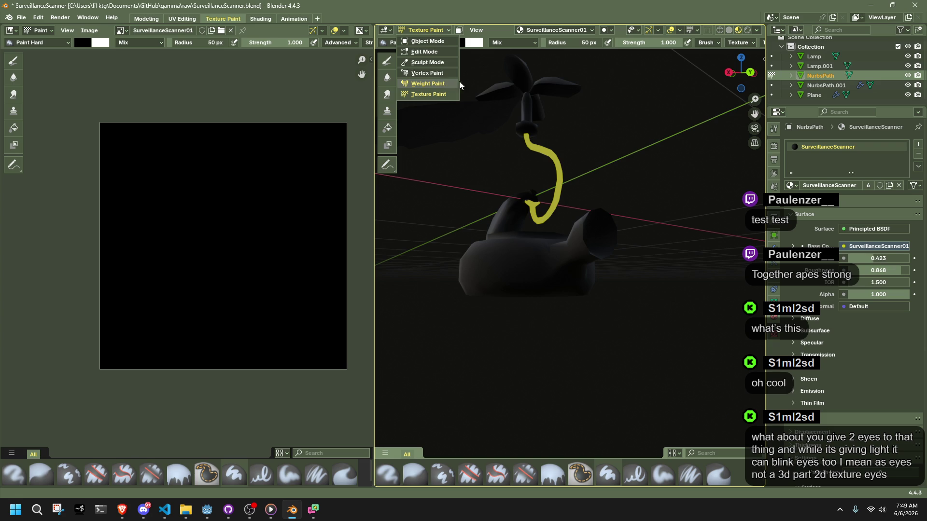
# - Paint a test stroke on the lamp body and switch to the Fill brush
pyautogui.moveTo(599, 244); pyautogui.dragTo(555, 256)
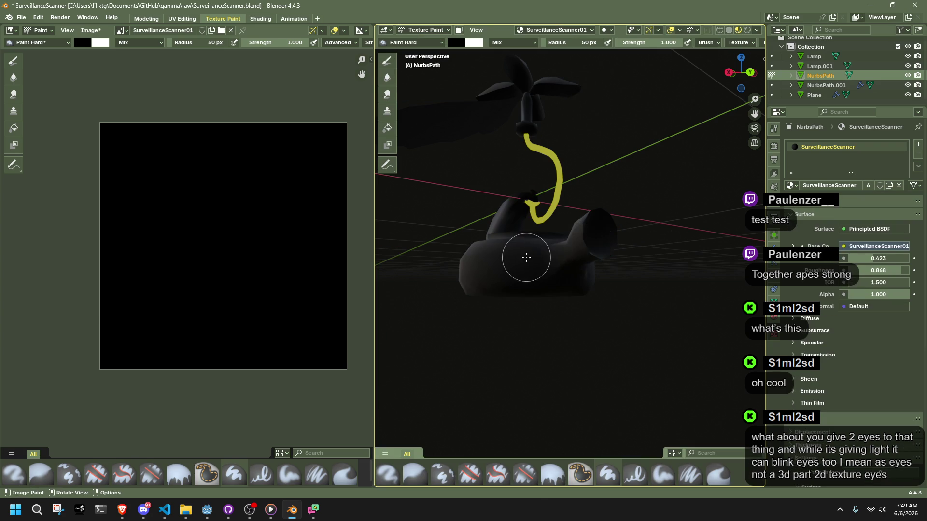
pyautogui.click(387, 128)
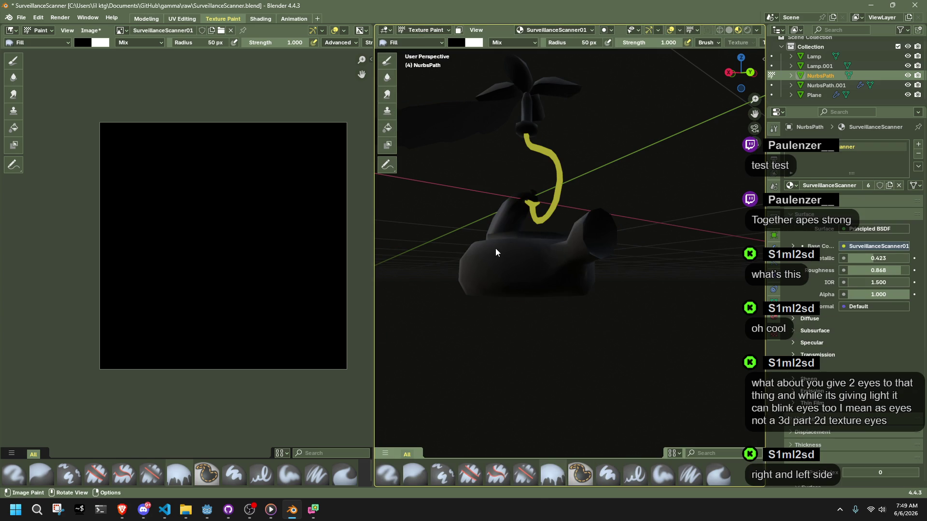
pyautogui.moveTo(469, 64)
pyautogui.mouseDown(button='middle')
pyautogui.moveTo(562, 217)
pyautogui.moveTo(593, 304)
pyautogui.moveTo(549, 156)
pyautogui.moveTo(573, 290)
pyautogui.moveTo(618, 362)
pyautogui.moveTo(642, 368)
pyautogui.moveTo(536, 179)
pyautogui.moveTo(684, 331)
pyautogui.moveTo(635, 302)
pyautogui.moveTo(580, 338)
pyautogui.moveTo(447, 343)
pyautogui.moveTo(552, 327)
pyautogui.moveTo(469, 325)
pyautogui.moveTo(505, 314)
pyautogui.moveTo(529, 289)
pyautogui.mouseUp(button='middle')
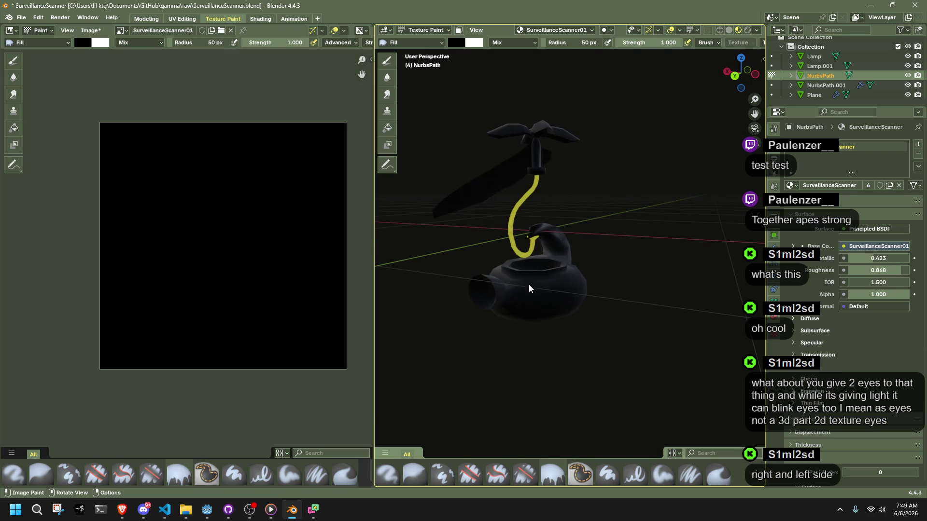
# - Set the paint colour's red channel to 1, try a red fill, then undo it
pyautogui.click(464, 43)
pyautogui.click(497, 152)
pyautogui.write('1')
pyautogui.press('Return')
pyautogui.click(539, 285)
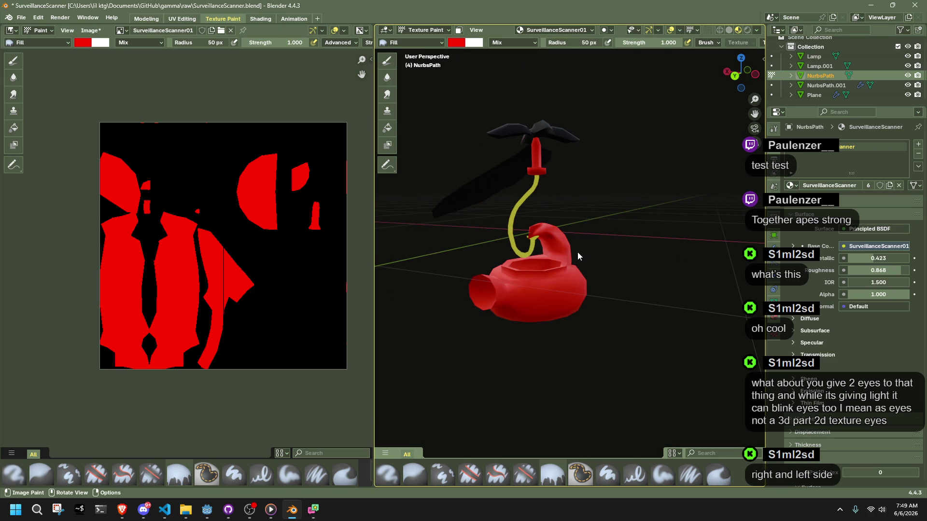
pyautogui.hotkey('ctrl', 'z')
# - Box-select the lamp's faces and fill only those masked faces with red
pyautogui.press('Tab')
pyautogui.moveTo(656, 381); pyautogui.dragTo(430, 201)
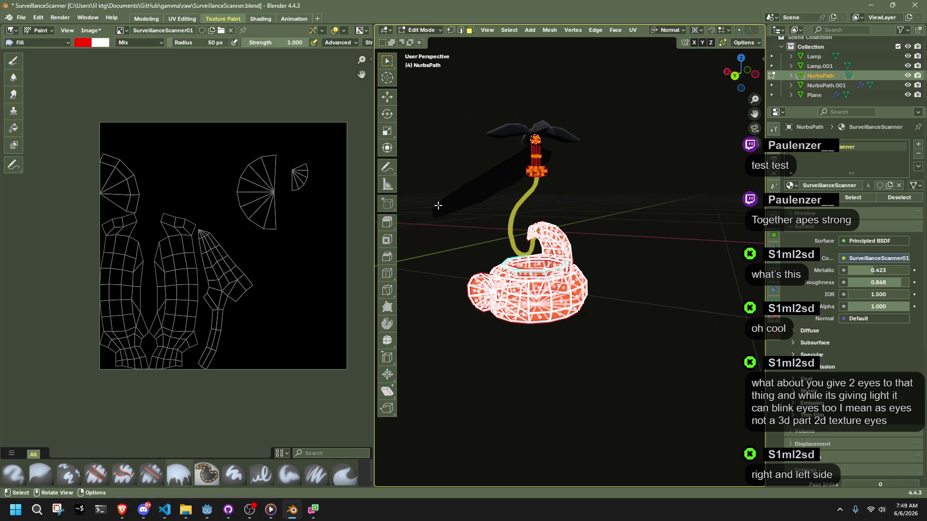
pyautogui.press('Tab')
pyautogui.click(458, 30)
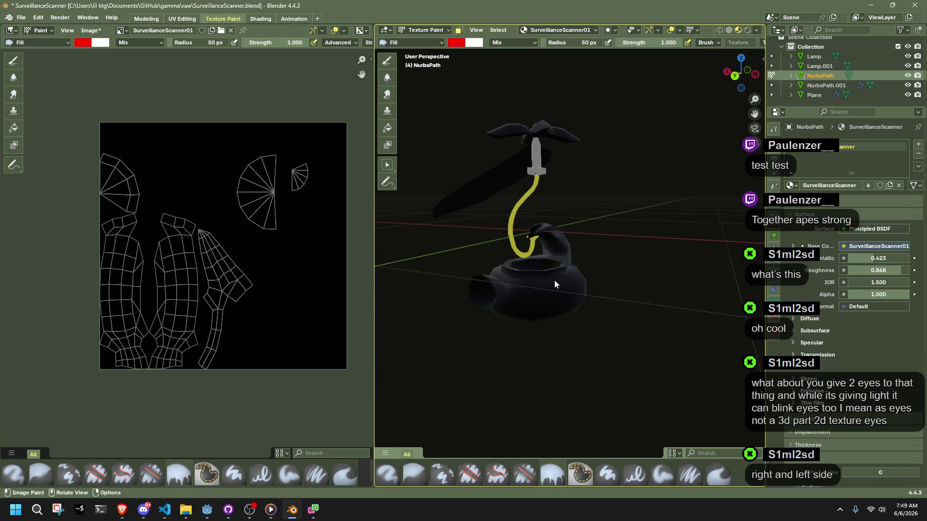
pyautogui.click(557, 264)
pyautogui.moveTo(557, 263)
pyautogui.mouseDown(button='middle')
pyautogui.moveTo(552, 291)
pyautogui.moveTo(530, 314)
pyautogui.mouseUp(button='middle')
# - Switch to Object Mode, then into Edit Mode, and box-select the lamp's faces
pyautogui.click(420, 29)
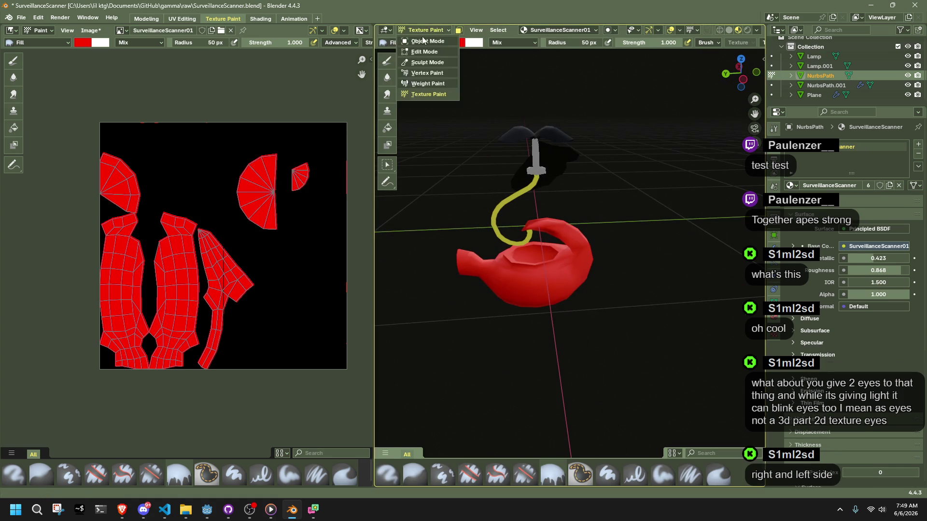
pyautogui.click(427, 39)
pyautogui.press('Tab')
pyautogui.moveTo(498, 107); pyautogui.dragTo(613, 191)
pyautogui.click(423, 31)
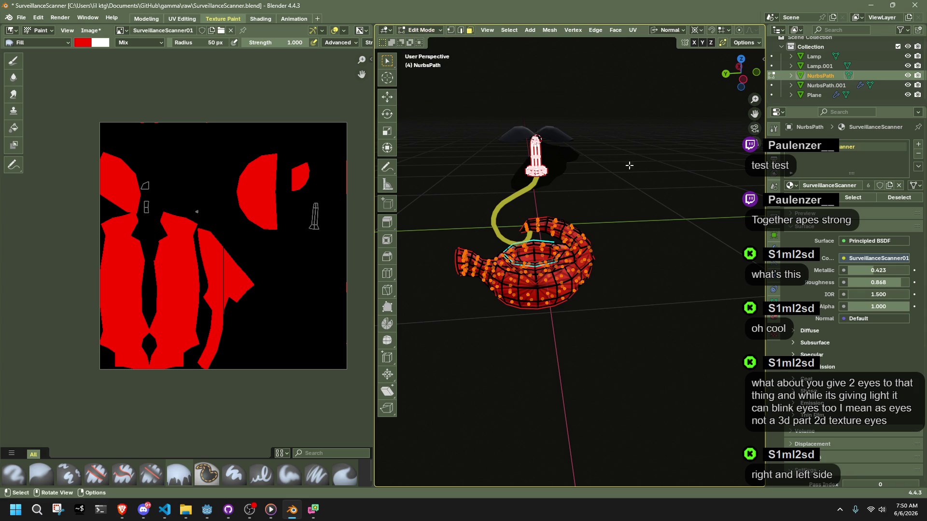
pyautogui.click(597, 209)
# - Reselect the whole lamp mesh and then its lower body with box selections
pyautogui.moveTo(563, 221)
pyautogui.mouseDown(button='middle')
pyautogui.moveTo(628, 212)
pyautogui.moveTo(646, 220)
pyautogui.mouseUp(button='middle')
pyautogui.moveTo(636, 380); pyautogui.dragTo(456, 181)
pyautogui.press('Tab')
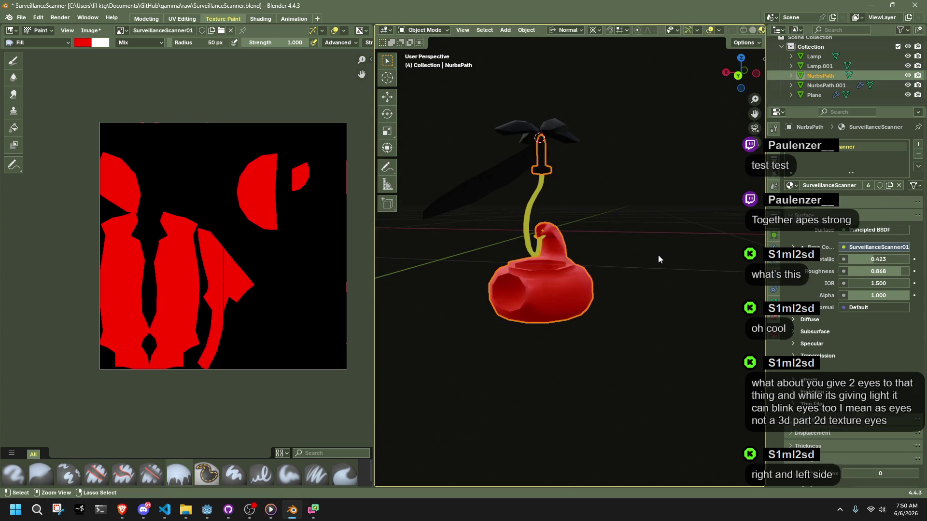
pyautogui.press('Tab')
pyautogui.press('b')
pyautogui.moveTo(662, 357); pyautogui.dragTo(448, 92)
pyautogui.moveTo(673, 355); pyautogui.dragTo(445, 202)
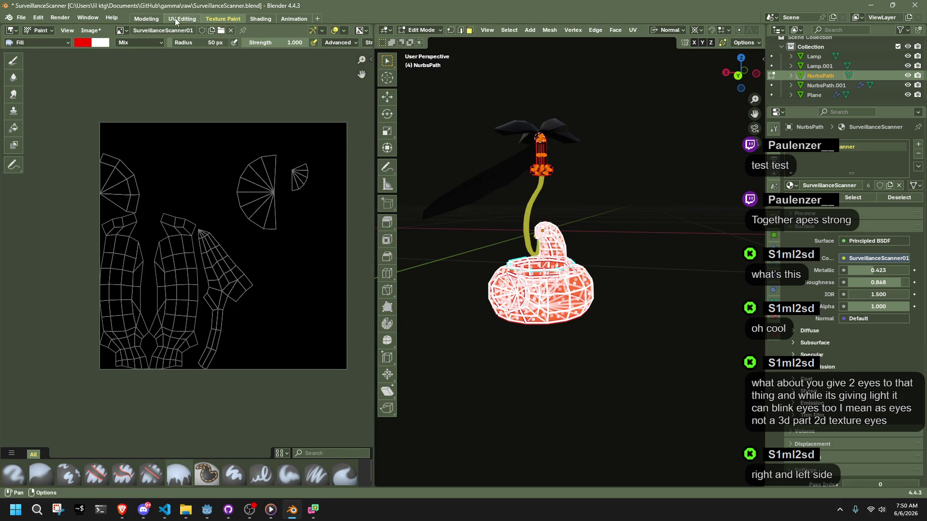
# - In UV Editing, select the lamp parts and move the fan-shaped island up and left
pyautogui.click(174, 18)
pyautogui.moveTo(502, 261); pyautogui.dragTo(665, 370, button='middle')
pyautogui.moveTo(665, 369); pyautogui.dragTo(511, 240)
pyautogui.moveTo(225, 257); pyautogui.dragTo(171, 173)
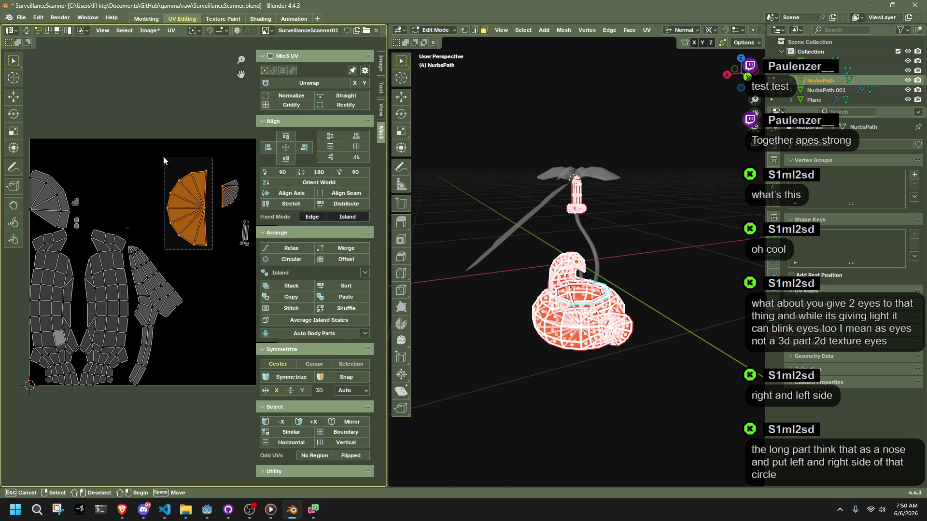
pyautogui.press('g')
pyautogui.click(96, 156)
# - Move one small island to the upper right and two more small islands up and right
pyautogui.scroll(4, 96, 156)
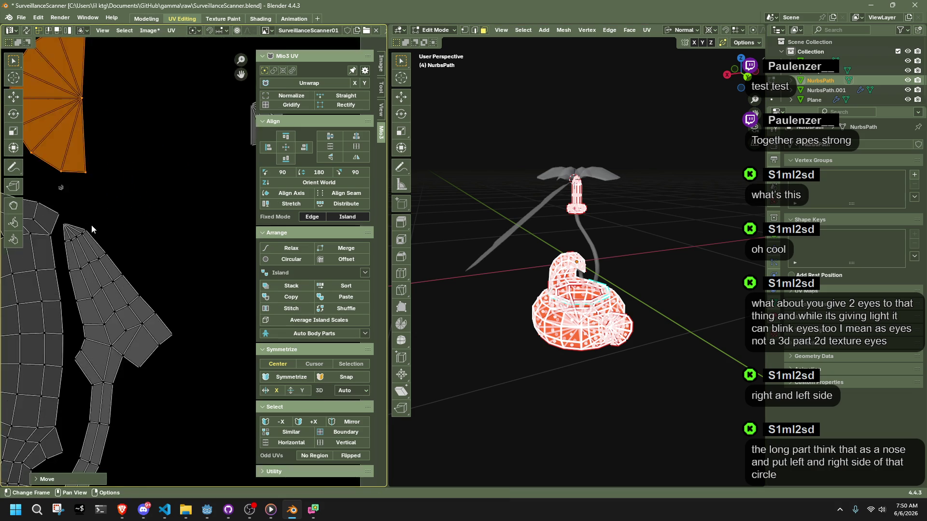
pyautogui.scroll(-1, 141, 230)
pyautogui.moveTo(145, 215); pyautogui.dragTo(168, 243)
pyautogui.scroll(-2, 161, 236)
pyautogui.press('g')
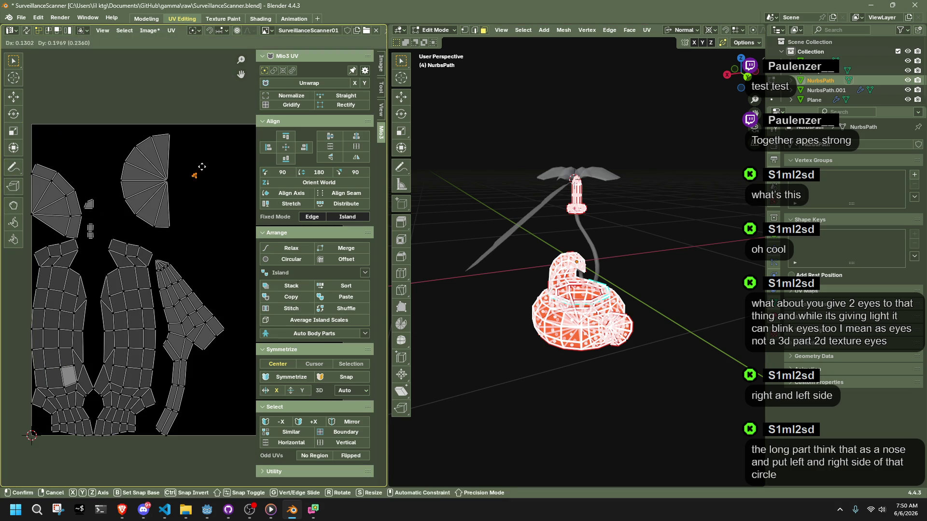
pyautogui.click(216, 151)
pyautogui.moveTo(82, 181); pyautogui.dragTo(100, 244)
pyautogui.press('g')
pyautogui.click(347, 169)
# - Select the lamp top and move its UV islands to a new spot in the square
pyautogui.click(574, 198)
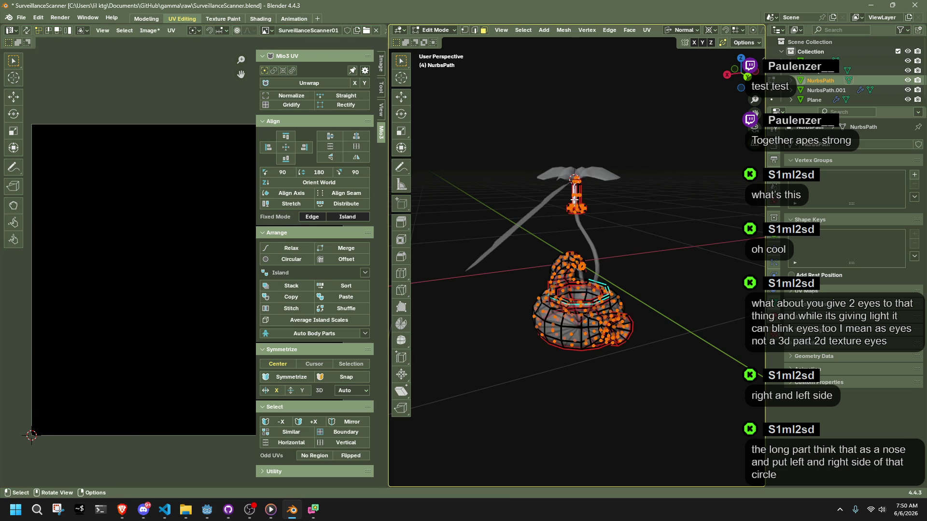
pyautogui.moveTo(548, 149); pyautogui.dragTo(671, 237)
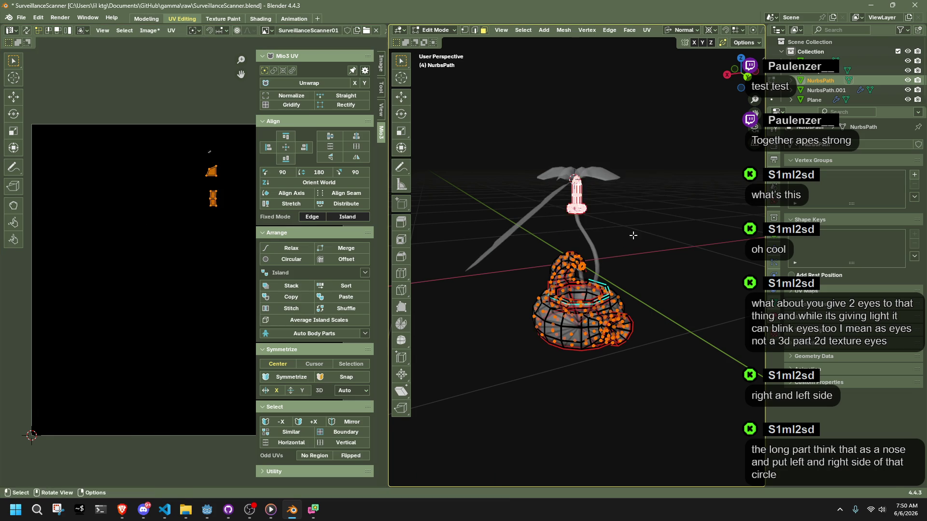
pyautogui.scroll(-2, 236, 240)
pyautogui.moveTo(236, 239); pyautogui.dragTo(186, 237, button='middle')
pyautogui.moveTo(165, 240); pyautogui.dragTo(136, 191)
pyautogui.press('g')
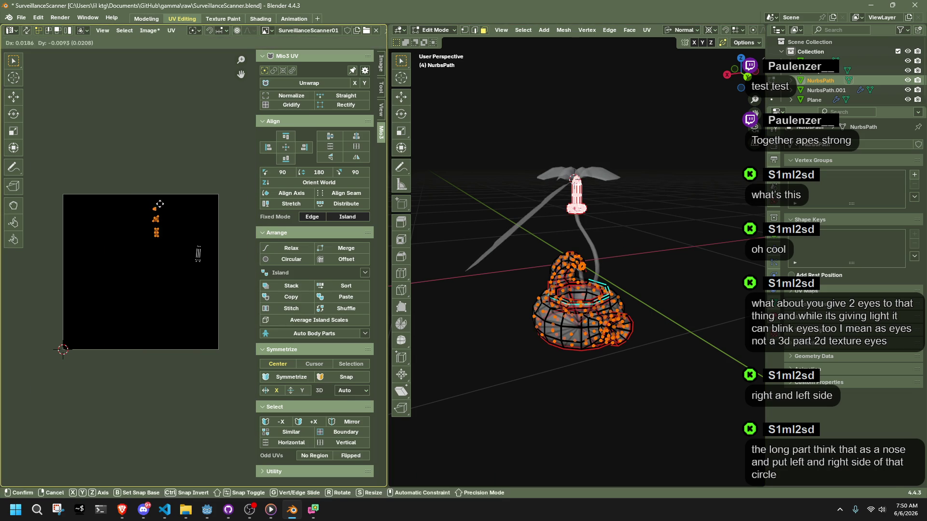
pyautogui.click(208, 239)
pyautogui.moveTo(103, 353); pyautogui.dragTo(49, 297)
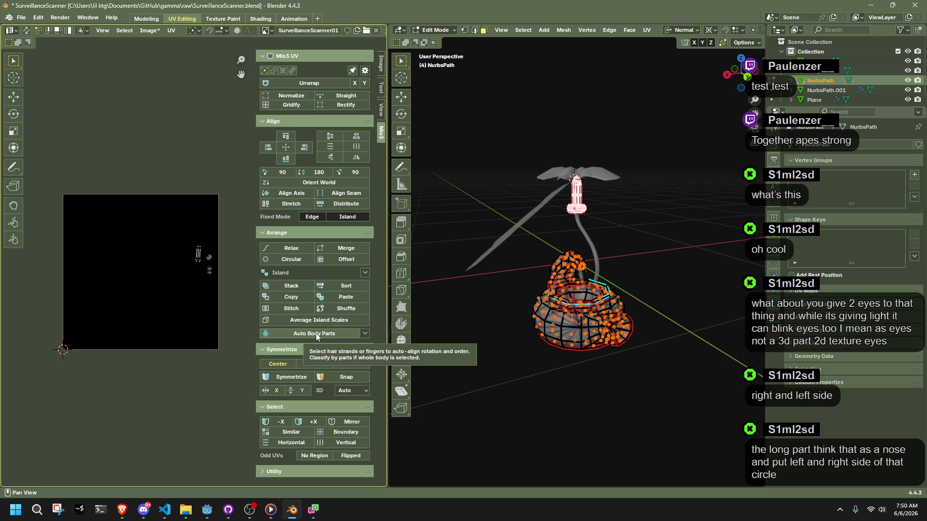
# - Select the spout's end cap on the lamp ring and return to Texture Paint
pyautogui.moveTo(561, 418)
pyautogui.keyDown('ctrl'); pyautogui.mouseDown(button='middle')
pyautogui.moveTo(621, 396)
pyautogui.moveTo(630, 318)
pyautogui.mouseUp(button='middle'); pyautogui.keyUp('ctrl')
pyautogui.hotkey('ctrl', 'Tab')
pyautogui.press('Tab')
pyautogui.scroll(6, 631, 303)
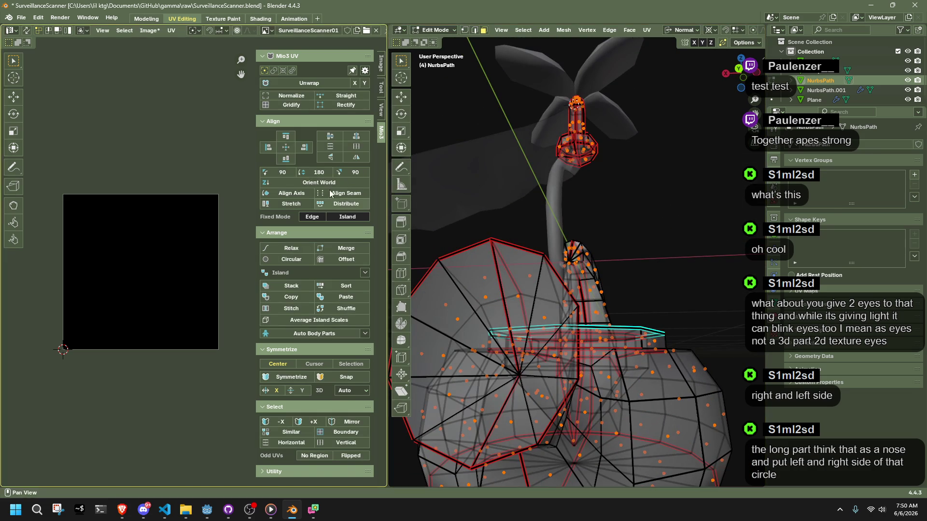
pyautogui.scroll(-4, 627, 313)
pyautogui.scroll(4, 627, 313)
pyautogui.moveTo(652, 314)
pyautogui.mouseDown(button='middle')
pyautogui.moveTo(685, 333)
pyautogui.moveTo(773, 350)
pyautogui.moveTo(655, 306)
pyautogui.moveTo(628, 332)
pyautogui.moveTo(689, 335)
pyautogui.moveTo(647, 356)
pyautogui.moveTo(586, 352)
pyautogui.moveTo(516, 317)
pyautogui.mouseUp(button='middle')
pyautogui.click(628, 332)
pyautogui.hotkey('ctrl', 'Tab')
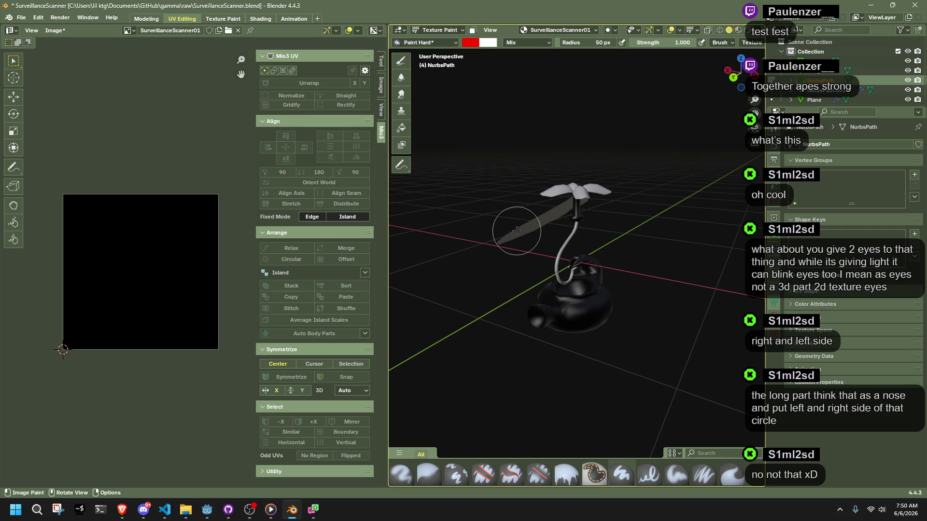
# - Orbit around the spout, pick the Fill brush, try a red fill, then undo it
pyautogui.moveTo(516, 230)
pyautogui.mouseDown(button='middle')
pyautogui.moveTo(559, 269)
pyautogui.moveTo(671, 145)
pyautogui.moveTo(591, 242)
pyautogui.moveTo(506, 241)
pyautogui.mouseUp(button='middle')
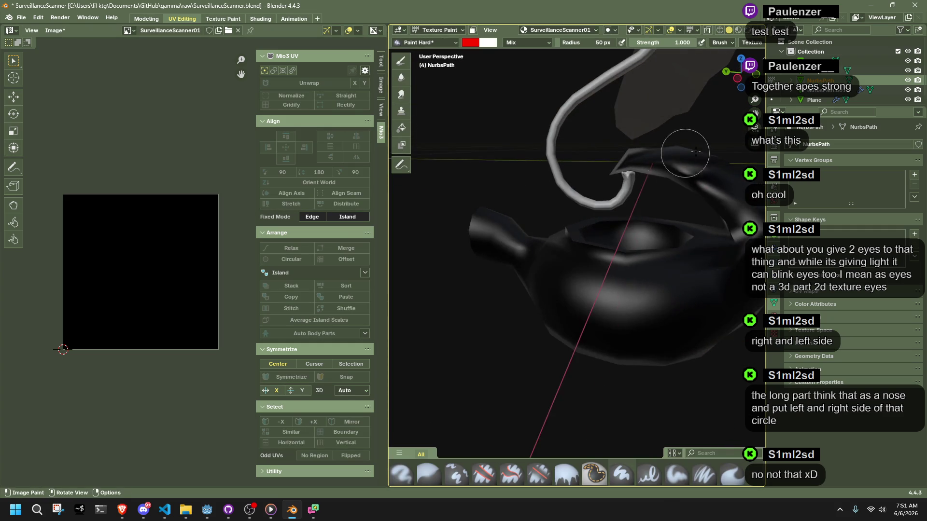
pyautogui.scroll(8, 576, 269)
pyautogui.moveTo(576, 268); pyautogui.dragTo(582, 262, button='middle')
pyautogui.scroll(-6, 582, 262)
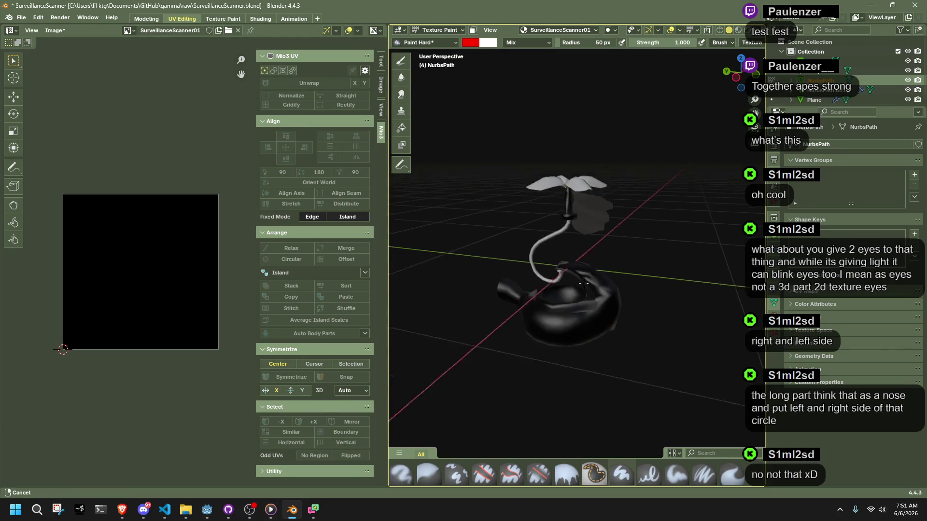
pyautogui.scroll(3, 417, 154)
pyautogui.click(405, 127)
pyautogui.click(564, 246)
pyautogui.hotkey('ctrl', 'z')
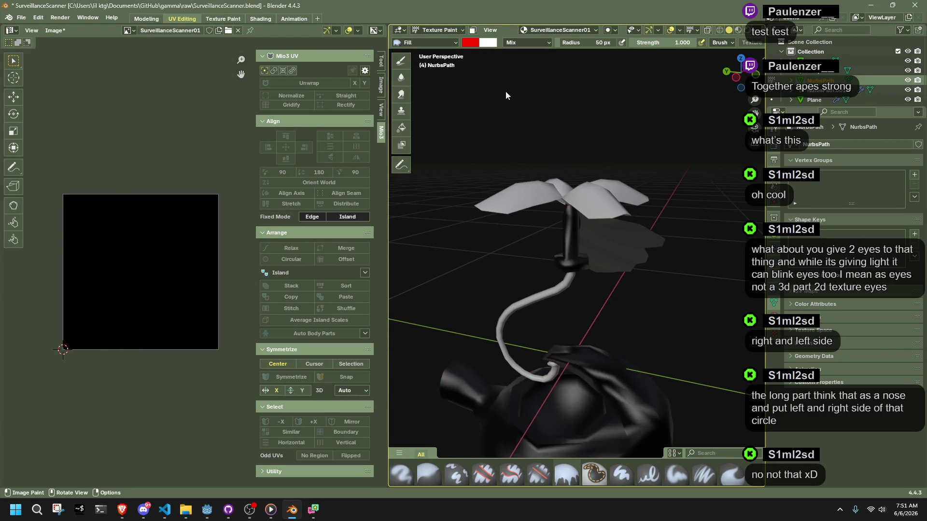
# - Fill red once more, undo it again, and return to Edit Mode
pyautogui.click(558, 259)
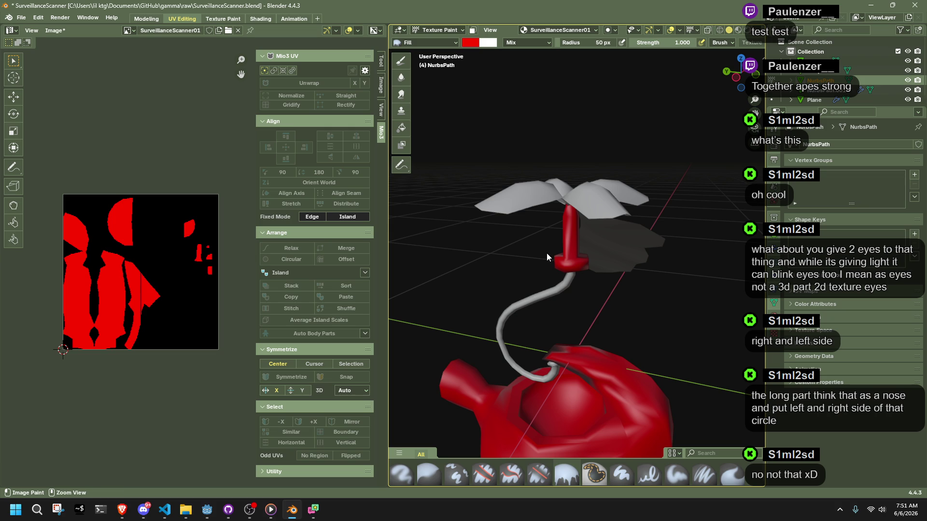
pyautogui.hotkey('ctrl', 'z')
pyautogui.click(441, 28)
pyautogui.click(441, 52)
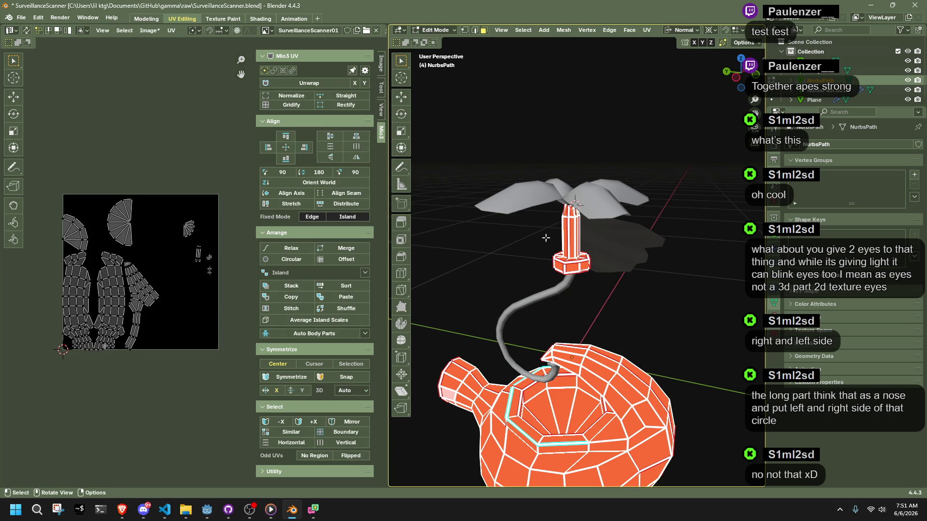
# - Edit all scene objects together, then try moving the long stem UV island and cancel
pyautogui.press('Tab')
pyautogui.press('a')
pyautogui.press('Tab')
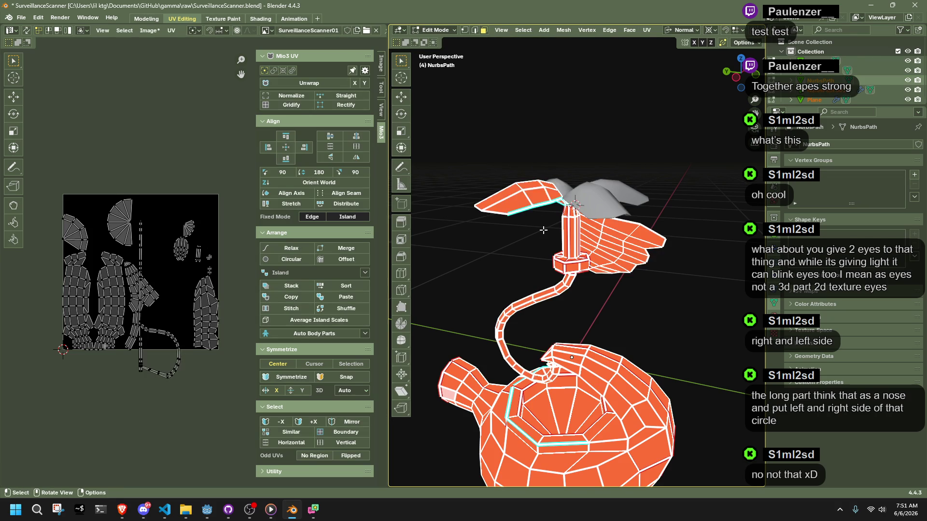
pyautogui.moveTo(543, 230); pyautogui.dragTo(594, 232, button='middle')
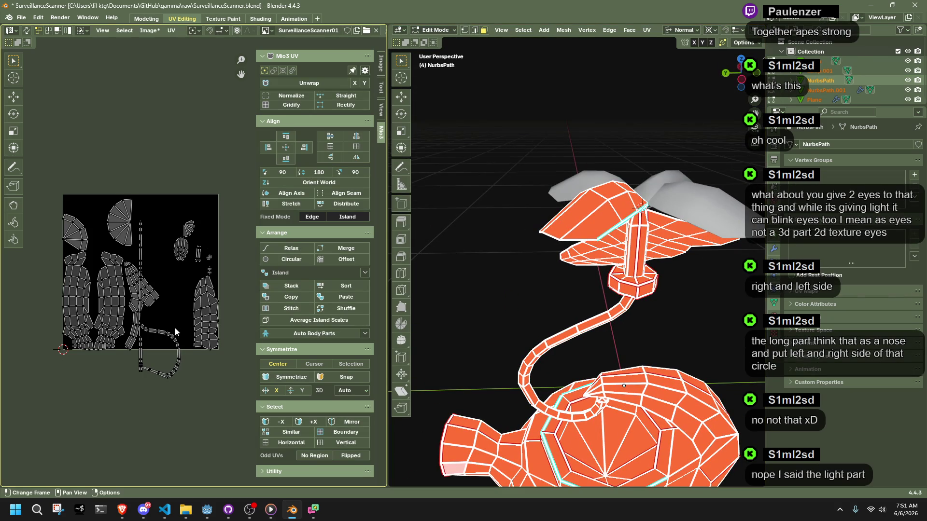
pyautogui.press('l')
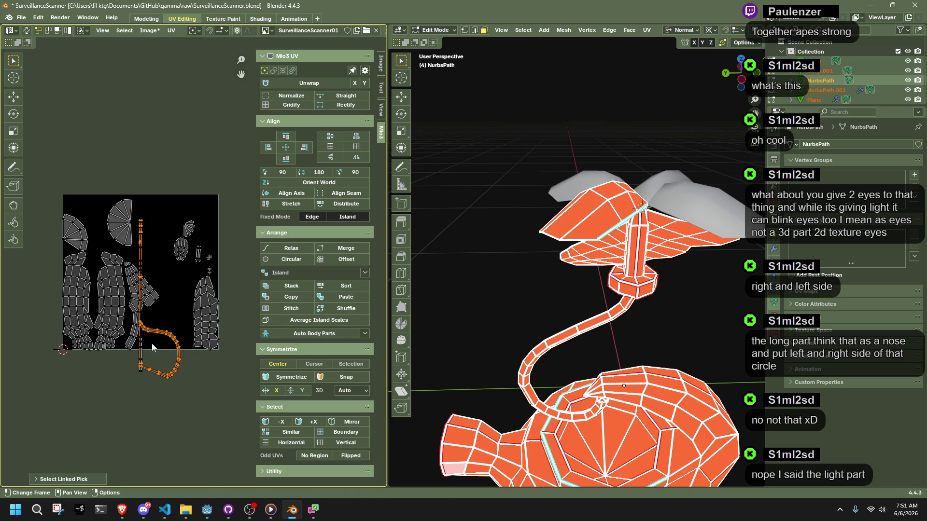
pyautogui.press('g')
pyautogui.press('Escape')
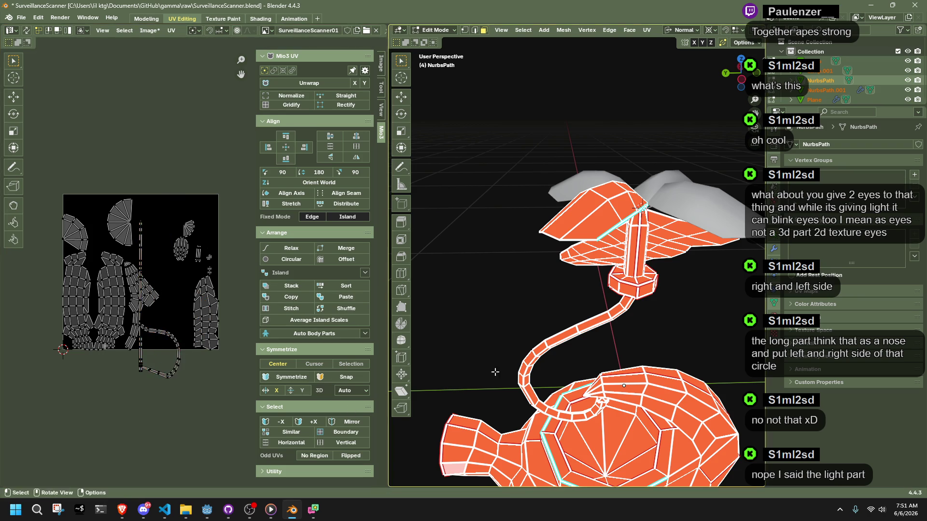
# - Remove the curved tube from the selection and edit only the lamp head and body
pyautogui.click(628, 351)
pyautogui.moveTo(642, 270); pyautogui.dragTo(641, 289, button='middle')
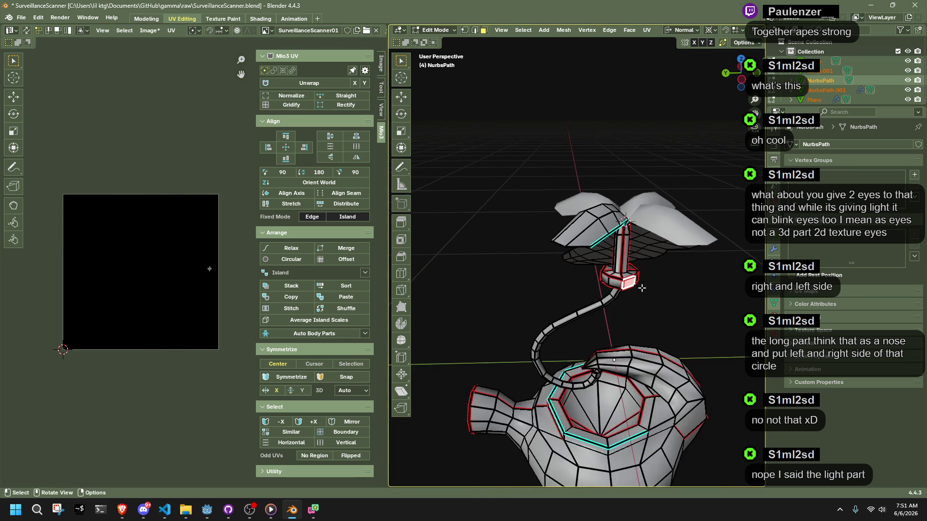
pyautogui.press('Tab')
pyautogui.keyDown('ctrl'); pyautogui.moveTo(538, 319); pyautogui.dragTo(560, 337); pyautogui.keyUp('ctrl')
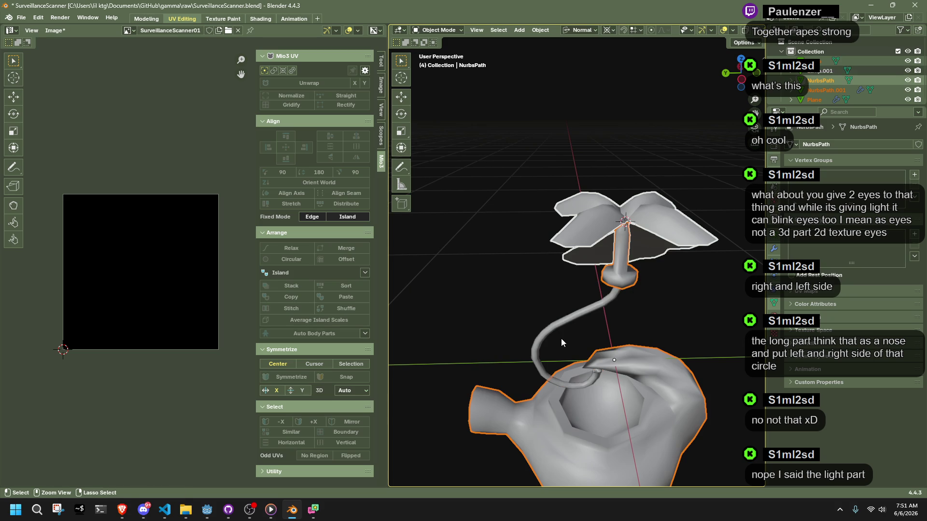
pyautogui.press('Tab')
# - Select all faces and move the tall UV island up and to the left
pyautogui.press('a')
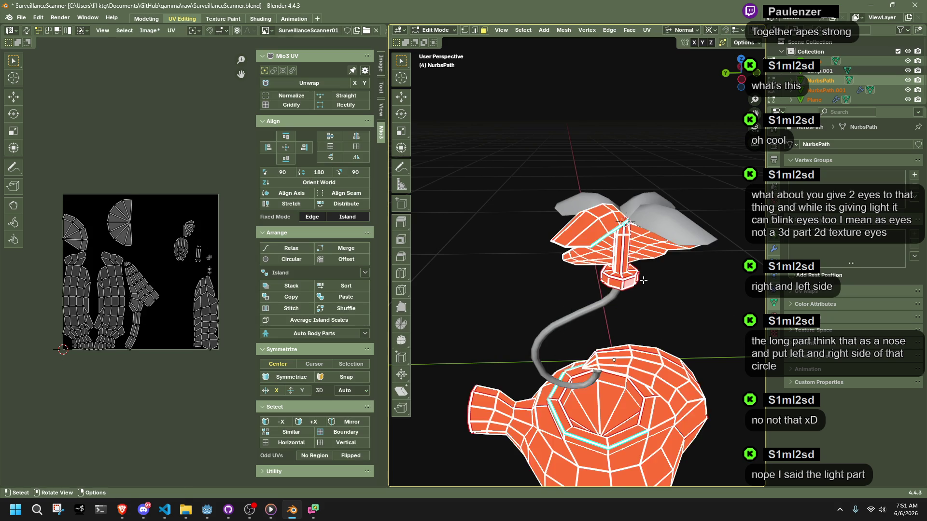
pyautogui.scroll(3, 193, 256)
pyautogui.scroll(2, 184, 247)
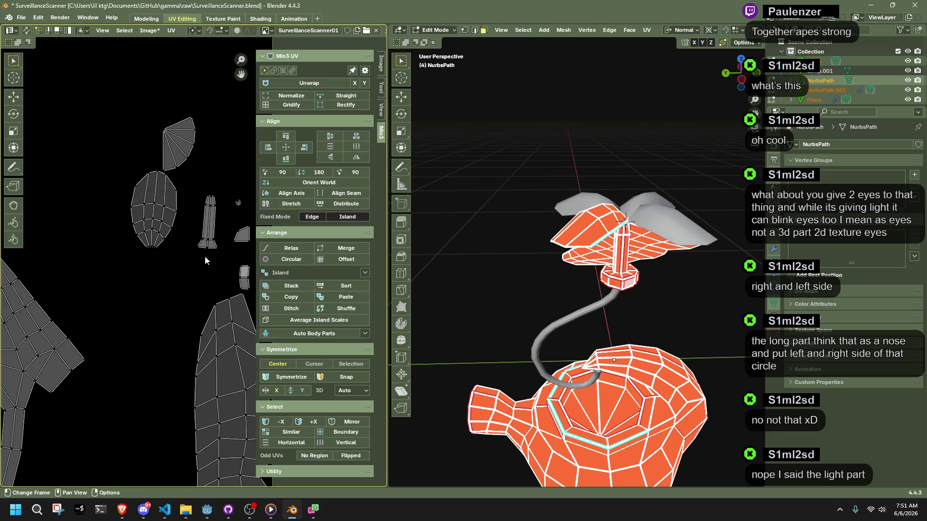
pyautogui.moveTo(205, 256); pyautogui.dragTo(108, 291, button='middle')
pyautogui.moveTo(128, 209)
pyautogui.mouseDown()
pyautogui.moveTo(177, 241)
pyautogui.moveTo(143, 289)
pyautogui.mouseUp()
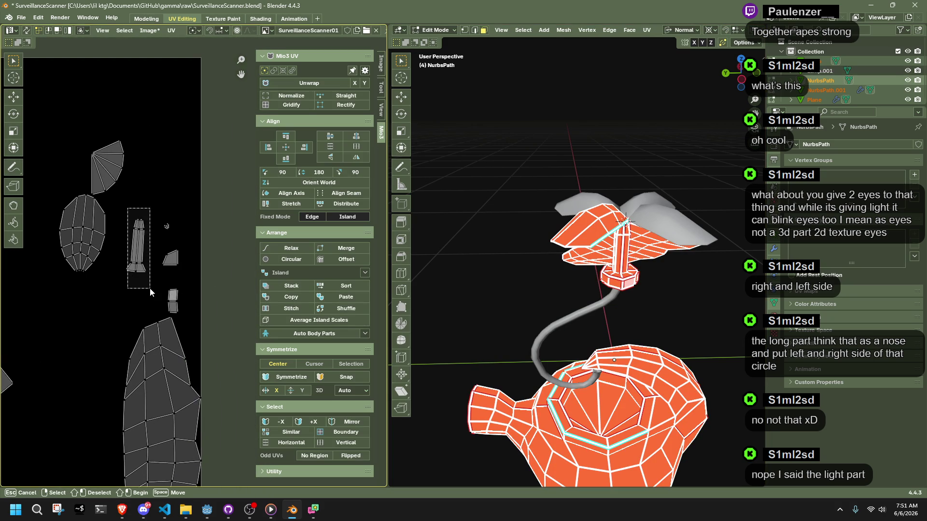
pyautogui.scroll(-2, 148, 279)
pyautogui.moveTo(149, 259); pyautogui.dragTo(216, 299, button='middle')
pyautogui.press('g')
pyautogui.click(83, 192)
pyautogui.click(199, 305)
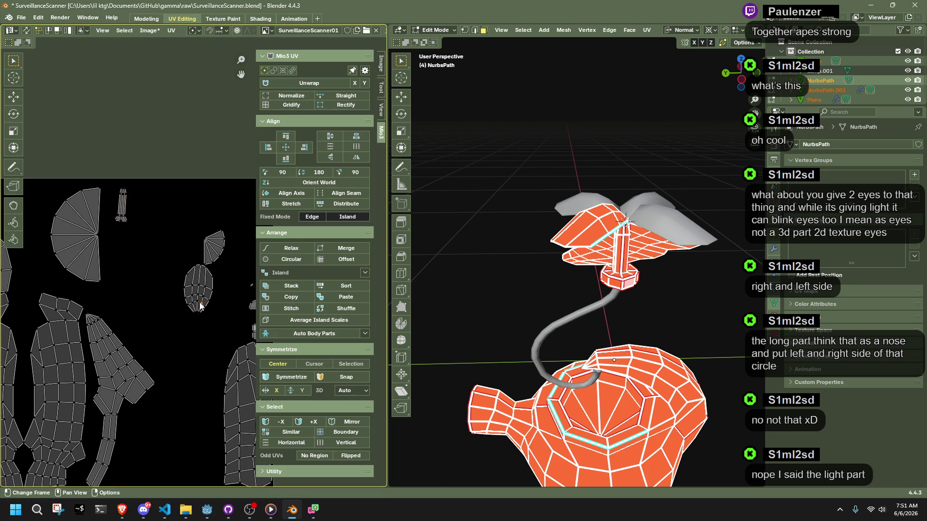
# - With UV Sync Selection on, enlarge the oval island about 1.46x and move it lower
pyautogui.press('l')
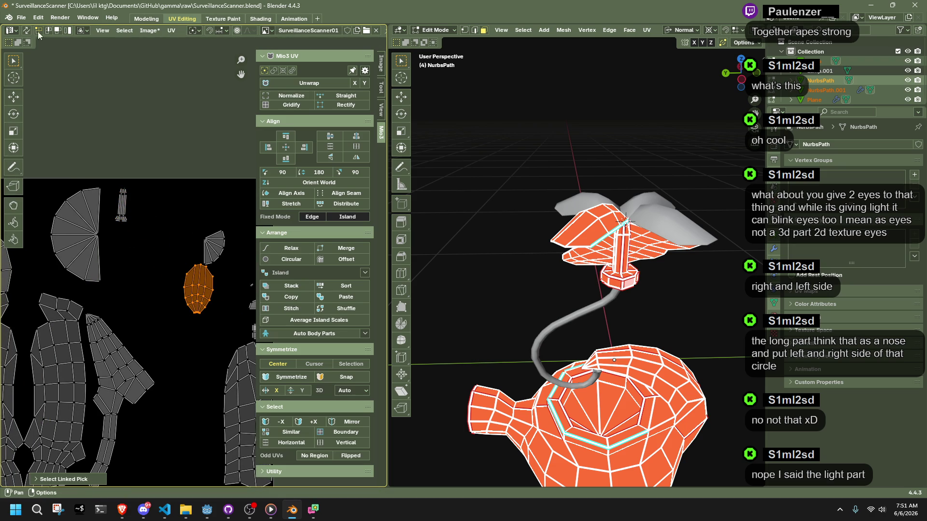
pyautogui.click(27, 30)
pyautogui.click(187, 287)
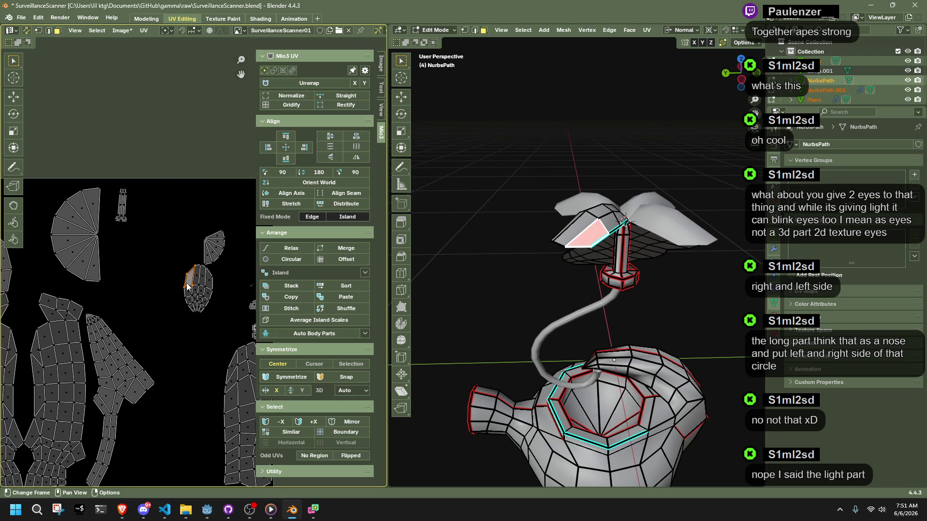
pyautogui.press('l')
pyautogui.scroll(-3, 200, 308)
pyautogui.press('s')
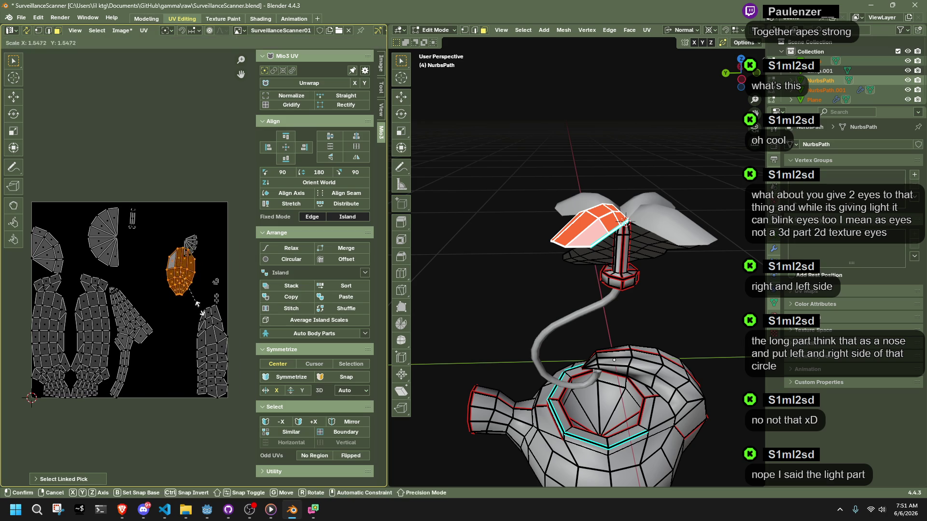
pyautogui.click(199, 313)
pyautogui.press('g')
pyautogui.click(184, 403)
pyautogui.press('s')
pyautogui.click(212, 309)
# - Move the two small islands up and left, and relocate the tiny island into free space
pyautogui.scroll(1, 217, 299)
pyautogui.press('b')
pyautogui.moveTo(210, 269); pyautogui.dragTo(239, 313)
pyautogui.press('g')
pyautogui.click(147, 257)
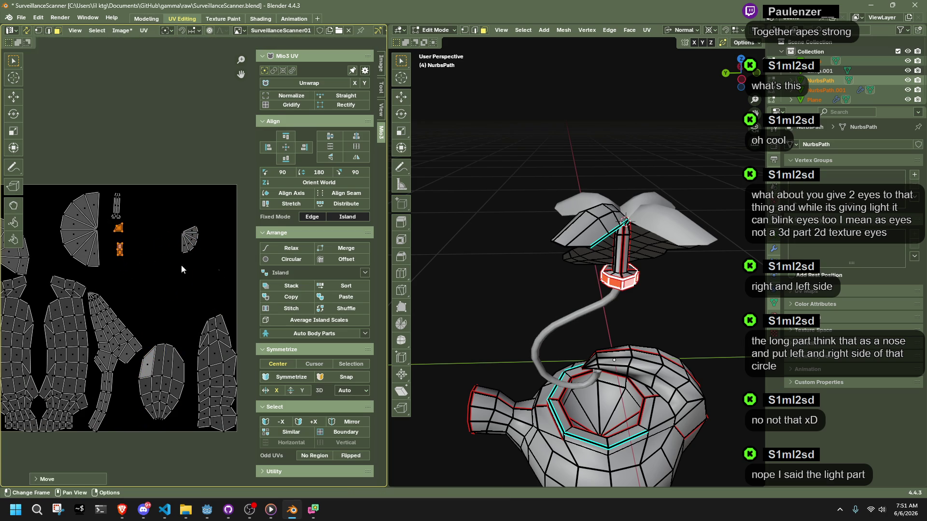
pyautogui.scroll(4, 216, 275)
pyautogui.click(235, 292)
pyautogui.scroll(-2, 235, 291)
pyautogui.press('g')
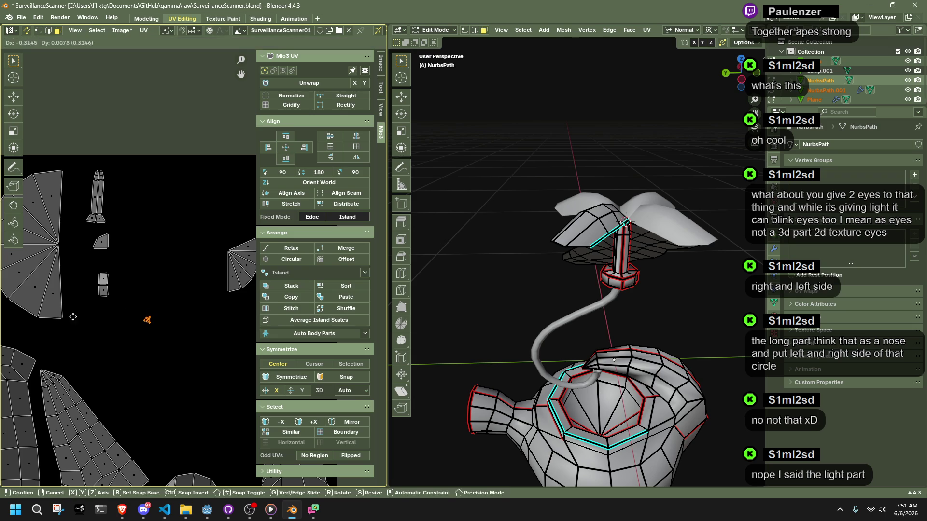
pyautogui.click(31, 319)
pyautogui.hotkey('shift', 's')
pyautogui.scroll(5, 578, 312)
pyautogui.moveTo(577, 312)
pyautogui.mouseDown(button='middle')
pyautogui.moveTo(551, 287)
pyautogui.moveTo(552, 239)
pyautogui.mouseUp(button='middle')
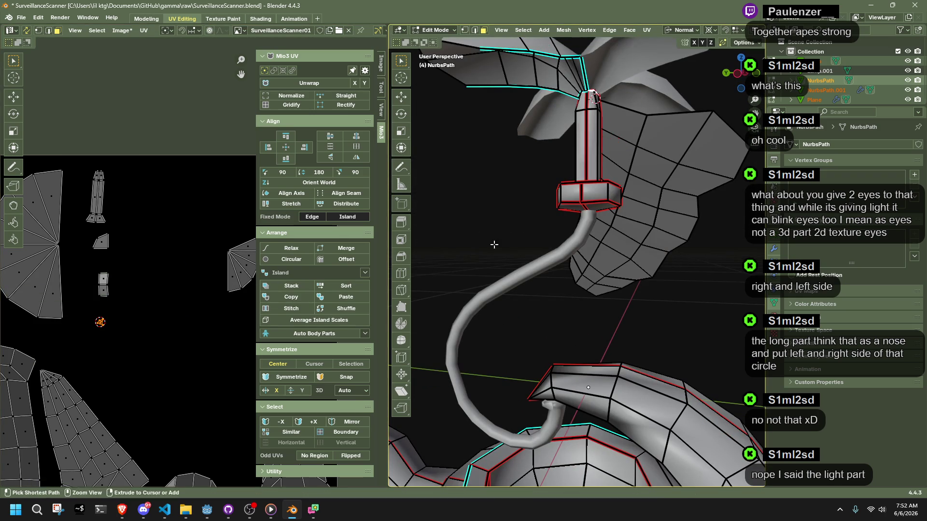
# - Gather the small island, triangle island and two-face island together toward the upper left
pyautogui.scroll(1, 140, 296)
pyautogui.moveTo(140, 297); pyautogui.dragTo(152, 325, button='middle')
pyautogui.press('g')
pyautogui.click(140, 239)
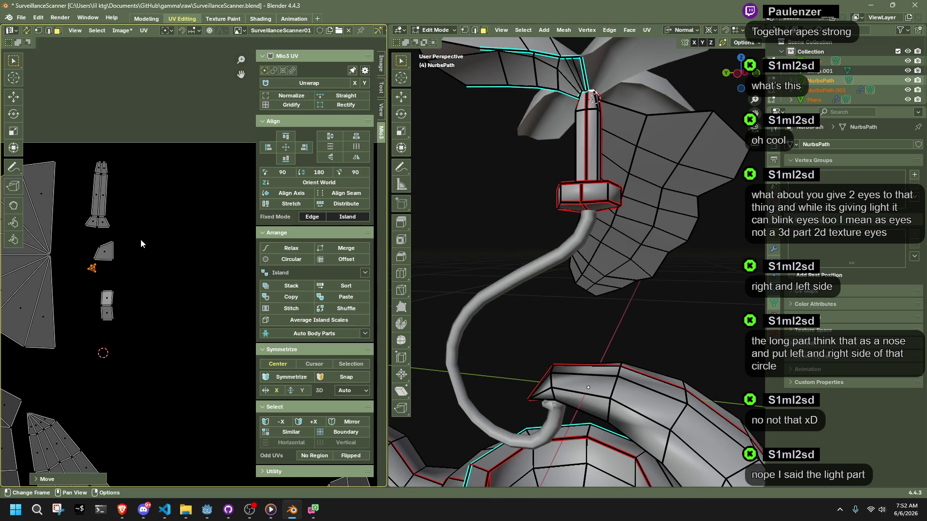
pyautogui.click(103, 255)
pyautogui.press('g')
pyautogui.click(112, 257)
pyautogui.click(107, 308)
pyautogui.press('g')
pyautogui.click(110, 325)
# - Rotate the tall nose island slightly and test Mio3 UV Gridify on it, undoing the attempts
pyautogui.moveTo(86, 157); pyautogui.dragTo(140, 231)
pyautogui.press('r')
pyautogui.click(137, 225)
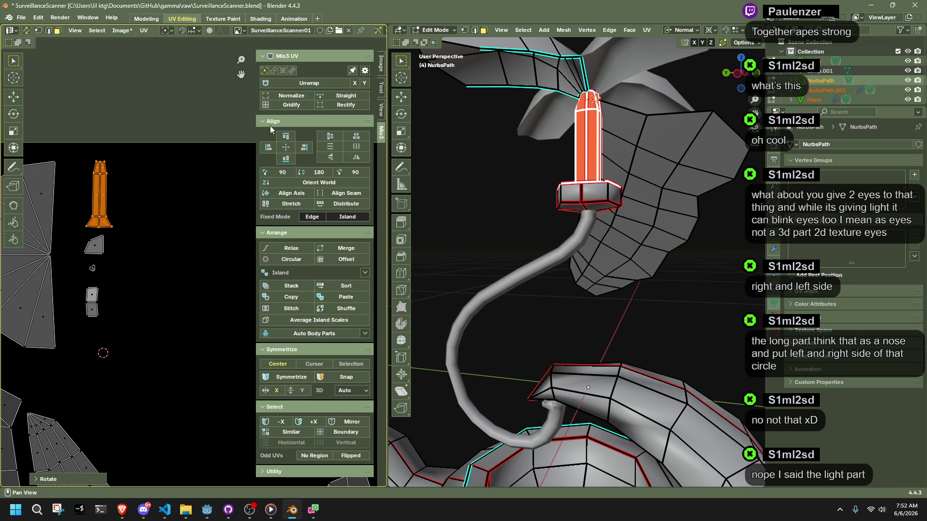
pyautogui.click(287, 104)
pyautogui.hotkey('ctrl', 'z')
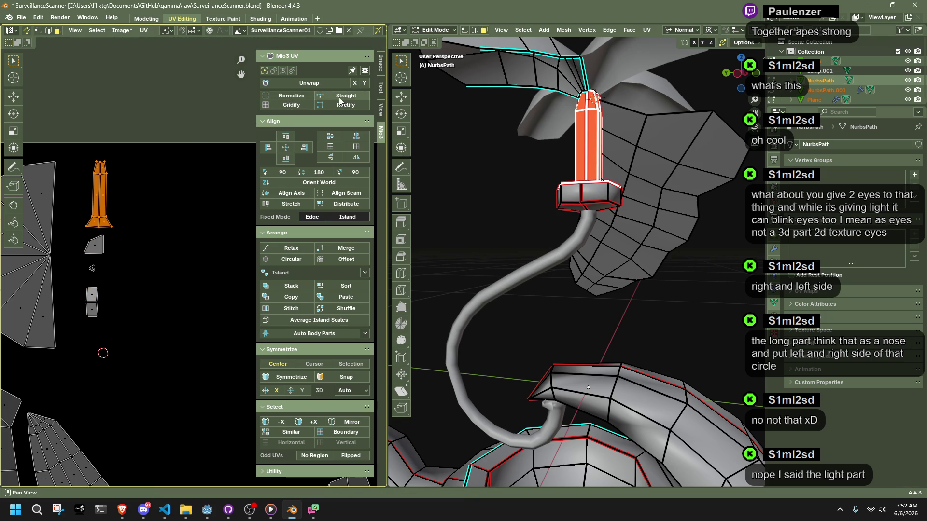
pyautogui.click(288, 107)
pyautogui.click(99, 245)
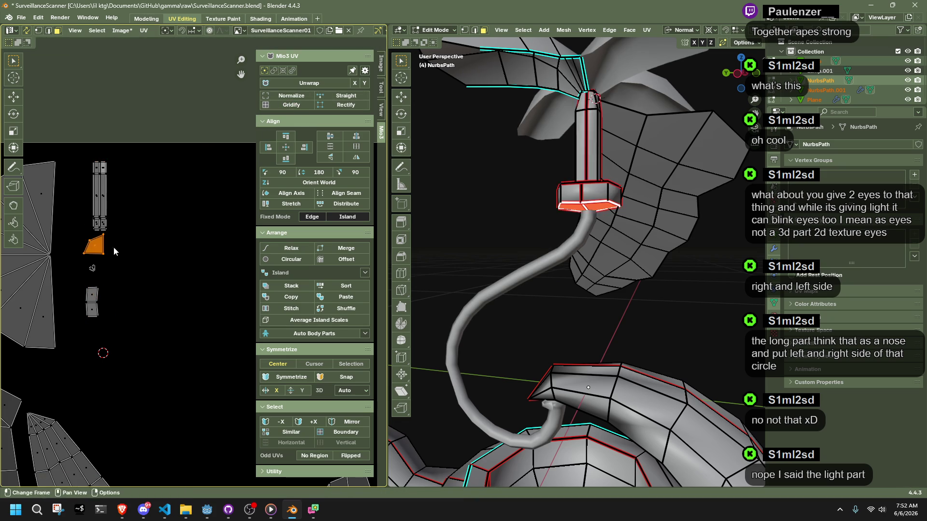
pyautogui.click(290, 108)
pyautogui.hotkey('ctrl', 'z')
pyautogui.hotkey('ctrl', 'z')
pyautogui.hotkey('ctrl', 'z')
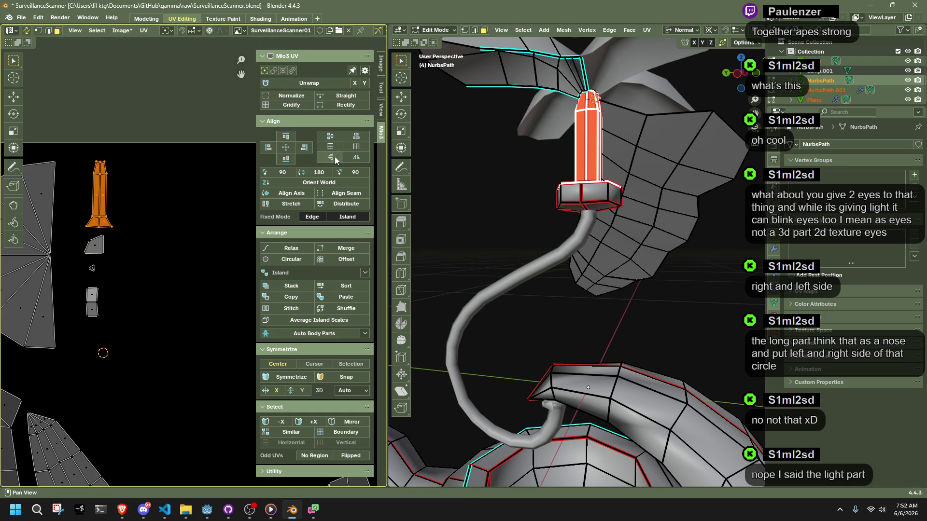
pyautogui.click(332, 106)
pyautogui.hotkey('ctrl', 'z')
# - Gridify the small two-quad island and turn the triangular ring-bottom island into a square grid
pyautogui.moveTo(127, 370); pyautogui.dragTo(71, 277)
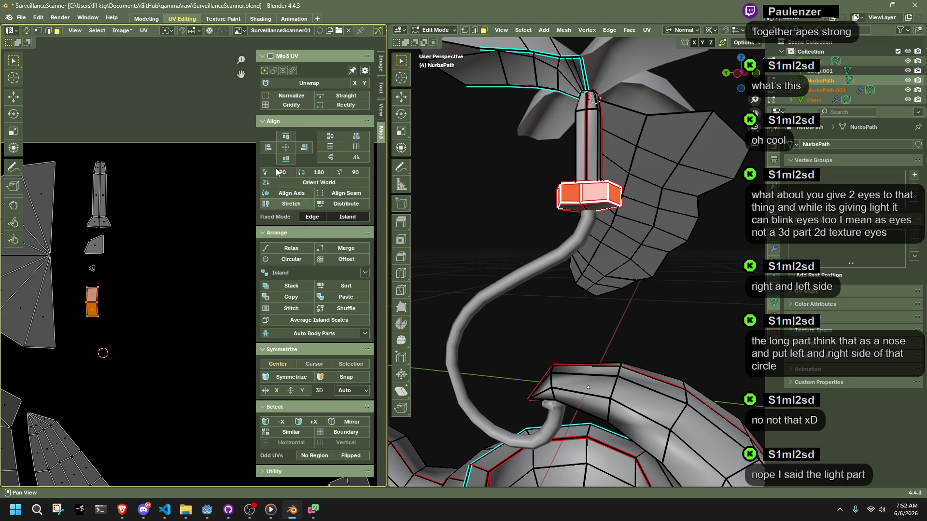
pyautogui.click(276, 105)
pyautogui.moveTo(133, 341); pyautogui.dragTo(70, 283)
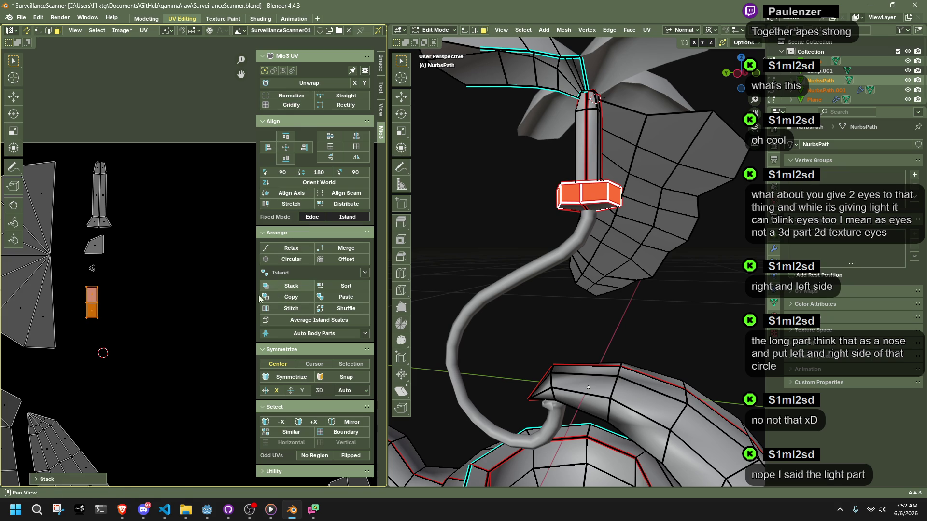
pyautogui.moveTo(74, 259); pyautogui.dragTo(146, 272)
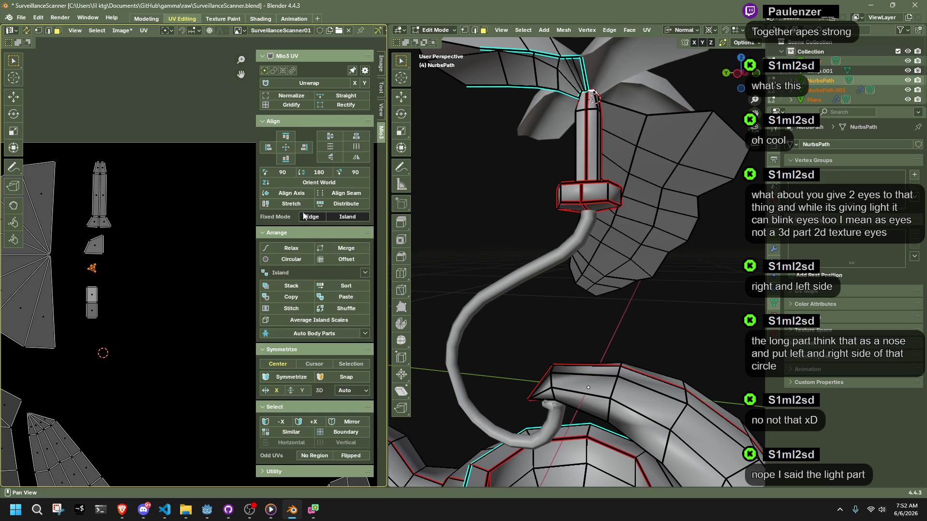
pyautogui.click(99, 244)
pyautogui.click(291, 106)
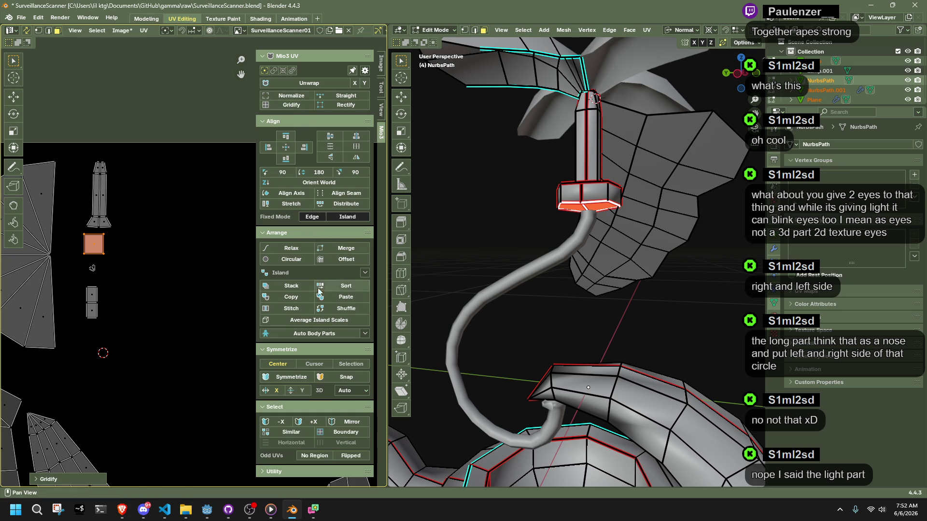
# - Straighten the long nose island into a rectangular grid, stack matching islands, and reposition it
pyautogui.click(99, 178)
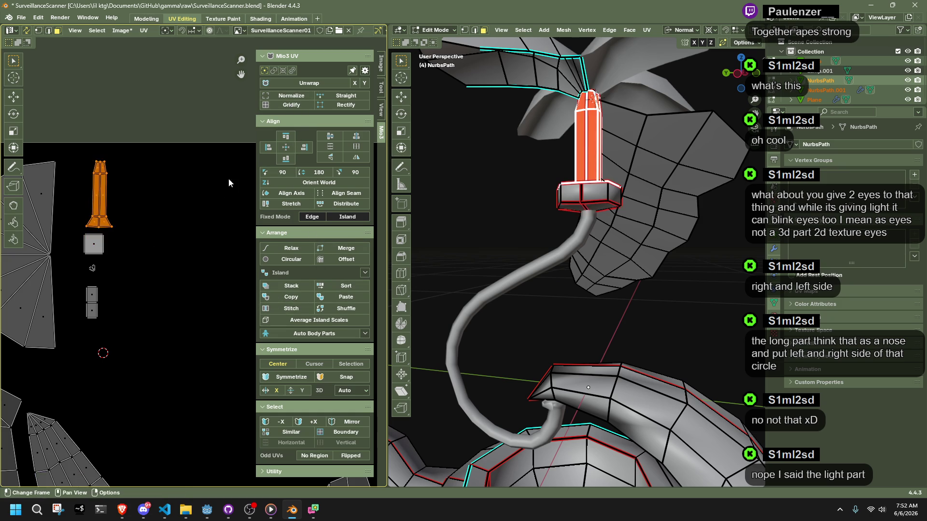
pyautogui.click(276, 108)
pyautogui.click(302, 284)
pyautogui.press('g')
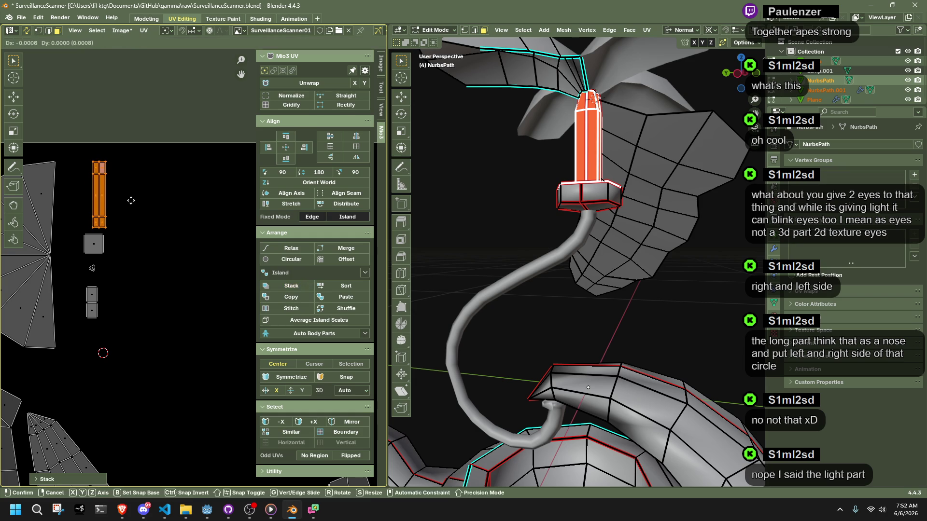
pyautogui.click(123, 207)
pyautogui.press('g')
pyautogui.click(122, 200)
# - Enlarge the nose island and place it in the upper area of the UV square
pyautogui.hotkey('shift', 's')
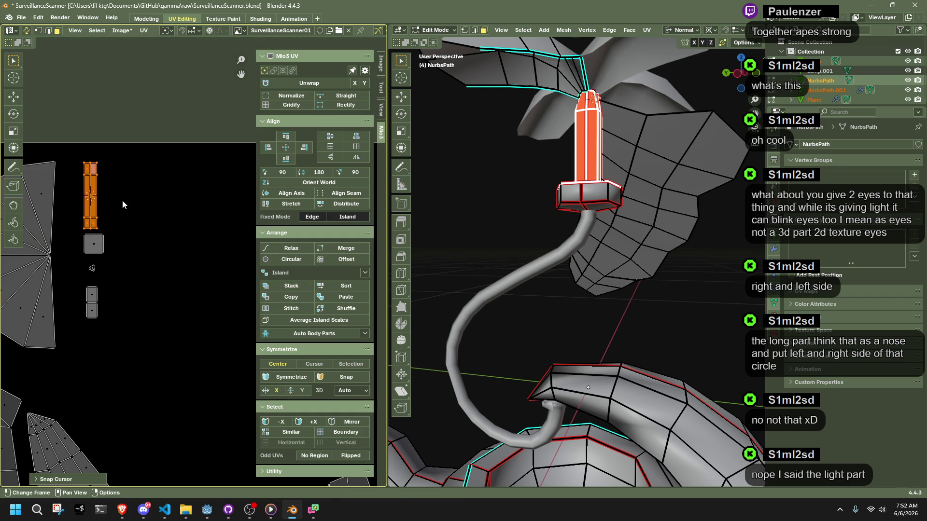
pyautogui.press('s')
pyautogui.click(136, 203)
pyautogui.press('g')
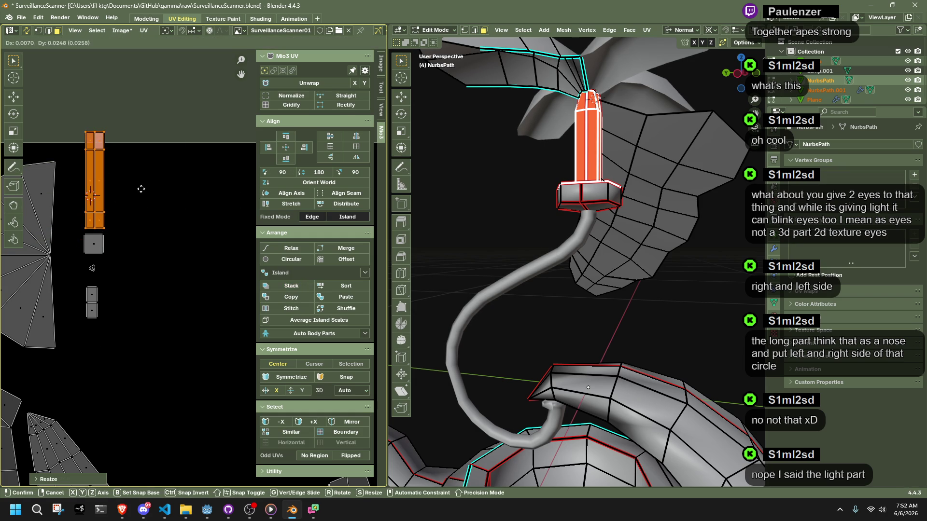
pyautogui.click(141, 189)
pyautogui.moveTo(75, 119)
pyautogui.mouseDown()
pyautogui.moveTo(138, 170)
pyautogui.moveTo(144, 195)
pyautogui.mouseUp()
pyautogui.keyDown('ctrl'); pyautogui.moveTo(144, 234); pyautogui.dragTo(75, 109); pyautogui.keyUp('ctrl')
pyautogui.press('g')
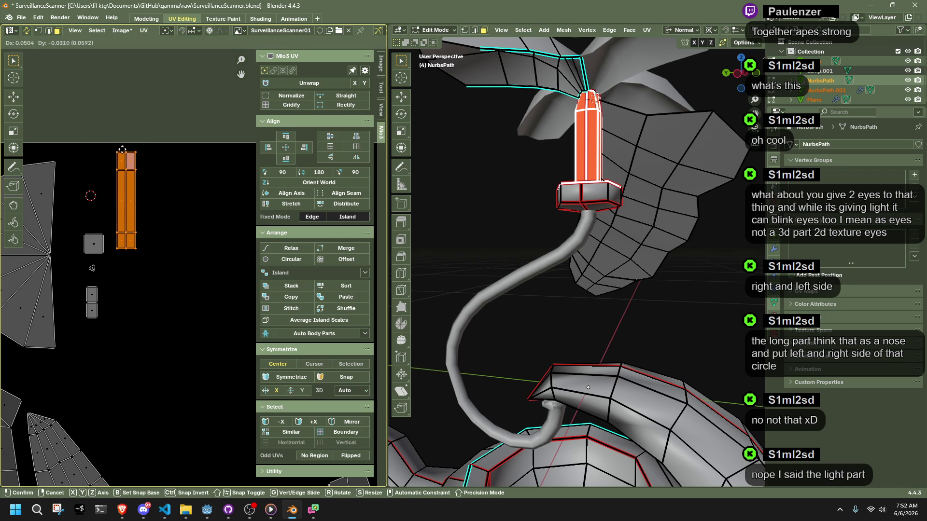
pyautogui.rightClick(122, 149)
# - Group the small islands and the square island beside the nose island near the top
pyautogui.moveTo(68, 259)
pyautogui.mouseDown()
pyautogui.moveTo(96, 280)
pyautogui.moveTo(96, 314)
pyautogui.moveTo(80, 340)
pyautogui.mouseUp()
pyautogui.press('g')
pyautogui.click(125, 282)
pyautogui.press('g')
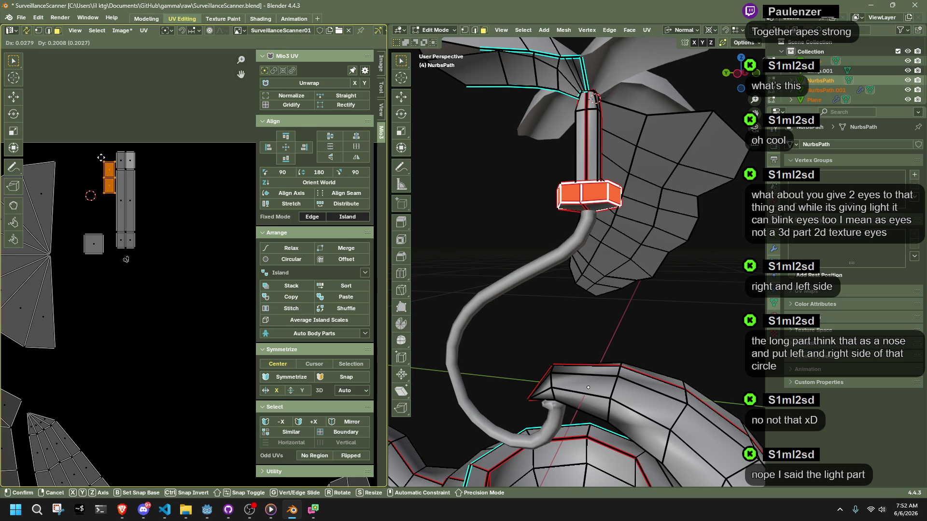
pyautogui.click(98, 146)
pyautogui.click(102, 256)
pyautogui.press('g')
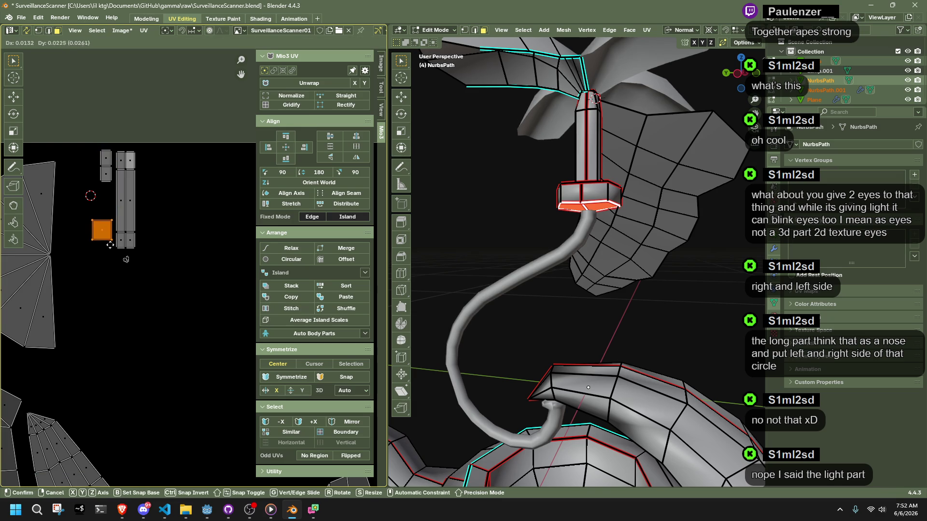
pyautogui.click(111, 251)
pyautogui.scroll(-4, 163, 292)
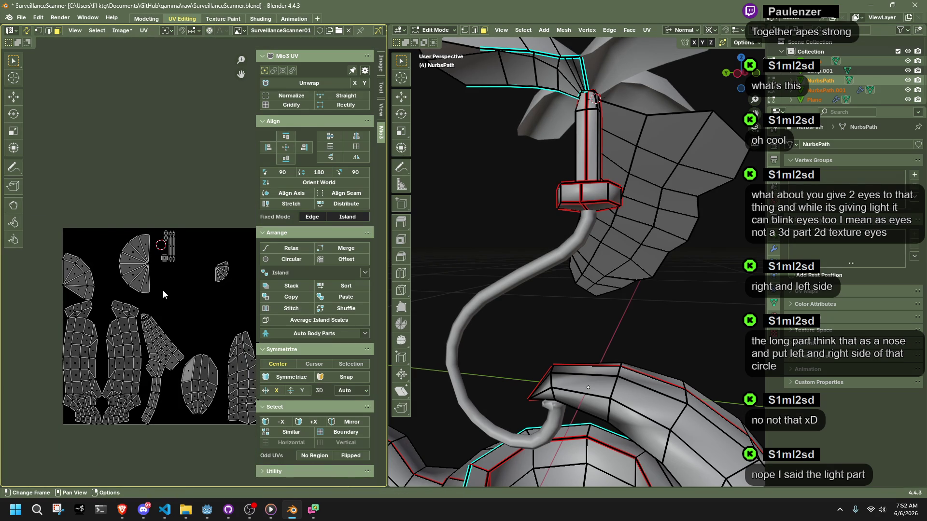
# - Rotate the fan-shaped UV island upright and shift it to the left
pyautogui.press('b')
pyautogui.moveTo(137, 266); pyautogui.dragTo(155, 292)
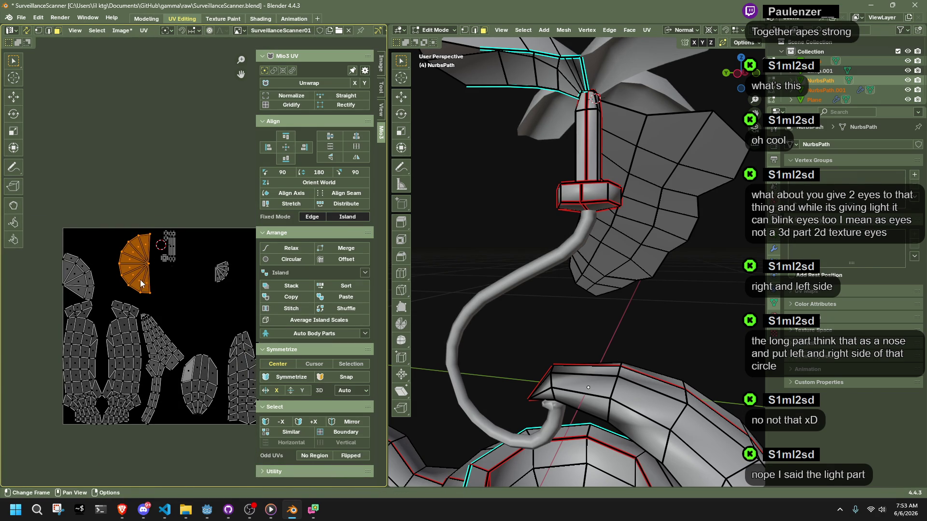
pyautogui.press('r')
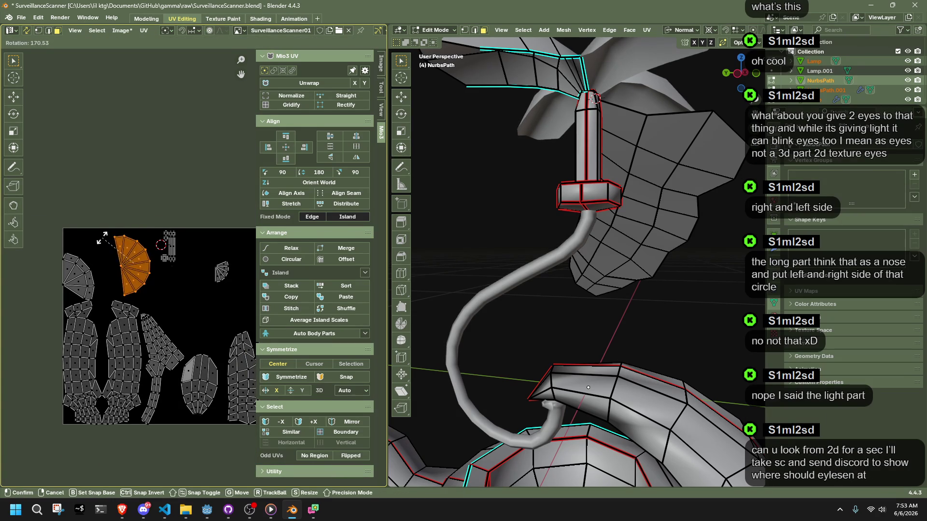
pyautogui.click(112, 231)
pyautogui.press('g')
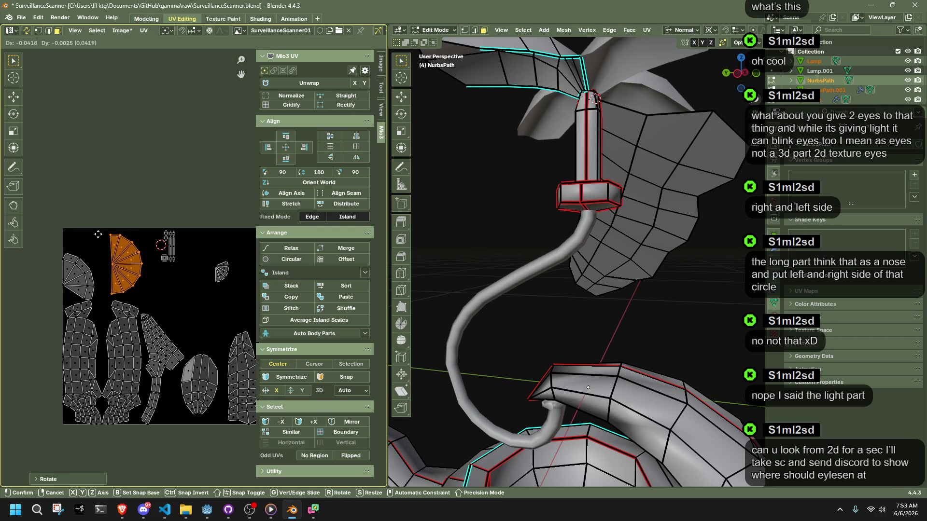
pyautogui.click(69, 270)
# - Rotate the far-left island and place it higher up
pyautogui.click(95, 299)
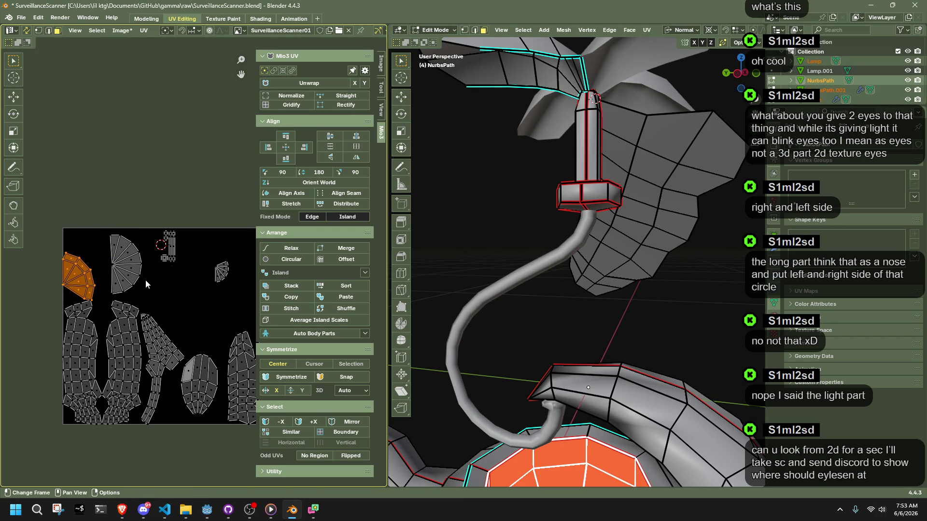
pyautogui.scroll(-1, 134, 283)
pyautogui.press('r')
pyautogui.click(125, 282)
pyautogui.press('g')
pyautogui.click(127, 269)
pyautogui.press('r')
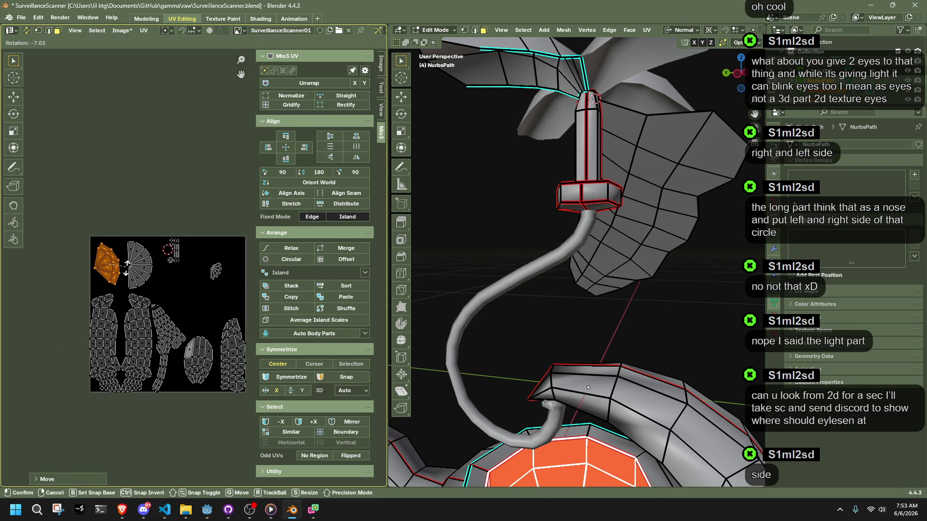
pyautogui.press('Escape')
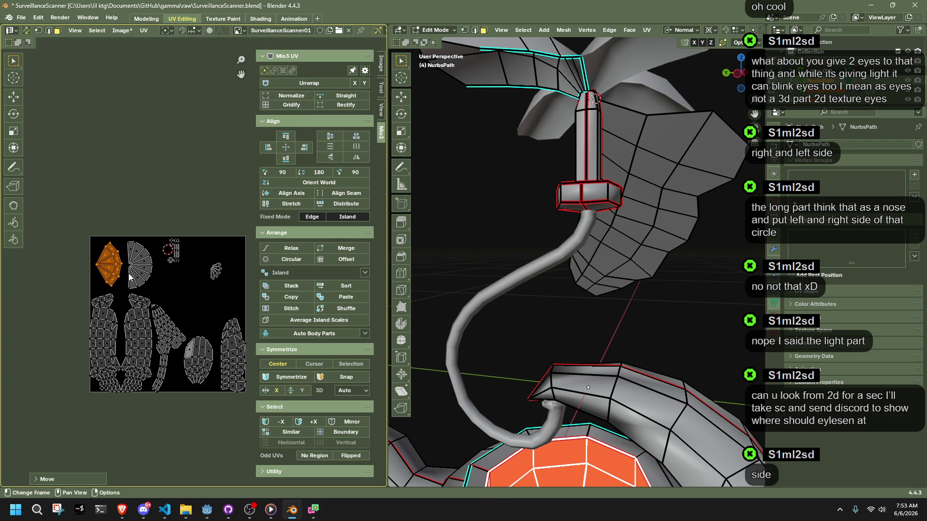
# - Select the two islands on the left of the UV layout
pyautogui.scroll(3, 61, 308)
pyautogui.click(75, 323)
pyautogui.scroll(-2, 64, 313)
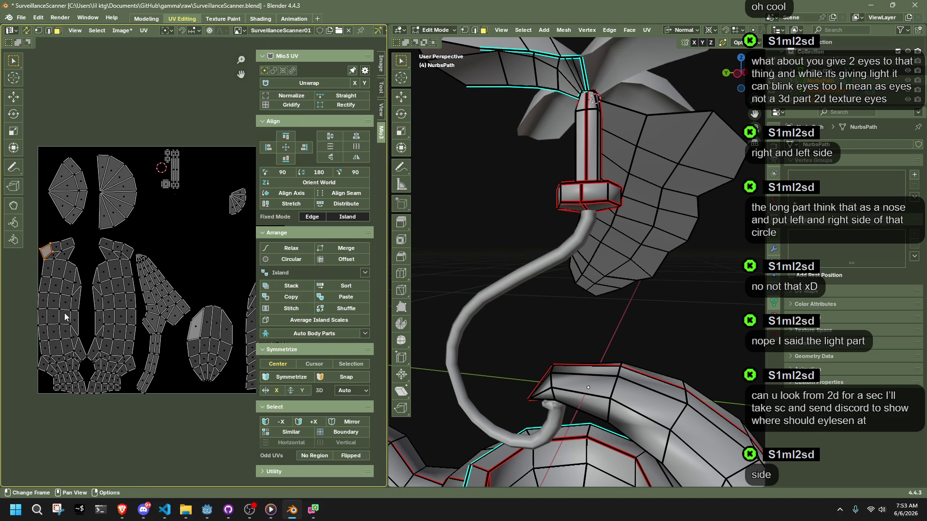
pyautogui.scroll(-2, 64, 317)
pyautogui.moveTo(103, 250); pyautogui.dragTo(162, 338)
# - Select the whole body island and stack the matching body islands together
pyautogui.scroll(3, 193, 268)
pyautogui.scroll(-5, 580, 289)
pyautogui.moveTo(586, 441); pyautogui.dragTo(676, 441, button='middle')
pyautogui.click(123, 322)
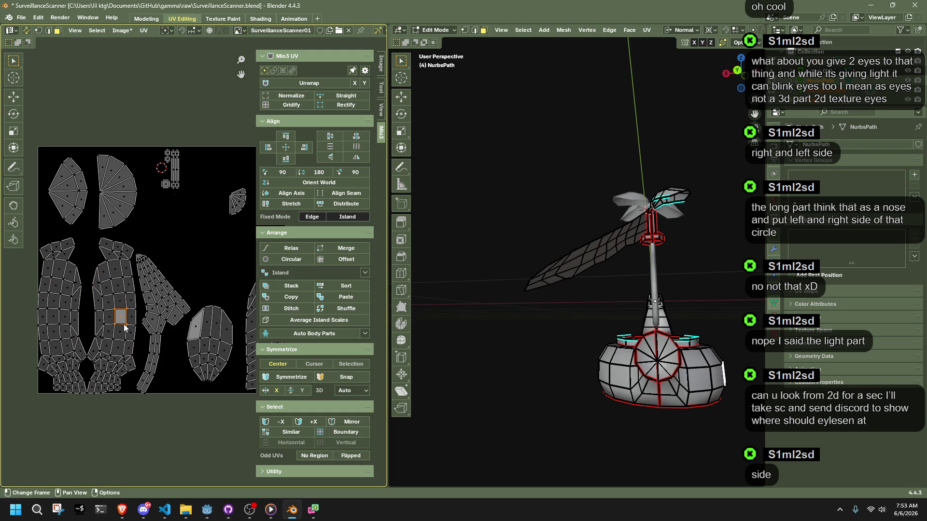
pyautogui.press('l')
pyautogui.click(284, 285)
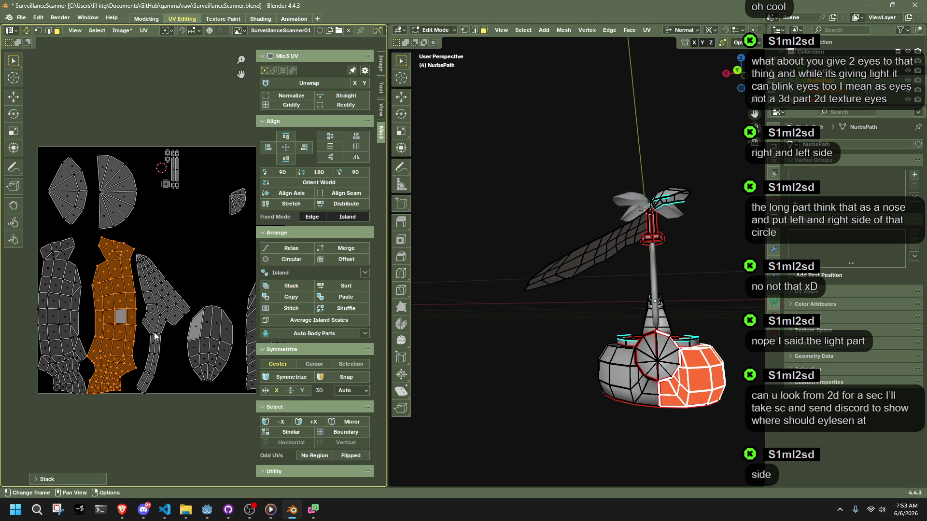
pyautogui.press('1')
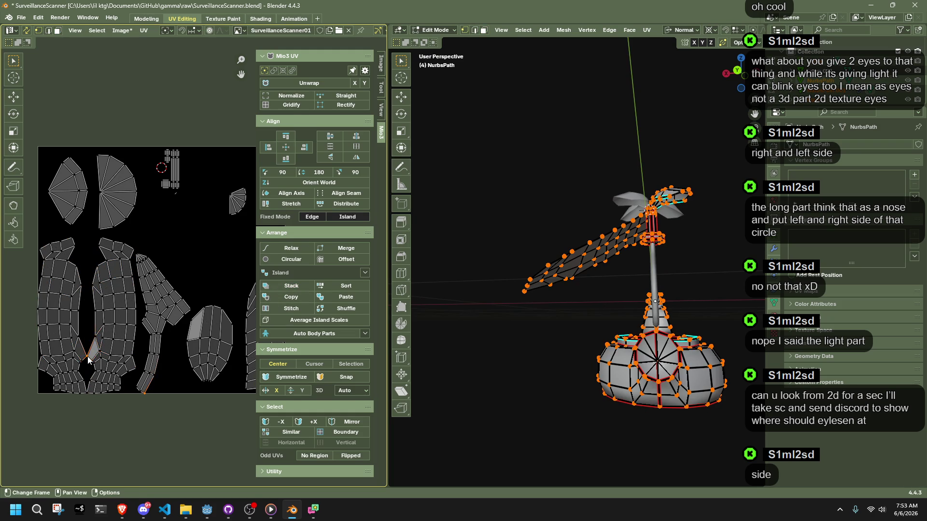
# - Switch to vertex selection, turn off UV sync, and reselect the lamp body's faces
pyautogui.hotkey('shift', 's')
pyautogui.click(102, 286)
pyautogui.press('l')
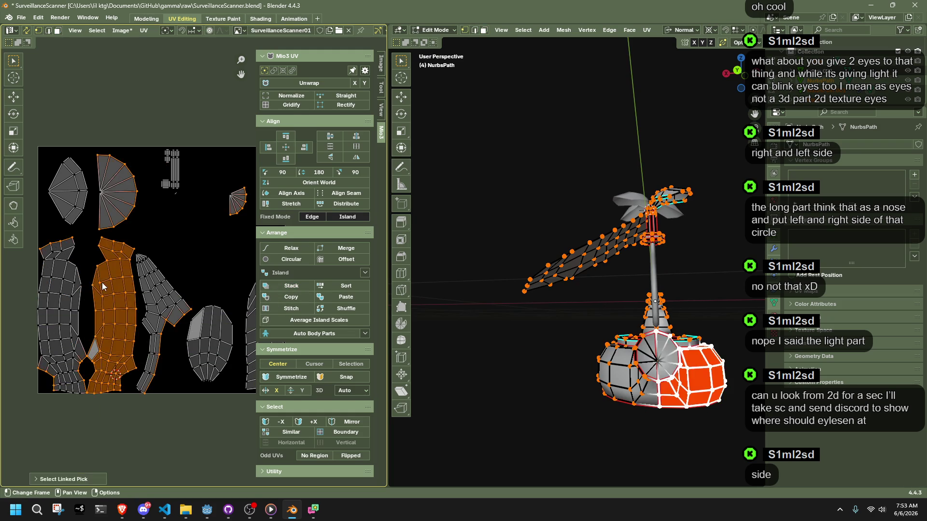
pyautogui.click(26, 30)
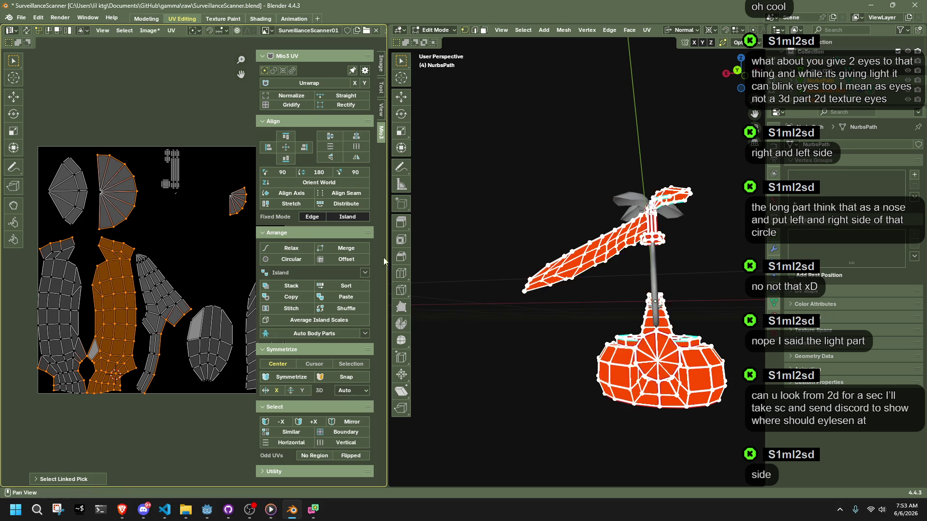
pyautogui.hotkey('alt', 'a')
pyautogui.press('a')
pyautogui.moveTo(717, 426)
pyautogui.mouseDown()
pyautogui.moveTo(642, 333)
pyautogui.moveTo(583, 281)
pyautogui.mouseUp()
pyautogui.moveTo(585, 284); pyautogui.dragTo(638, 366, button='middle')
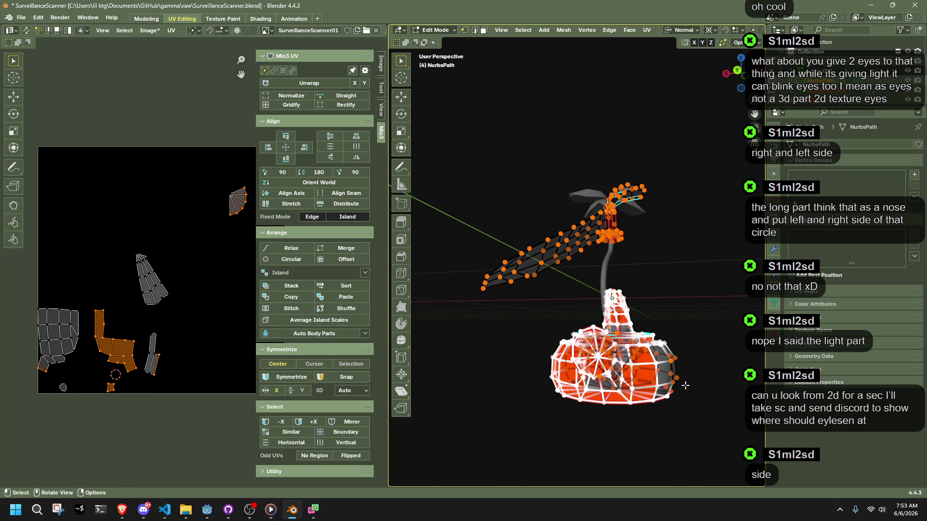
# - Return to object mode, deselect the lamp, and view it from the left side
pyautogui.press('Tab')
pyautogui.hotkey('alt', 'a')
pyautogui.moveTo(685, 386)
pyautogui.mouseDown(button='middle')
pyautogui.moveTo(623, 351)
pyautogui.moveTo(591, 363)
pyautogui.mouseUp(button='middle')
pyautogui.click(745, 78)
pyautogui.scroll(4, 594, 308)
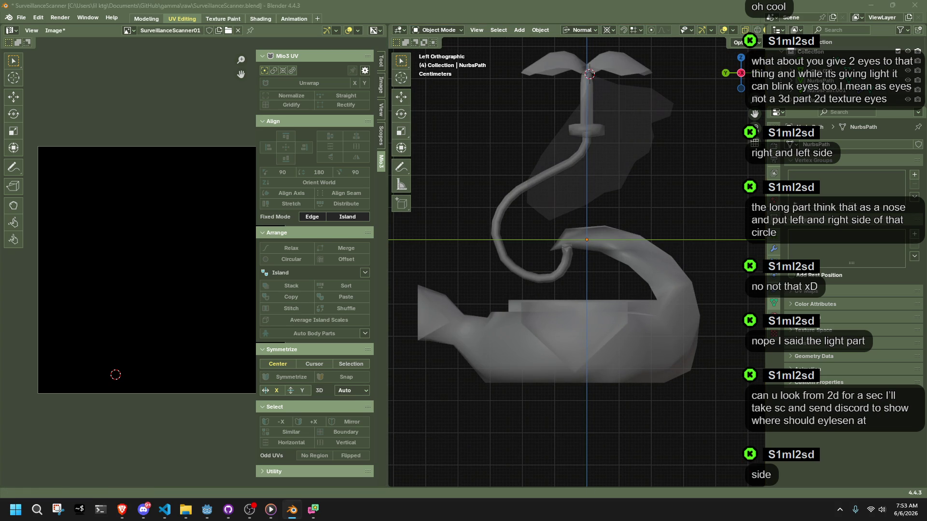
# - Take a screen snip of the lamp's left orthographic view
pyautogui.press('super+shift+s')
pyautogui.click(189, 26)
pyautogui.moveTo(390, 37); pyautogui.dragTo(765, 486)
pyautogui.rightClick(453, 246)
# - Dismiss the snip's menu, return to Blender, and orbit the lamp to a perspective angle
pyautogui.click(453, 254)
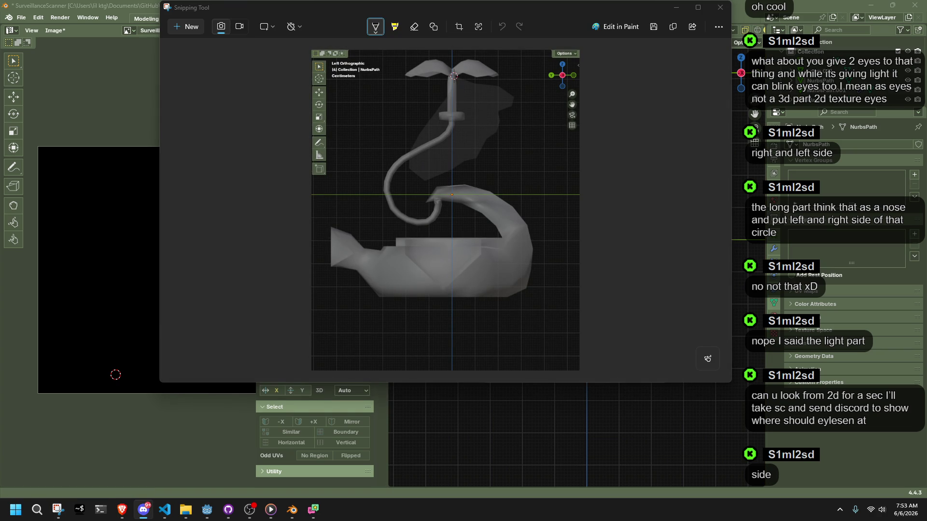
pyautogui.click(624, 456)
pyautogui.moveTo(572, 383)
pyautogui.mouseDown(button='middle')
pyautogui.moveTo(523, 358)
pyautogui.moveTo(540, 360)
pyautogui.moveTo(531, 319)
pyautogui.mouseUp(button='middle')
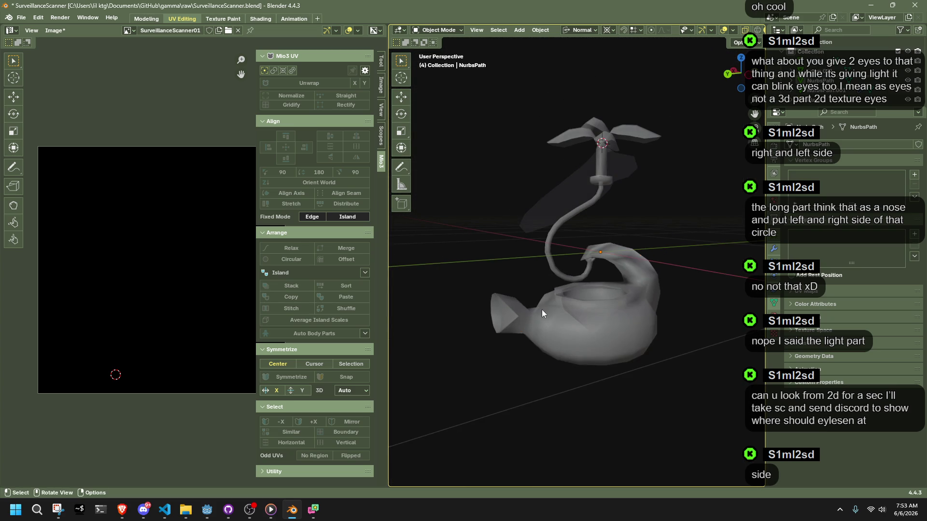
# - Select the lamp, use material preview shading, and edit the mesh with all faces selected
pyautogui.click(542, 312)
pyautogui.click(738, 30)
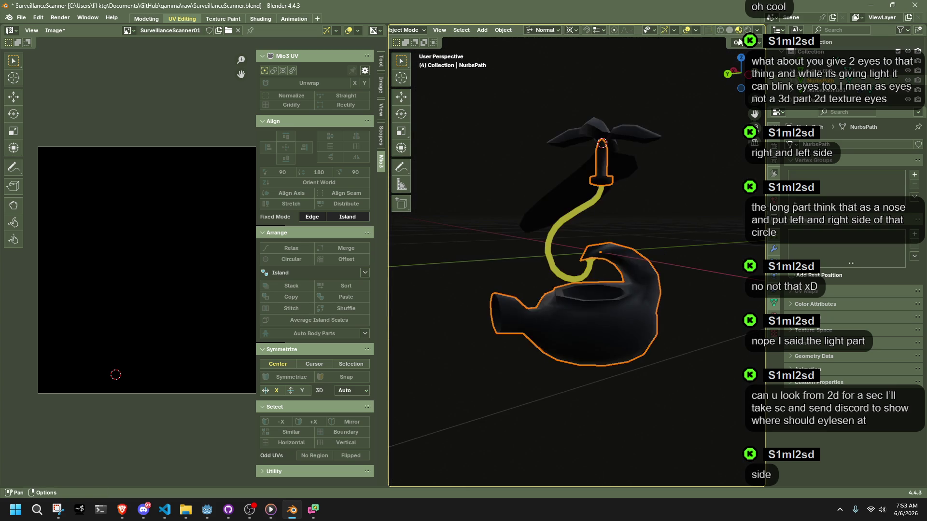
pyautogui.moveTo(716, 231)
pyautogui.mouseDown(button='middle')
pyautogui.moveTo(705, 244)
pyautogui.moveTo(609, 199)
pyautogui.moveTo(533, 222)
pyautogui.moveTo(611, 297)
pyautogui.moveTo(669, 295)
pyautogui.moveTo(703, 367)
pyautogui.mouseUp(button='middle')
pyautogui.press('Tab')
pyautogui.moveTo(702, 368); pyautogui.dragTo(480, 235)
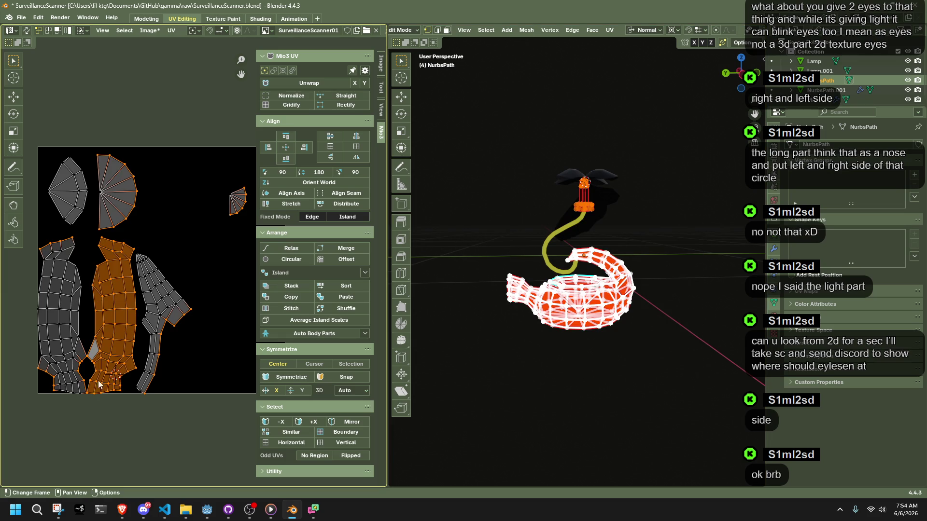
# - Select the middle tall UV island and undo a trial horizontal resize
pyautogui.click(173, 461)
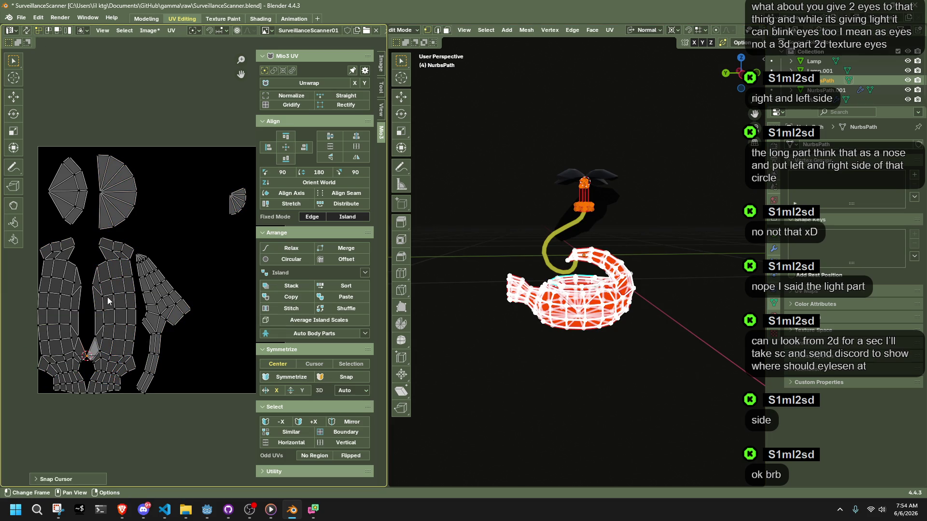
pyautogui.press('l')
pyautogui.press('s')
pyautogui.press('x')
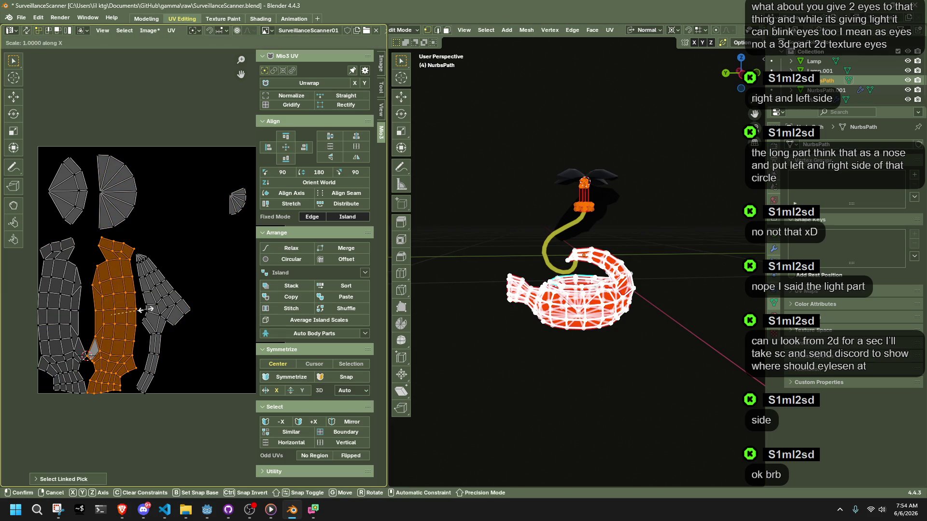
pyautogui.click(124, 289)
pyautogui.hotkey('ctrl', 'z')
# - Set the pivot to the 2D cursor and mirror the island with X scale -1
pyautogui.click(197, 30)
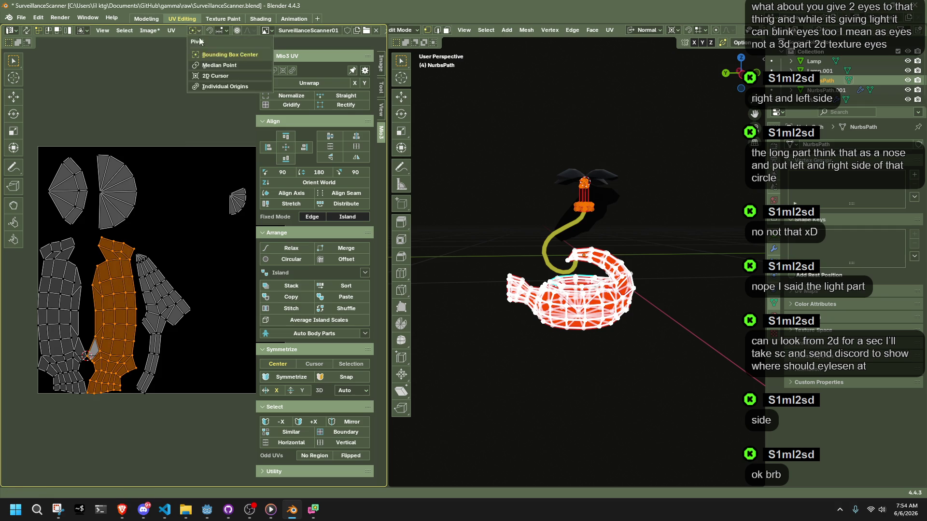
pyautogui.click(204, 78)
pyautogui.press('s')
pyautogui.press('x')
pyautogui.click(358, 446)
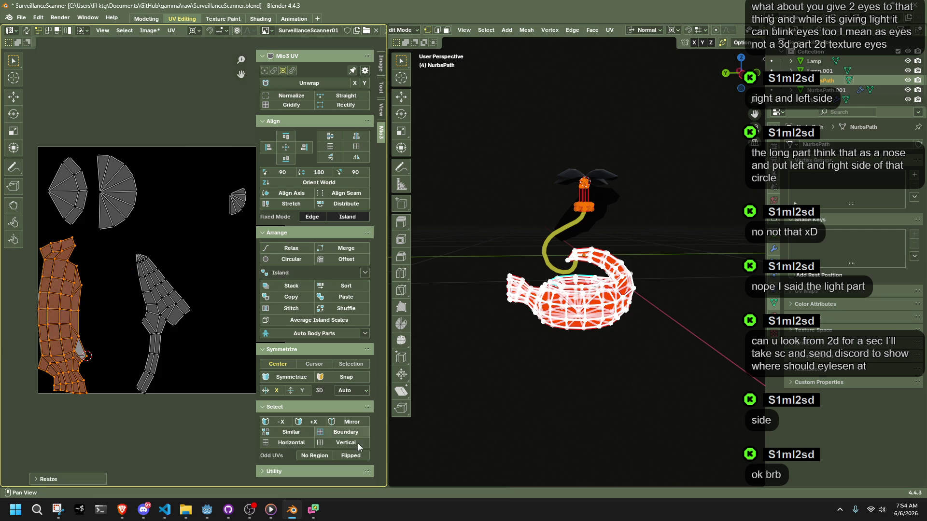
pyautogui.click(59, 477)
pyautogui.click(136, 425)
pyautogui.write('1')
pyautogui.press('Return')
# - Move the mirrored island and stack it onto its matching twin
pyautogui.moveTo(102, 398); pyautogui.dragTo(26, 233)
pyautogui.press('g')
pyautogui.click(55, 255)
pyautogui.scroll(6, 57, 260)
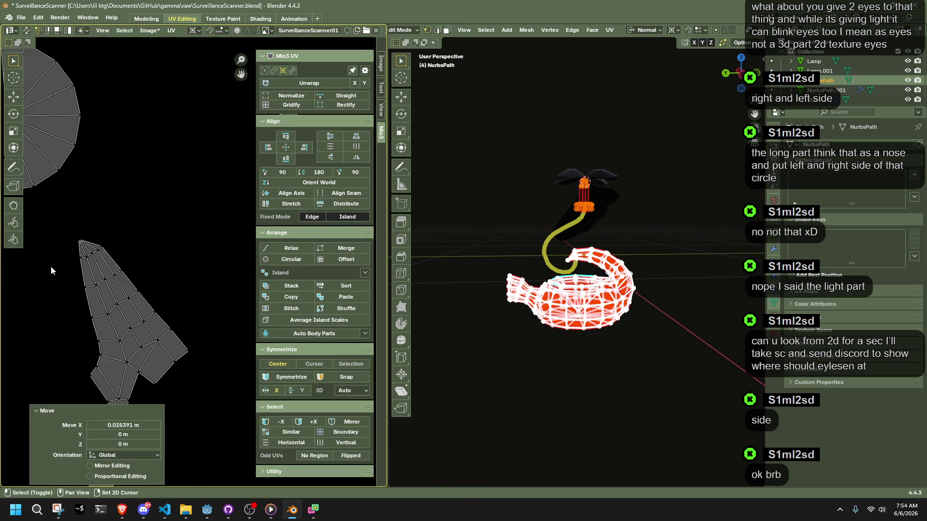
pyautogui.scroll(-3, 175, 272)
pyautogui.click(270, 284)
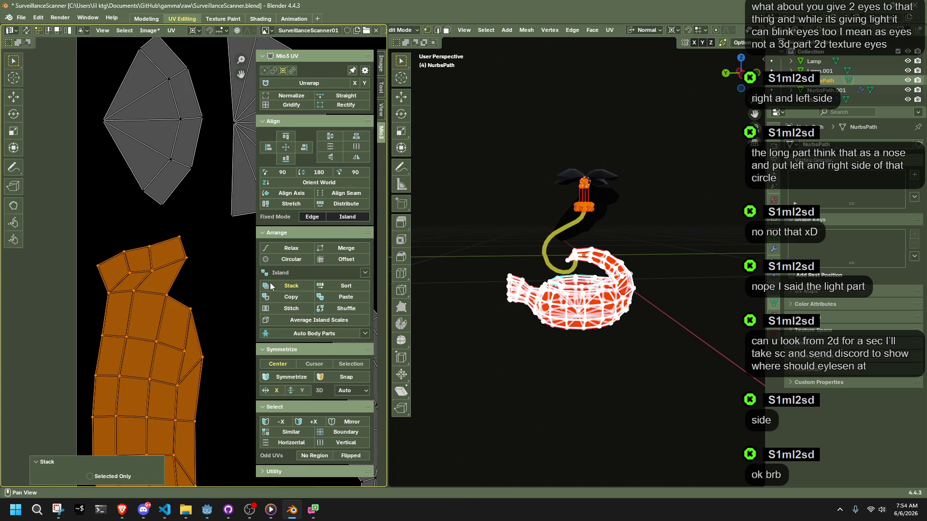
# - Deselect all, then select the left tall island and shift it slightly
pyautogui.click(229, 297)
pyautogui.scroll(5, 175, 276)
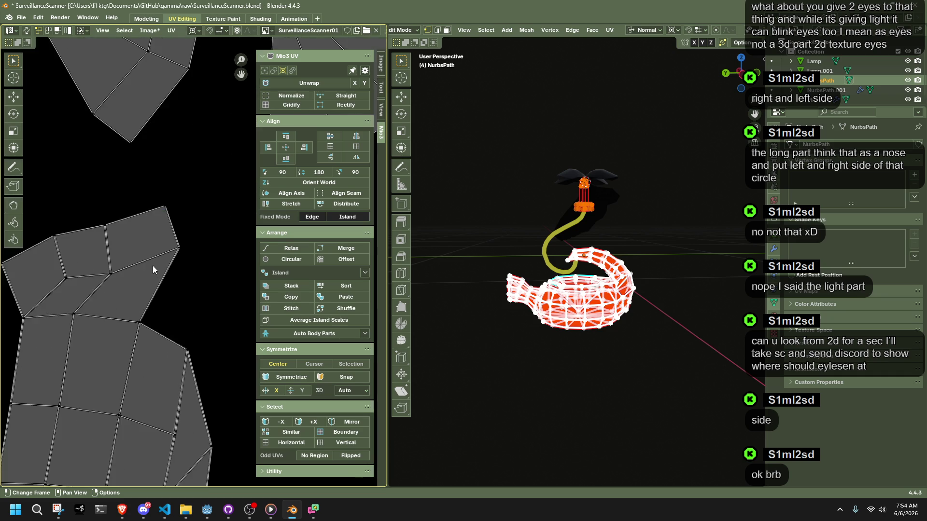
pyautogui.scroll(-5, 120, 257)
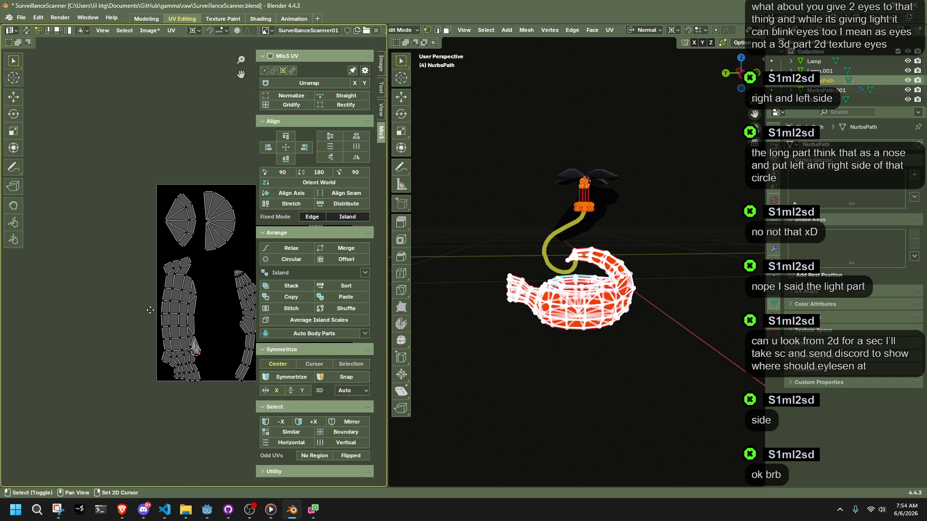
pyautogui.moveTo(193, 379)
pyautogui.mouseDown()
pyautogui.moveTo(128, 227)
pyautogui.moveTo(133, 234)
pyautogui.mouseUp()
pyautogui.press('g')
pyautogui.click(138, 229)
# - Rotate the left long island horizontal and drop it near the bottom of the square
pyautogui.press('r')
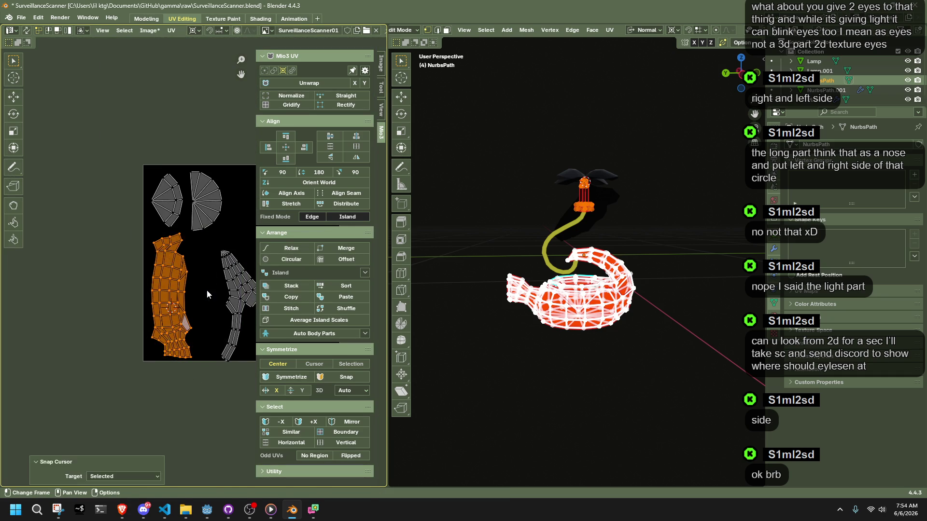
pyautogui.click(140, 241)
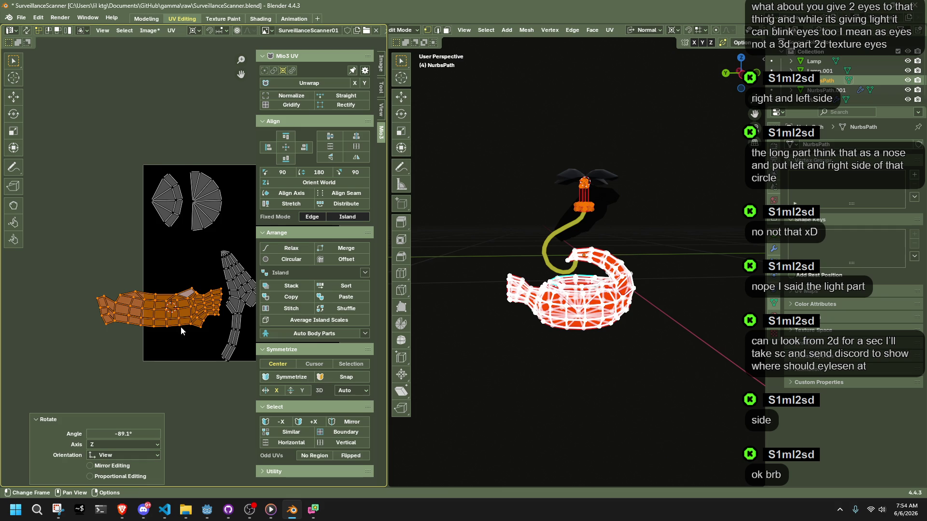
pyautogui.moveTo(181, 327); pyautogui.dragTo(146, 335, button='middle')
pyautogui.press('g')
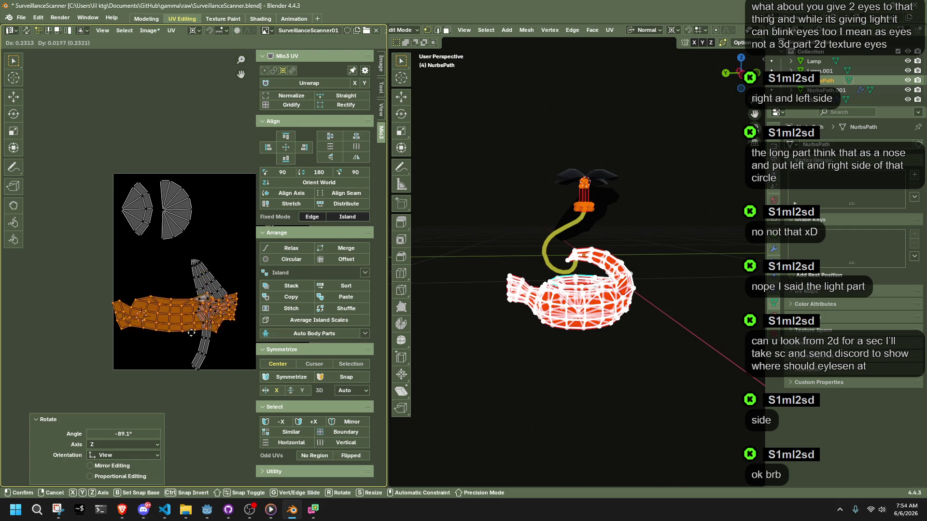
pyautogui.click(189, 344)
pyautogui.press('g')
pyautogui.click(216, 301)
# - Tilt the upright long island -38.1° and place it above the bottom island
pyautogui.click(215, 300)
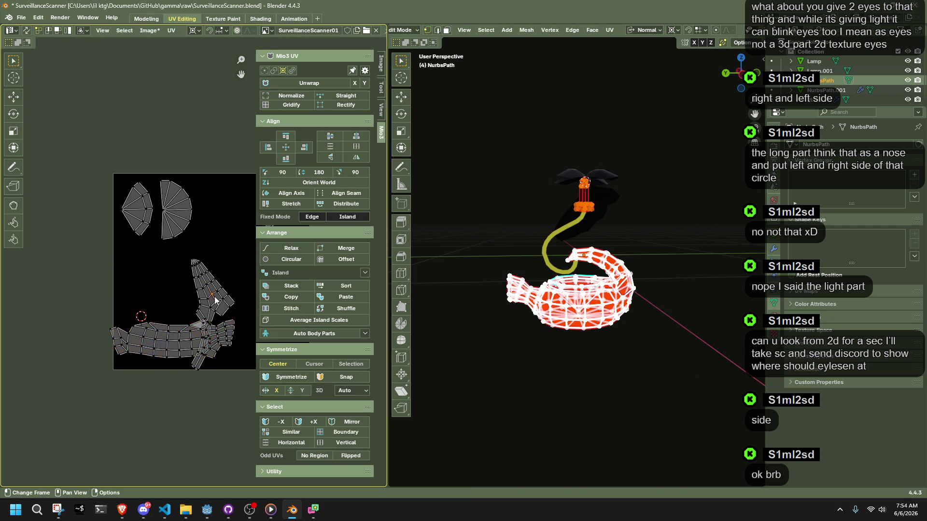
pyautogui.press('l')
pyautogui.press('g')
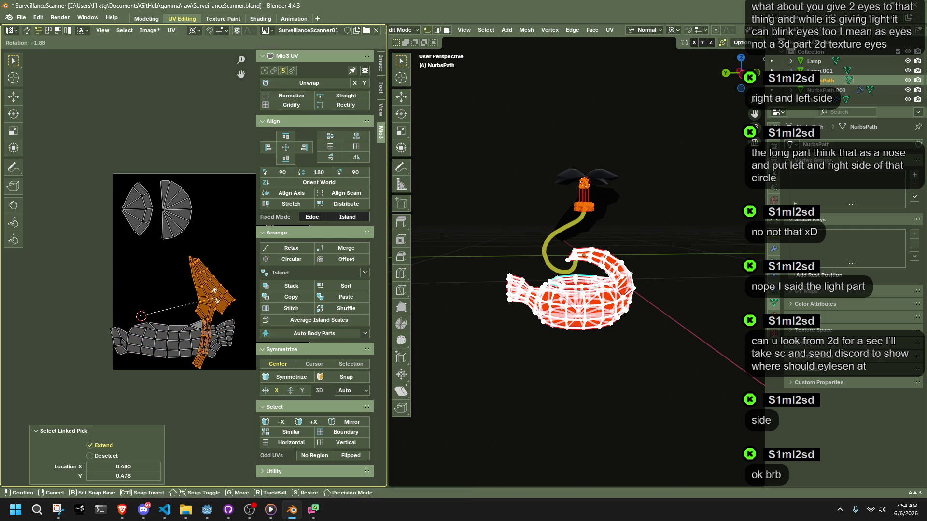
pyautogui.click(148, 279)
pyautogui.press('g')
pyautogui.click(158, 301)
pyautogui.press('r')
pyautogui.click(177, 244)
pyautogui.press('g')
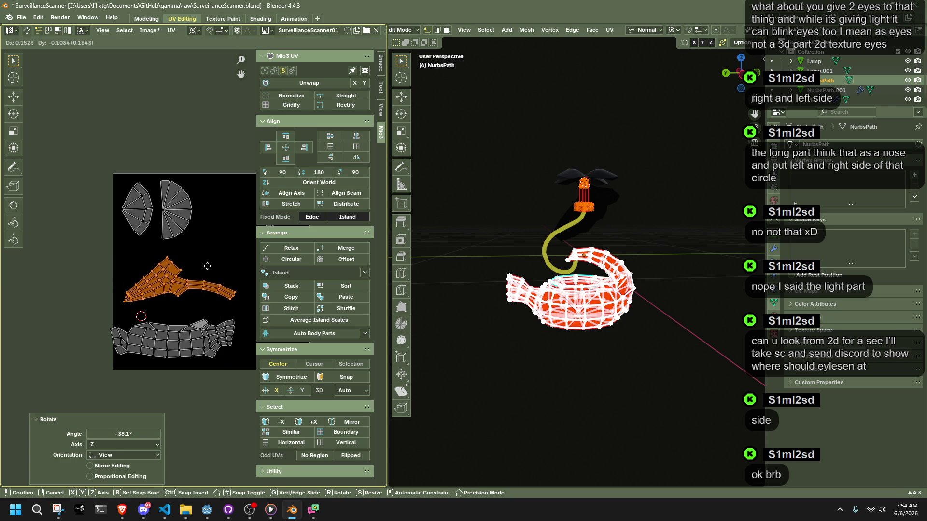
pyautogui.click(207, 266)
# - Reposition the bottom island and snap the 2D cursor to it
pyautogui.moveTo(230, 380); pyautogui.dragTo(100, 312)
pyautogui.moveTo(235, 384)
pyautogui.mouseDown()
pyautogui.moveTo(134, 325)
pyautogui.moveTo(81, 310)
pyautogui.mouseUp()
pyautogui.press('Home')
pyautogui.press('g')
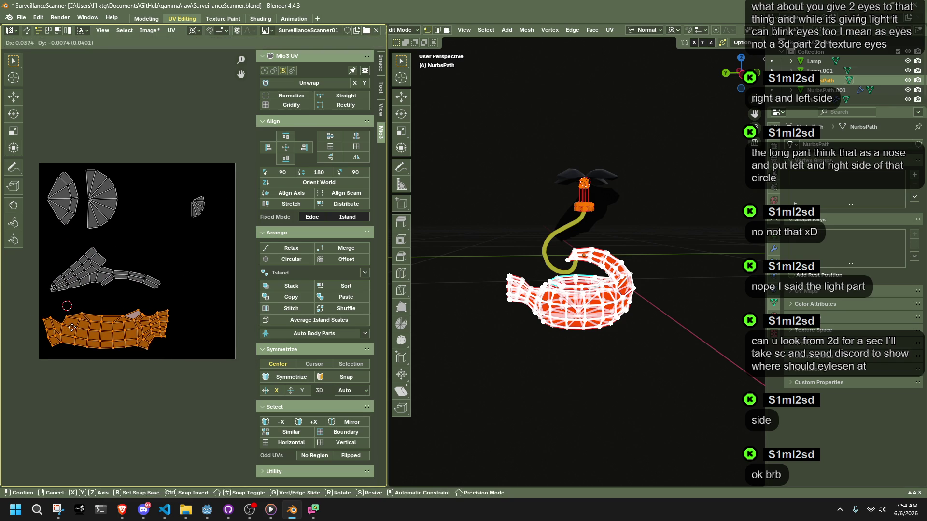
pyautogui.click(75, 333)
pyautogui.hotkey('shift', 's')
pyautogui.click(133, 326)
pyautogui.press('g')
pyautogui.click(134, 326)
# - Scale the bottom island to 0.864 and shift it up and right
pyautogui.press('g')
pyautogui.click(138, 326)
pyautogui.press('s')
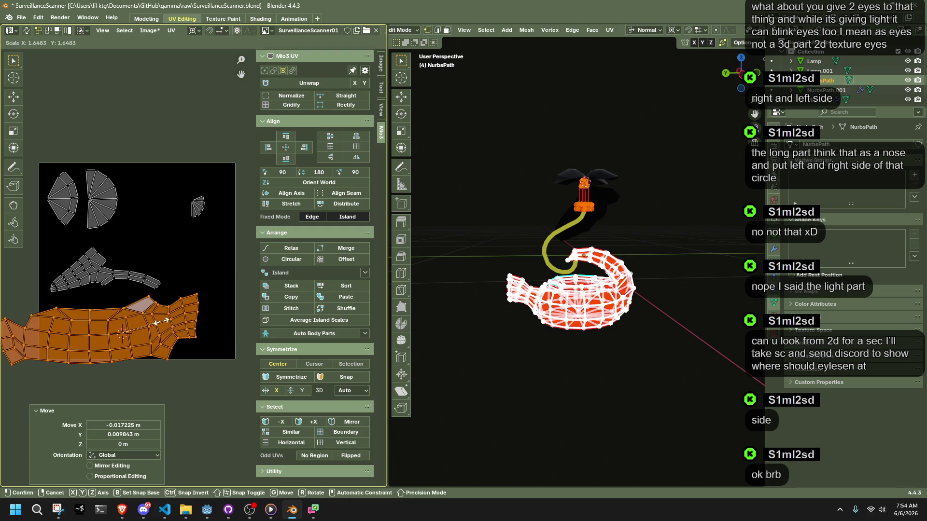
pyautogui.click(193, 320)
pyautogui.press('s')
pyautogui.click(184, 320)
pyautogui.press('g')
pyautogui.click(186, 314)
# - Enlarge the middle long island to 1.217, tilt it -9.71°, and position it
pyautogui.moveTo(160, 300)
pyautogui.mouseDown()
pyautogui.moveTo(61, 263)
pyautogui.moveTo(65, 248)
pyautogui.moveTo(174, 303)
pyautogui.mouseUp()
pyautogui.press('g')
pyautogui.click(165, 291)
pyautogui.press('s')
pyautogui.click(182, 293)
pyautogui.press('r')
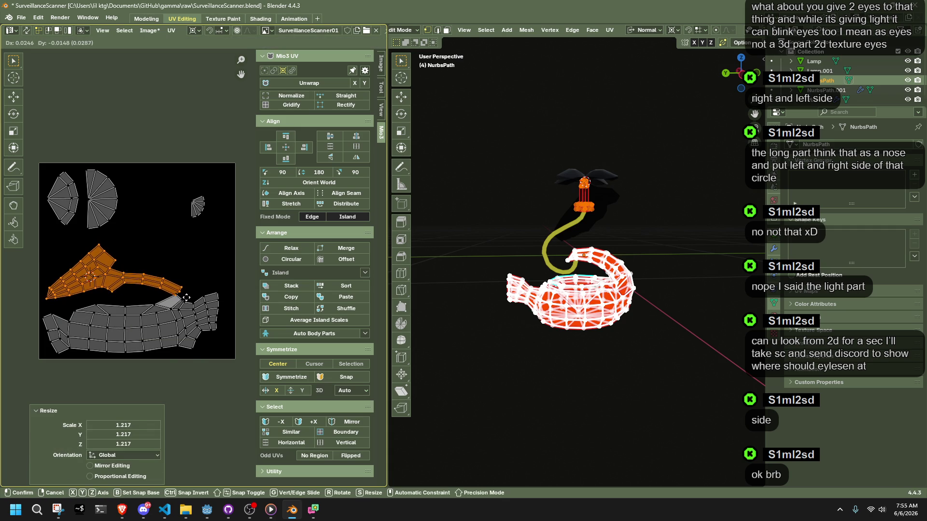
pyautogui.click(181, 281)
pyautogui.press('g')
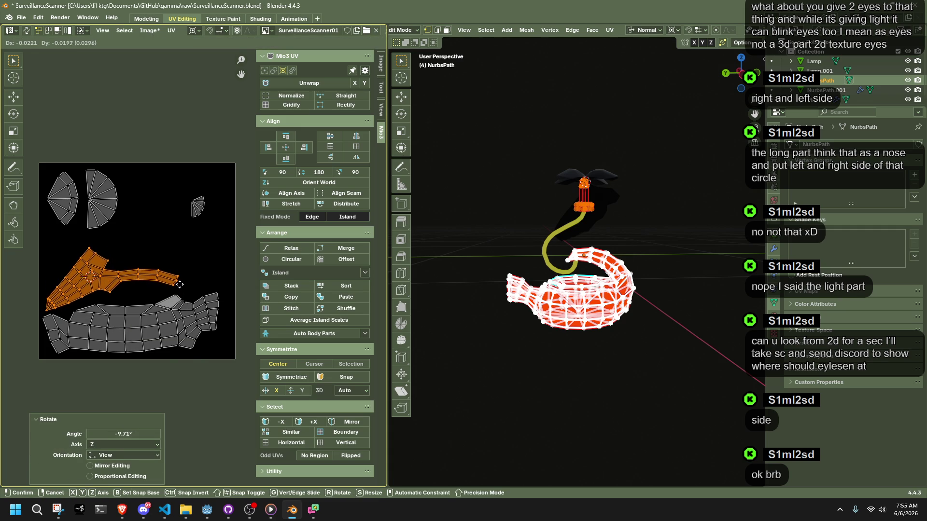
pyautogui.click(177, 279)
pyautogui.moveTo(219, 236); pyautogui.dragTo(178, 181)
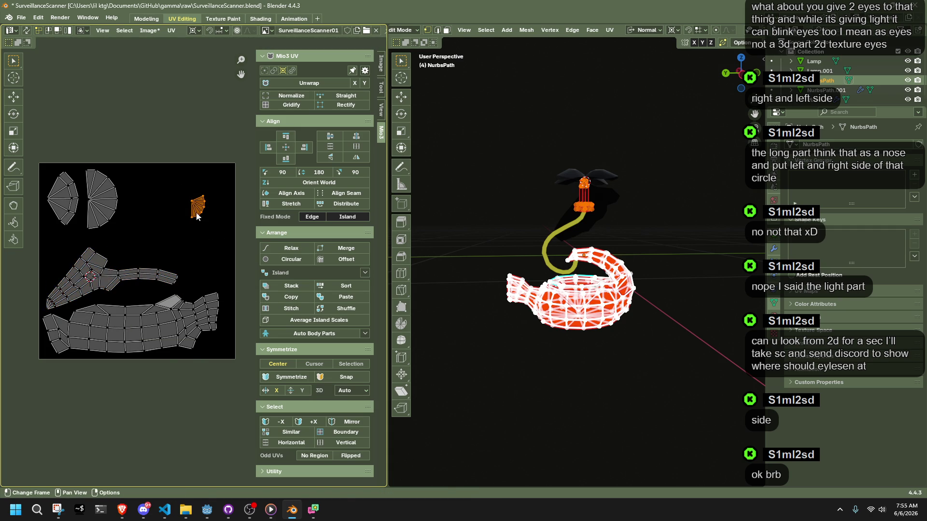
# - Shift the small island left, then move and rotate the left fan island toward the middle
pyautogui.press('g')
pyautogui.click(66, 266)
pyautogui.moveTo(82, 236); pyautogui.dragTo(44, 164)
pyautogui.press('g')
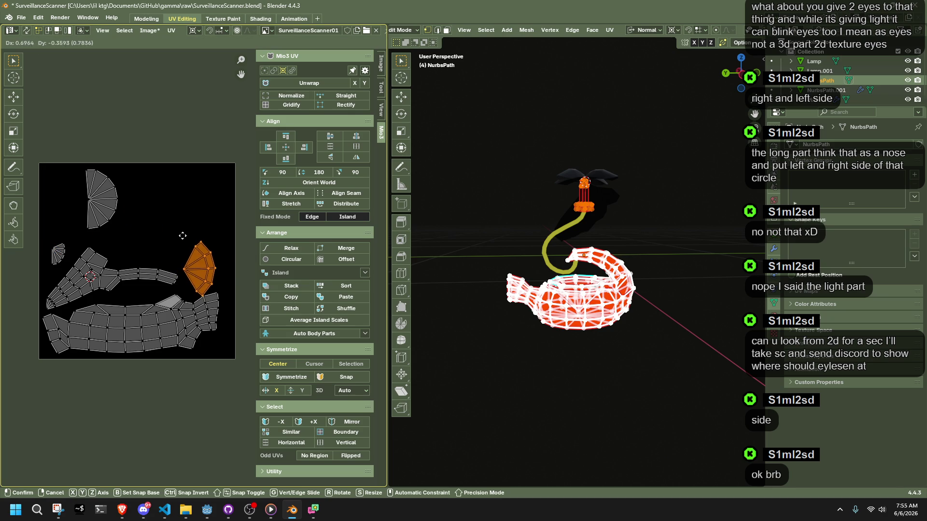
pyautogui.click(205, 245)
pyautogui.hotkey('shift', 's')
pyautogui.press('r')
pyautogui.click(219, 246)
pyautogui.press('g')
pyautogui.click(218, 251)
# - Rotate the other fan island and move it lower, settling it at a 3.79° angle
pyautogui.press('b')
pyautogui.moveTo(130, 222); pyautogui.dragTo(72, 155)
pyautogui.hotkey('shift', 's')
pyautogui.press('r')
pyautogui.click(112, 166)
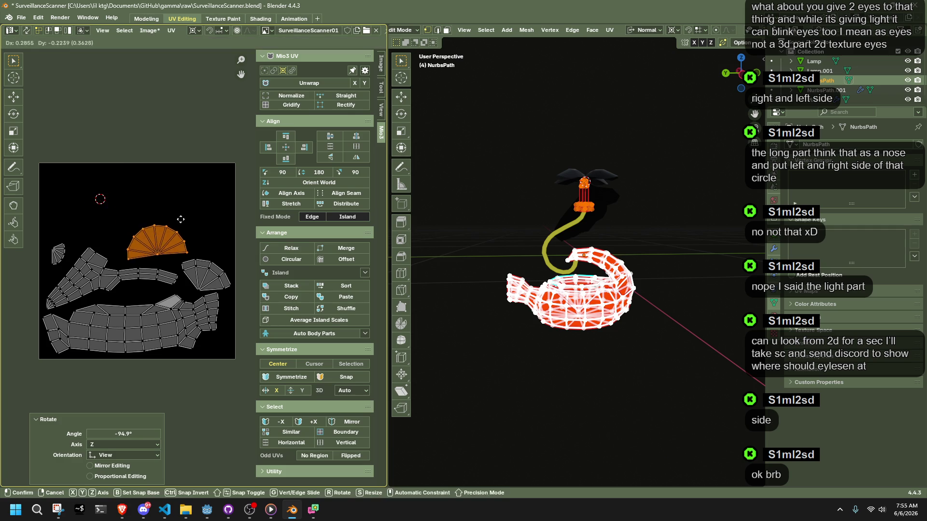
pyautogui.press('g')
pyautogui.click(171, 222)
pyautogui.press('r')
pyautogui.click(178, 230)
pyautogui.hotkey('shift', 's')
pyautogui.press('r')
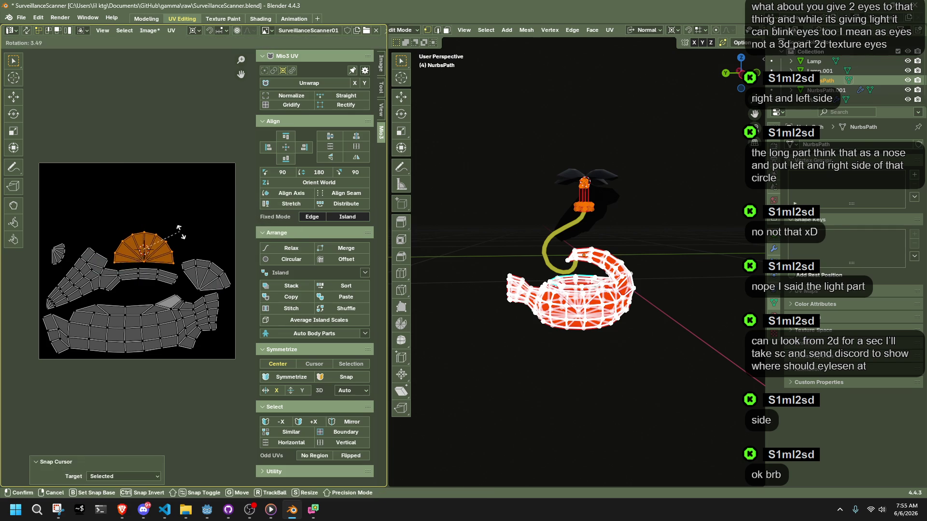
pyautogui.click(181, 232)
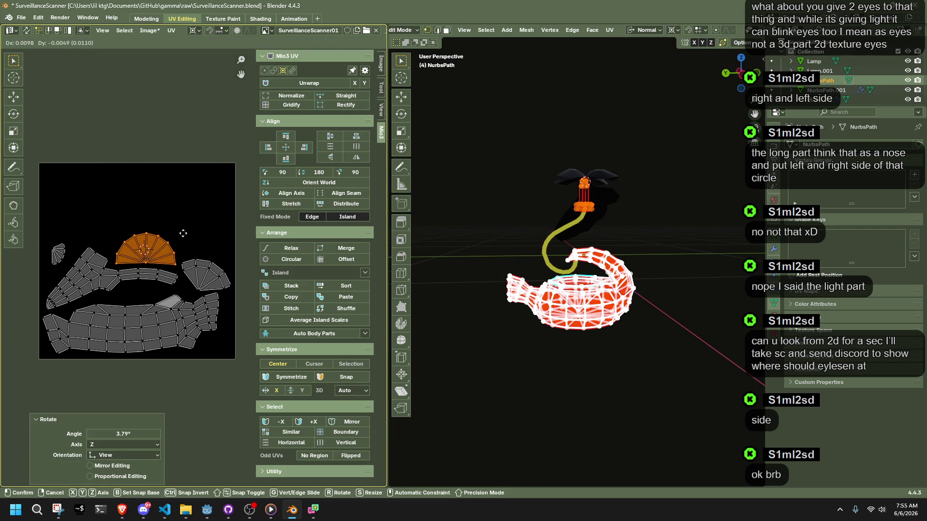
# - Rotate the small fan island, enlarge it 1.612 times and settle it in the top-left corner
pyautogui.click(66, 268)
pyautogui.hotkey('shift', 's')
pyautogui.press('2')
pyautogui.press('r')
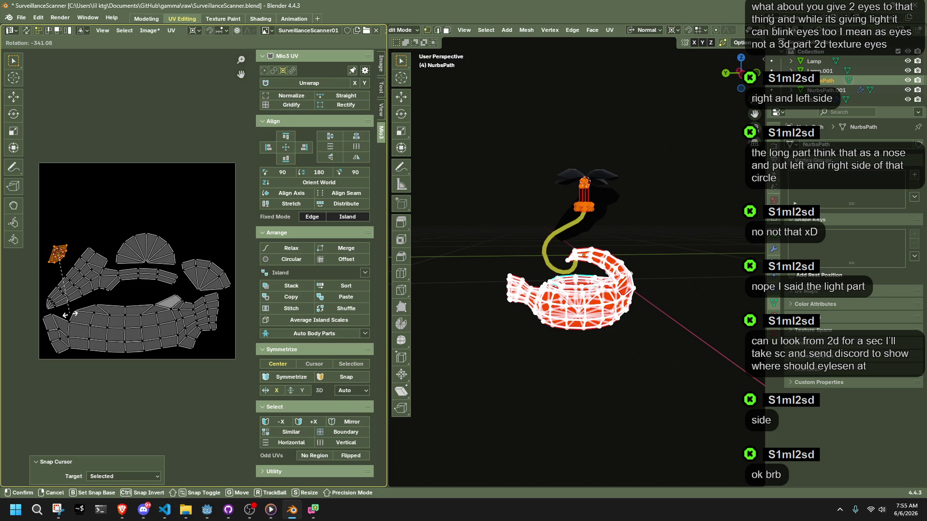
pyautogui.click(70, 310)
pyautogui.press('s')
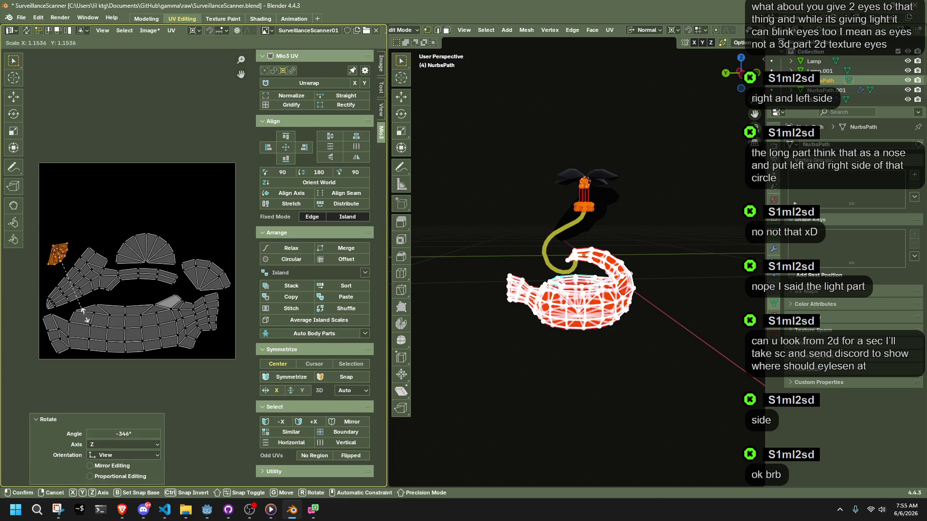
pyautogui.click(116, 328)
pyautogui.press('g')
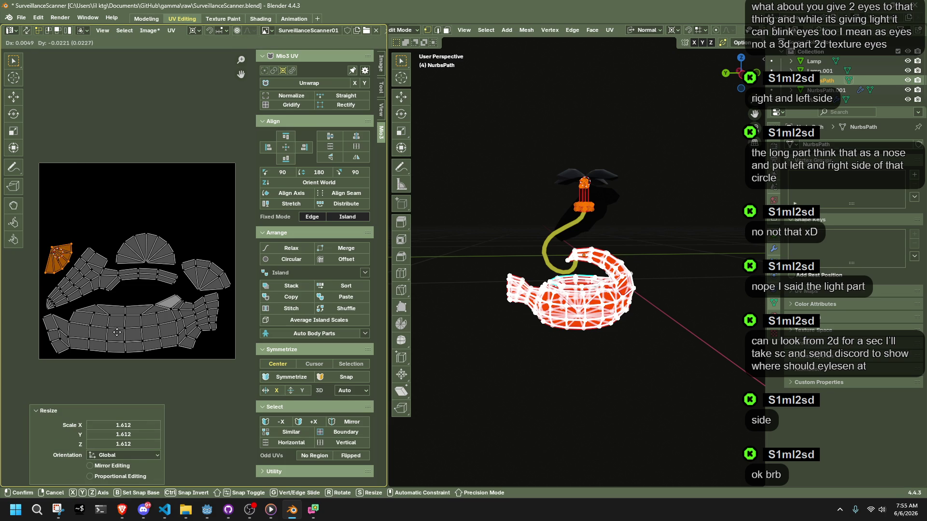
pyautogui.click(117, 335)
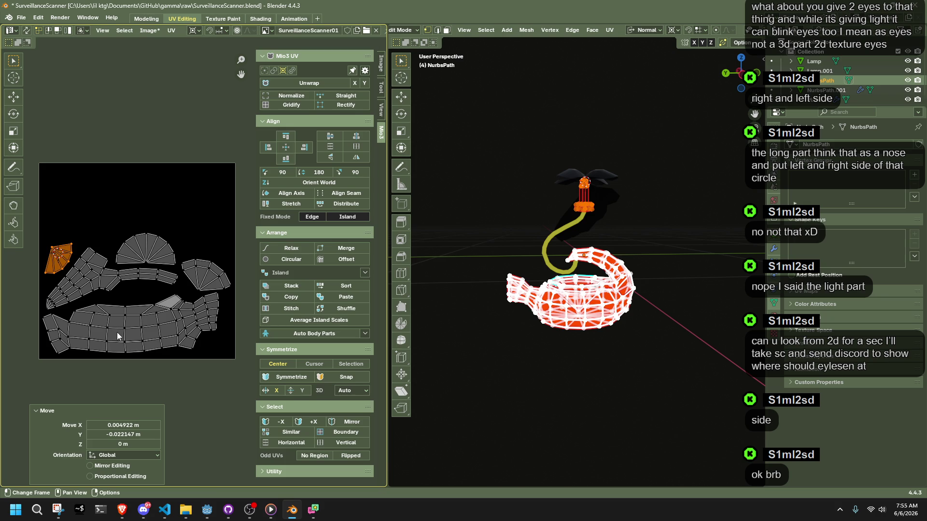
pyautogui.scroll(3, 621, 207)
pyautogui.moveTo(541, 97)
pyautogui.mouseDown()
pyautogui.moveTo(616, 123)
pyautogui.moveTo(613, 168)
pyautogui.mouseUp()
# - Move the lamp column's UV island left, resize it and place it lower down
pyautogui.press('g')
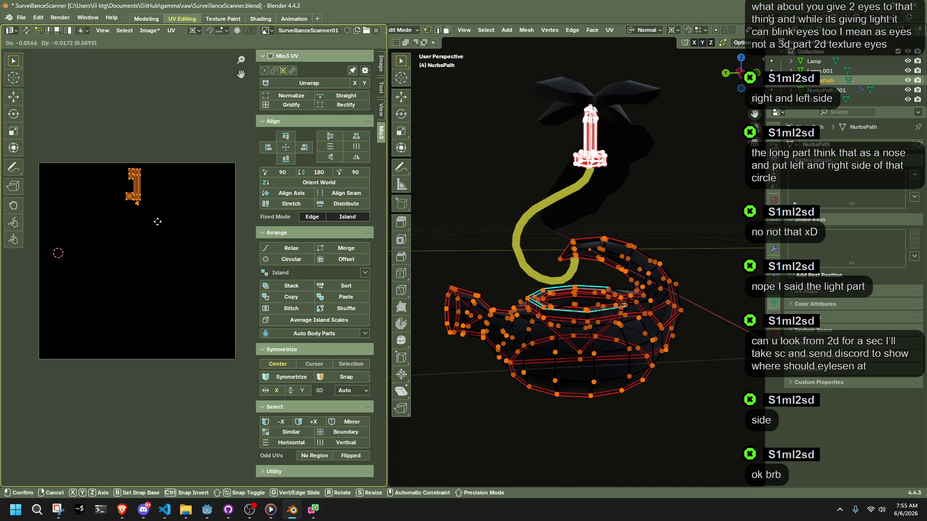
pyautogui.click(80, 219)
pyautogui.hotkey('shift', 's')
pyautogui.press('s')
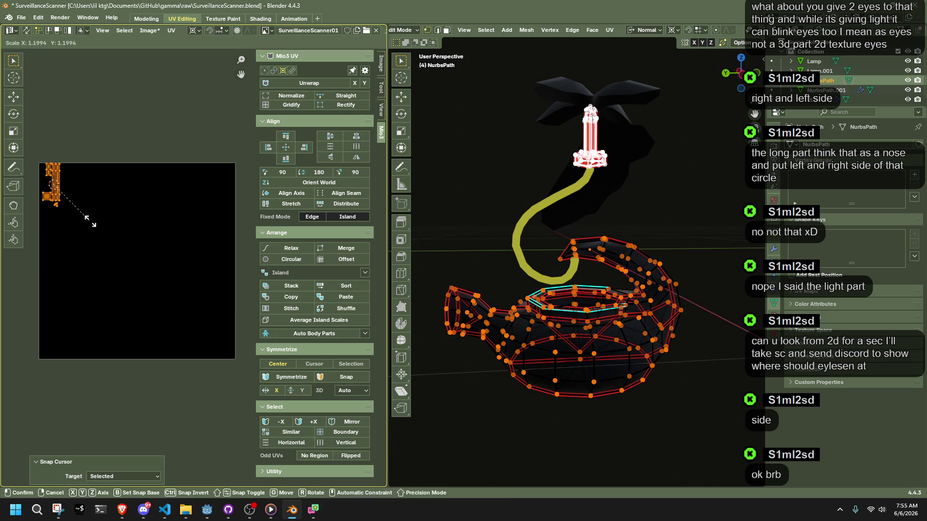
pyautogui.click(111, 224)
pyautogui.press('g')
pyautogui.click(118, 246)
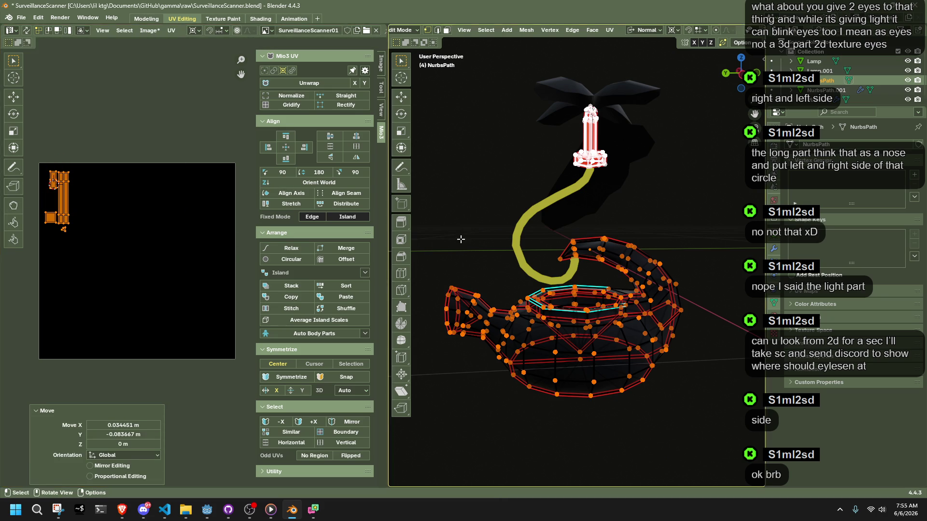
# - Show the whole teapot mesh's UVs and move the small top-left islands lower
pyautogui.press('Tab')
pyautogui.hotkey('alt', 'a')
pyautogui.press('a')
pyautogui.press('Tab')
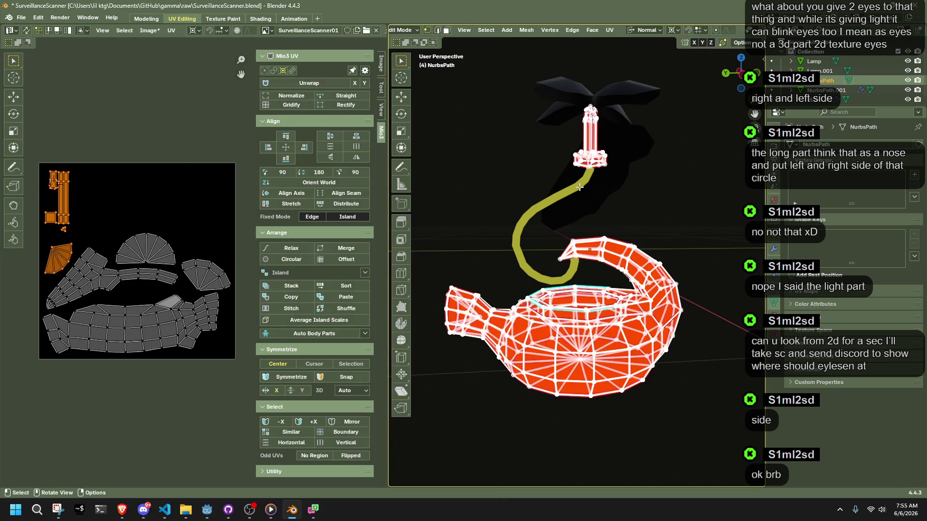
pyautogui.moveTo(87, 234); pyautogui.dragTo(45, 160)
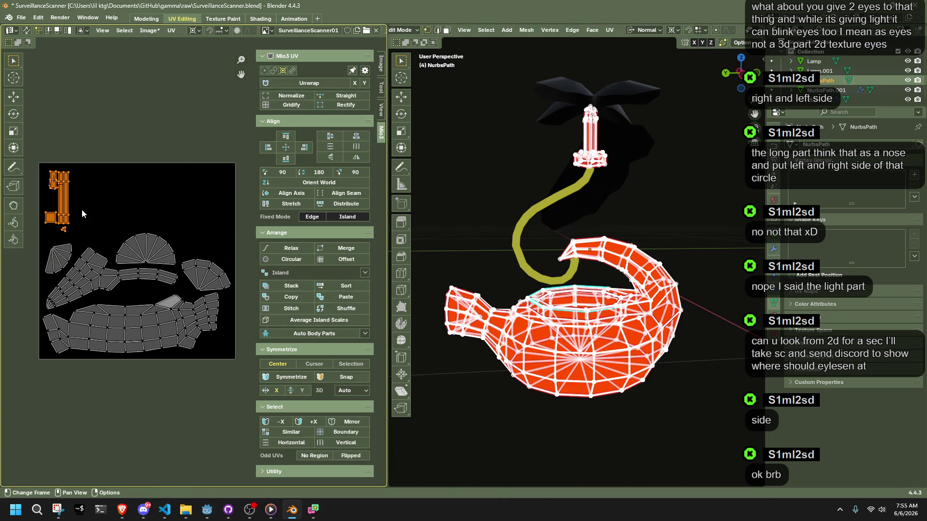
pyautogui.press('g')
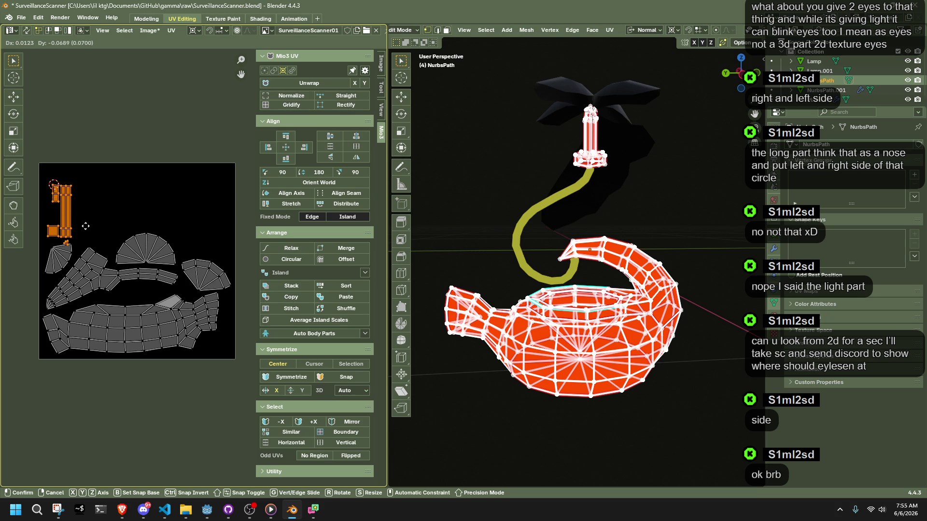
pyautogui.click(83, 227)
# - Reposition the tiny triangle island and enlarge it 2.078 times
pyautogui.scroll(3, 69, 245)
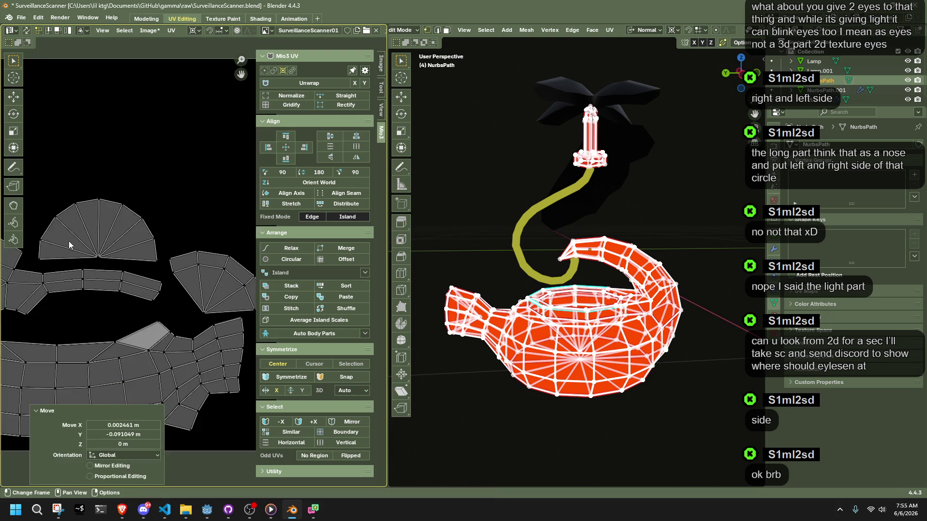
pyautogui.scroll(-3, 69, 245)
pyautogui.click(136, 243)
pyautogui.press('g')
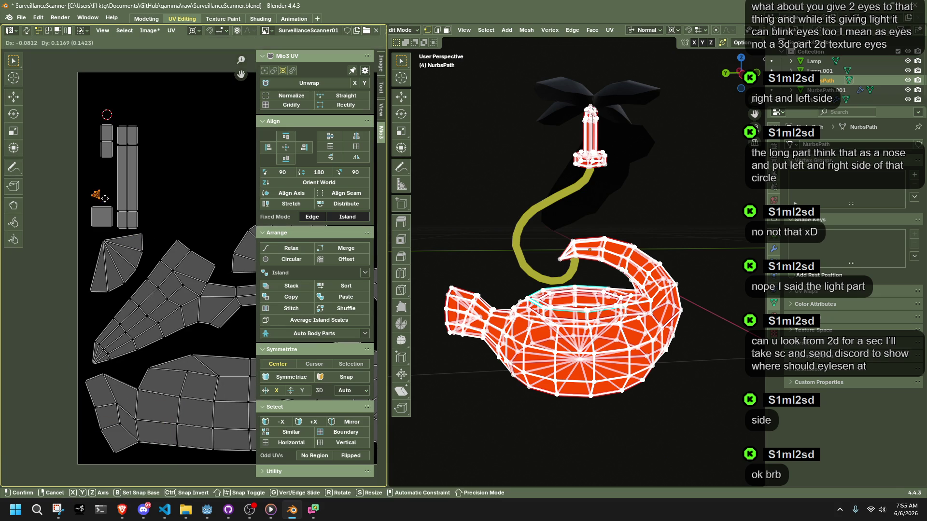
pyautogui.click(108, 198)
pyautogui.hotkey('shift', 's')
pyautogui.click(113, 203)
pyautogui.press('s')
pyautogui.click(122, 208)
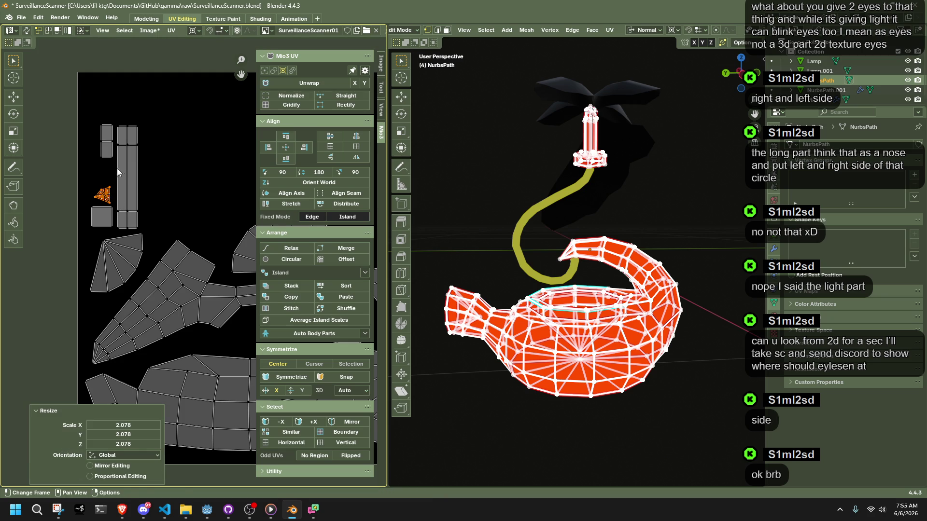
# - Enlarge the two left islands 1.708 times around the 2D cursor
pyautogui.hotkey('shift', 's')
pyautogui.click(110, 127)
pyautogui.moveTo(93, 119); pyautogui.dragTo(114, 178)
pyautogui.press('s')
pyautogui.click(90, 206)
# - Switch from the teapot mesh to editing the lamp head object
pyautogui.click(181, 187)
pyautogui.scroll(-2, 181, 186)
pyautogui.moveTo(109, 143); pyautogui.dragTo(195, 245)
pyautogui.scroll(-3, 193, 244)
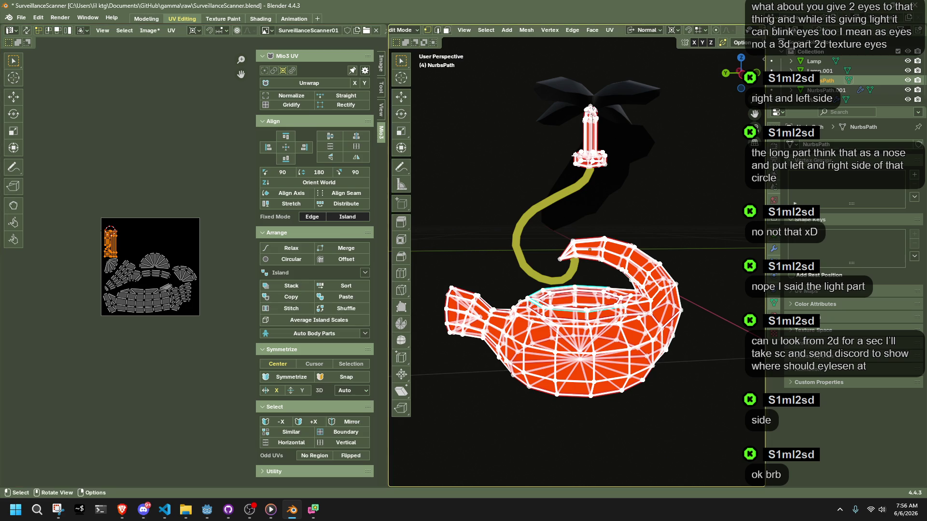
pyautogui.press('Tab')
pyautogui.click(565, 103)
pyautogui.press('Tab')
# - Edit the teapot and lamp head together and move the lamp head island up-left
pyautogui.press('a')
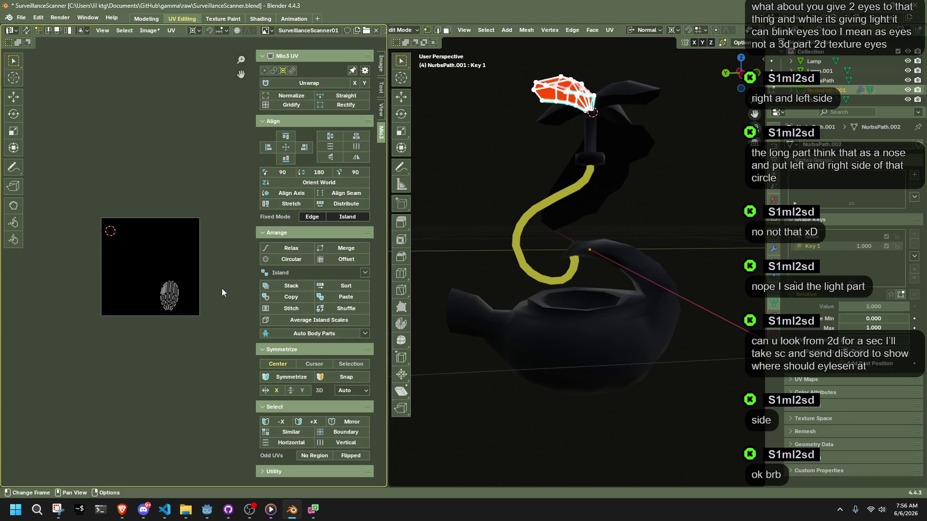
pyautogui.press('Tab')
pyautogui.keyDown('shift'); pyautogui.click(615, 170); pyautogui.keyUp('shift')
pyautogui.moveTo(493, 221); pyautogui.dragTo(525, 253)
pyautogui.press('Tab')
pyautogui.press('1')
pyautogui.click(642, 143)
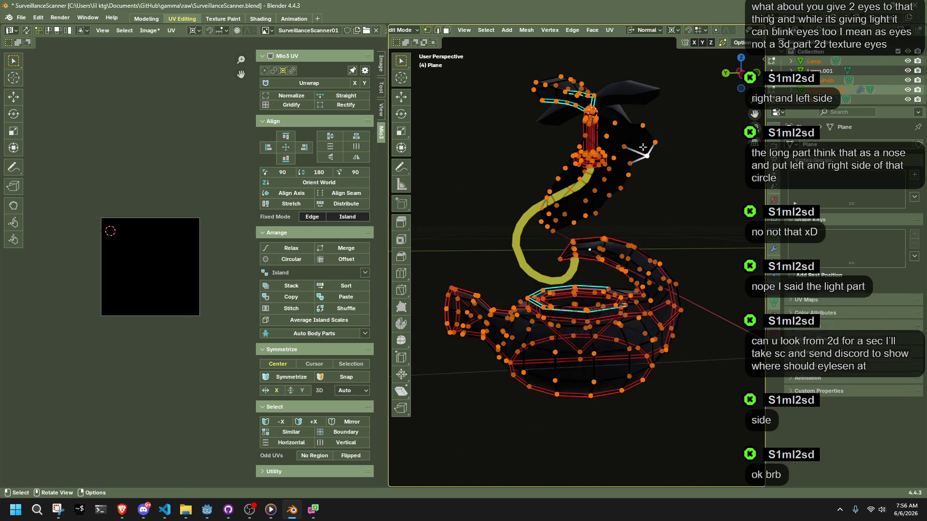
pyautogui.hotkey('ctrl', 'l')
pyautogui.moveTo(226, 350); pyautogui.dragTo(162, 238)
pyautogui.press('g')
pyautogui.click(217, 232)
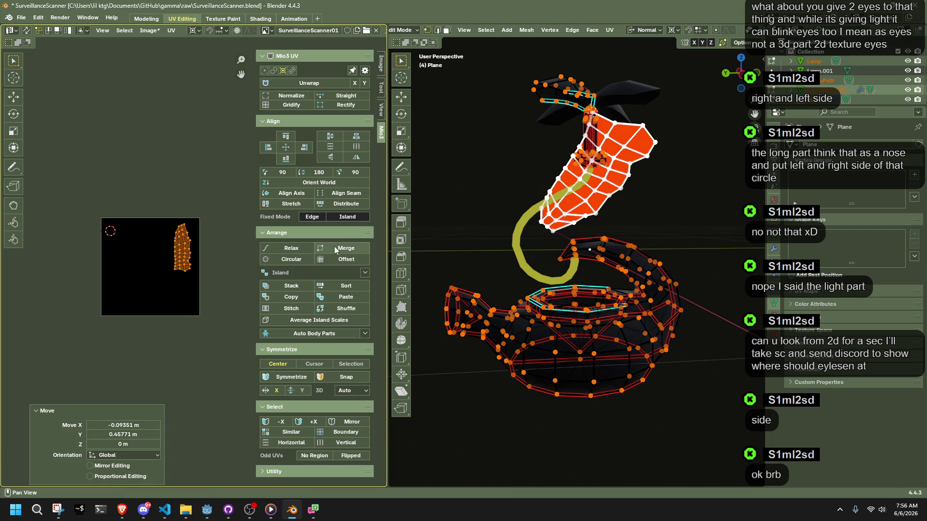
# - Rotate the tall lamp head island by -89.3° and move it near the top
pyautogui.press('a')
pyautogui.scroll(3, 201, 251)
pyautogui.click(172, 229)
pyautogui.press('l')
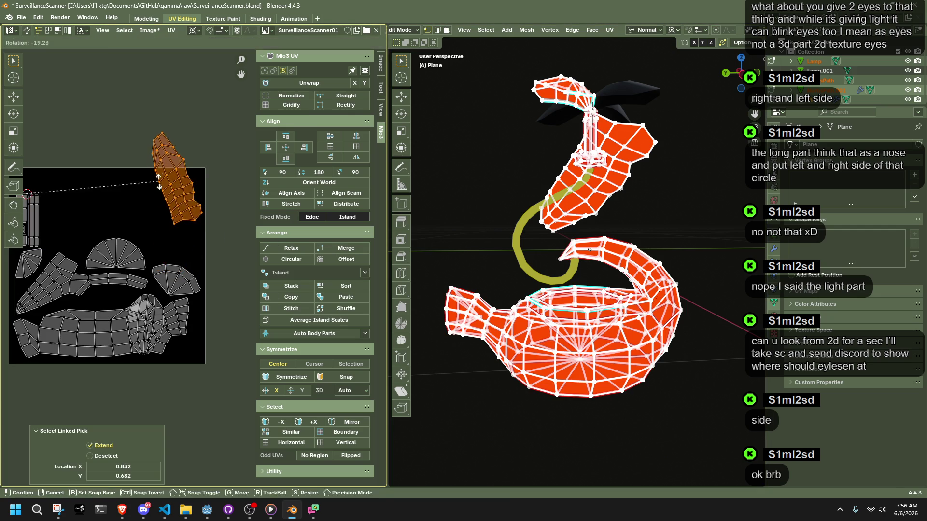
pyautogui.hotkey('shift', 's')
pyautogui.press('r')
pyautogui.click(170, 192)
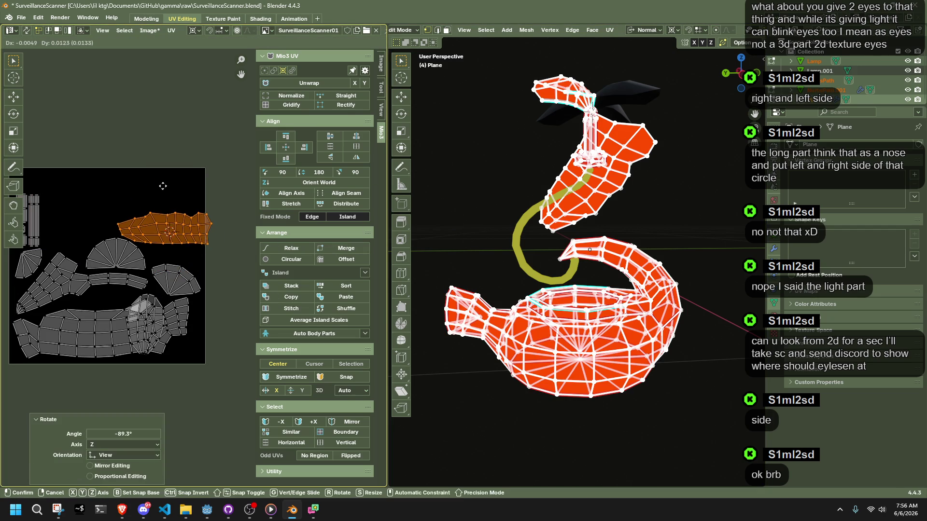
pyautogui.press('g')
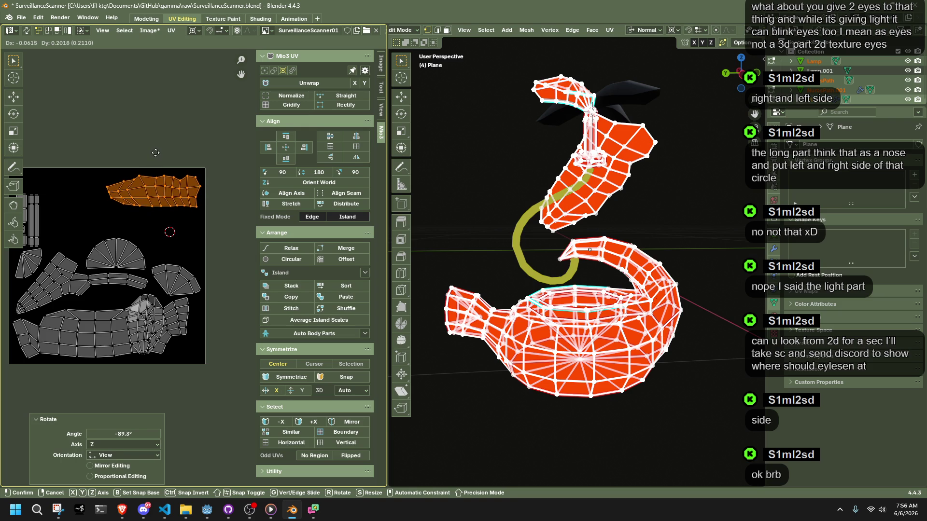
pyautogui.click(154, 159)
# - Enlarge the top island 1.674 times from its right end and nudge it into place
pyautogui.press('s')
pyautogui.click(95, 210)
pyautogui.hotkey('ctrl', 'z')
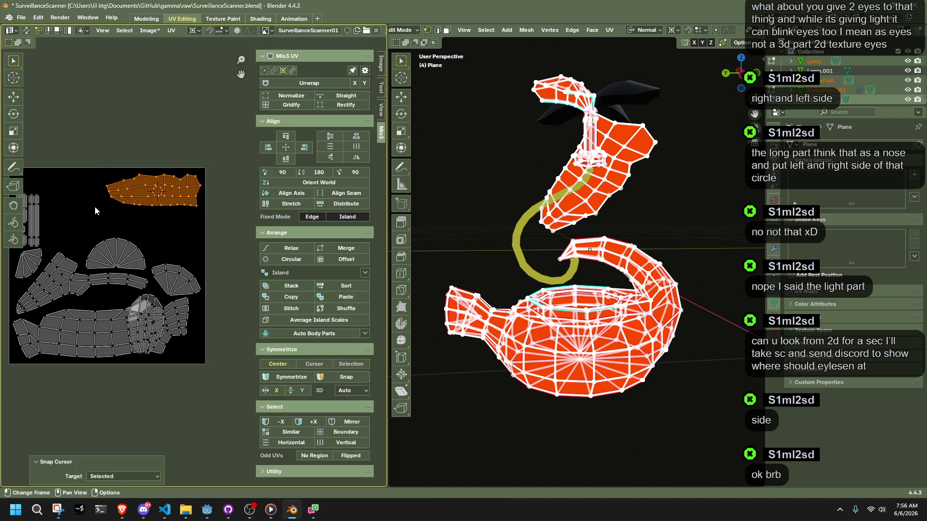
pyautogui.moveTo(224, 218)
pyautogui.mouseDown()
pyautogui.moveTo(194, 171)
pyautogui.moveTo(82, 157)
pyautogui.mouseUp()
pyautogui.hotkey('shift', 's')
pyautogui.press('s')
pyautogui.click(10, 174)
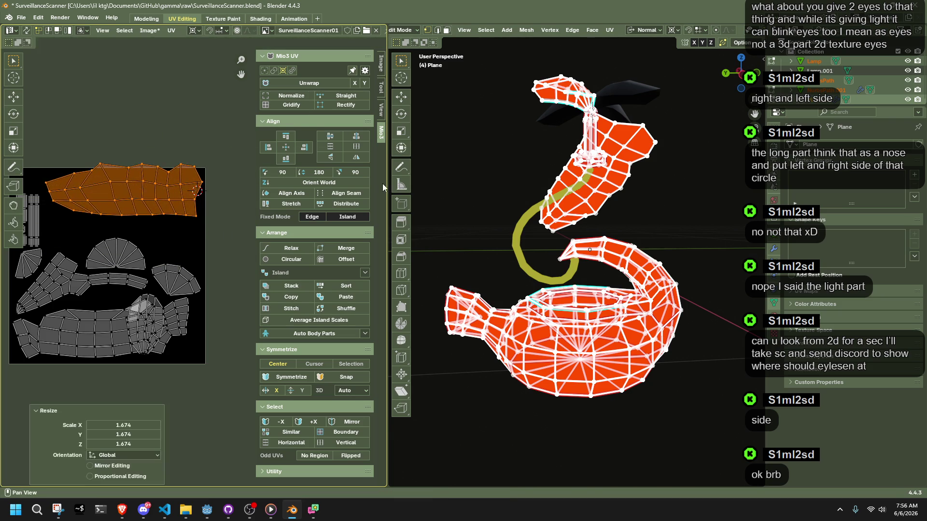
pyautogui.press('g')
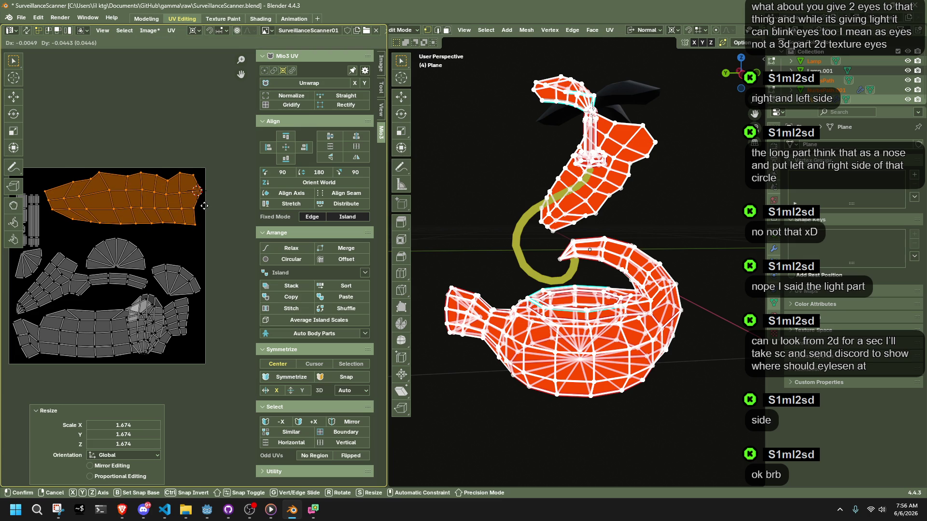
pyautogui.click(210, 212)
# - Select the large fan island together with the small left fan island
pyautogui.click(216, 243)
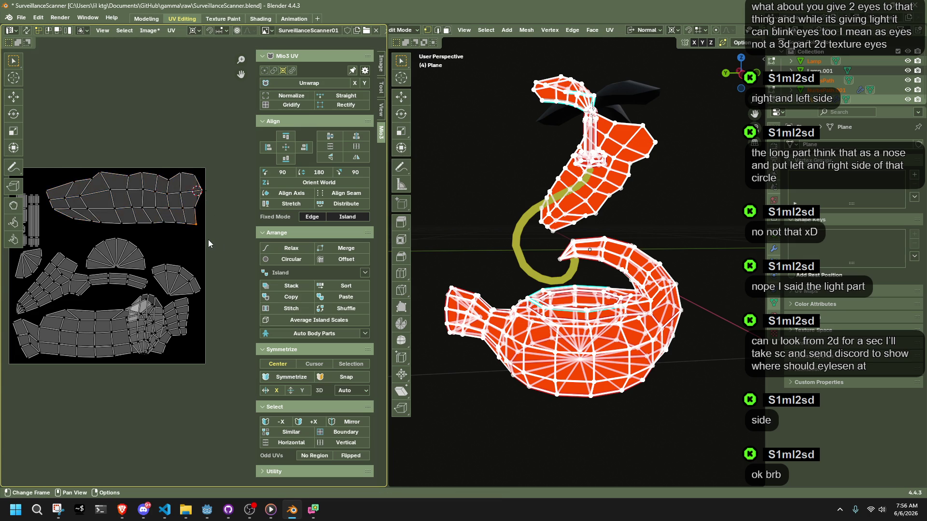
pyautogui.scroll(1, 203, 246)
pyautogui.moveTo(179, 286); pyautogui.dragTo(233, 310, button='middle')
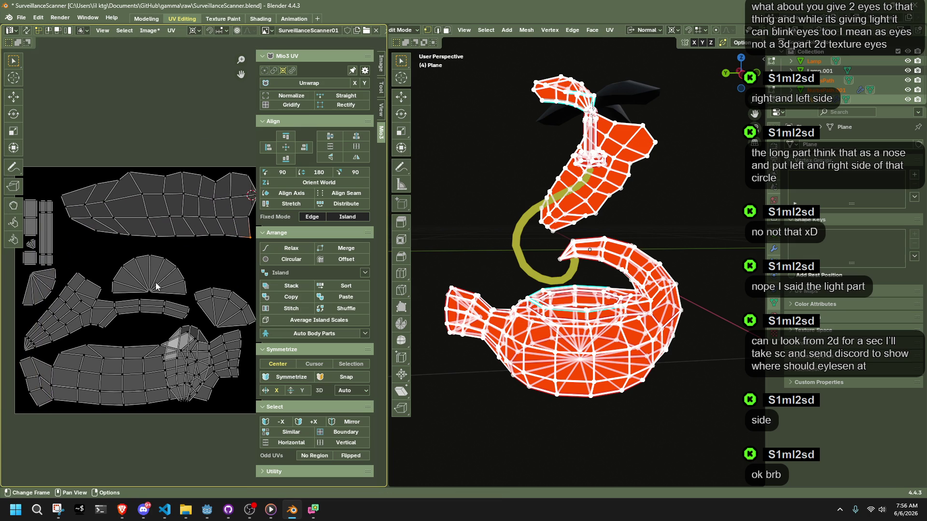
pyautogui.click(143, 291)
pyautogui.press('l')
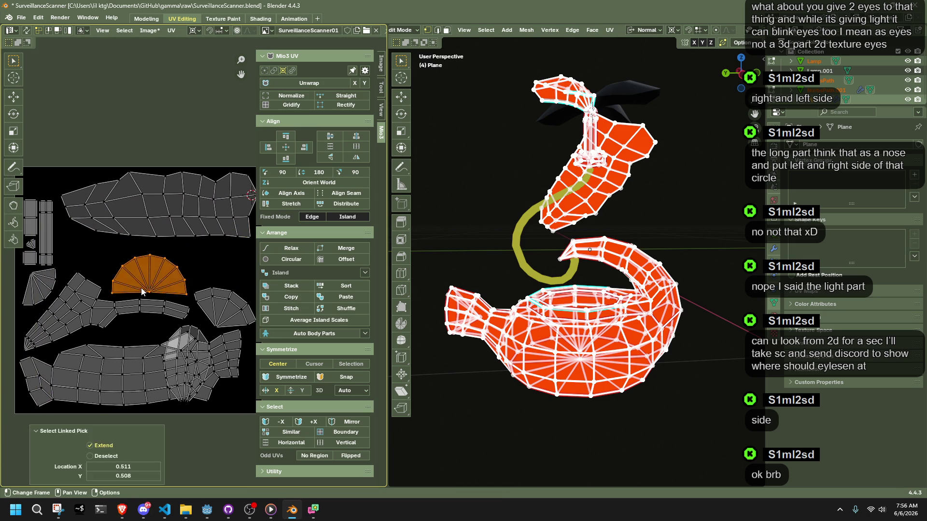
pyautogui.press('l')
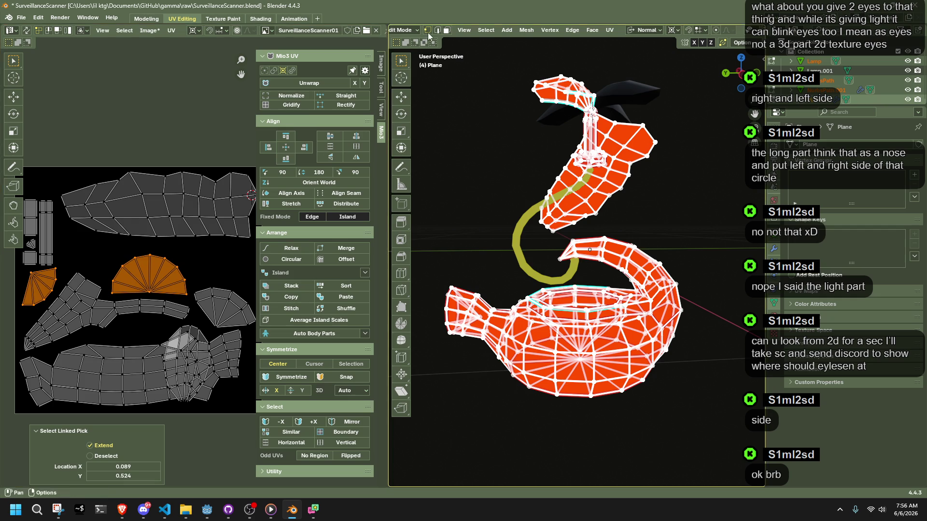
pyautogui.moveTo(497, 210)
pyautogui.mouseDown(button='middle')
pyautogui.moveTo(598, 306)
pyautogui.moveTo(565, 322)
pyautogui.mouseUp(button='middle')
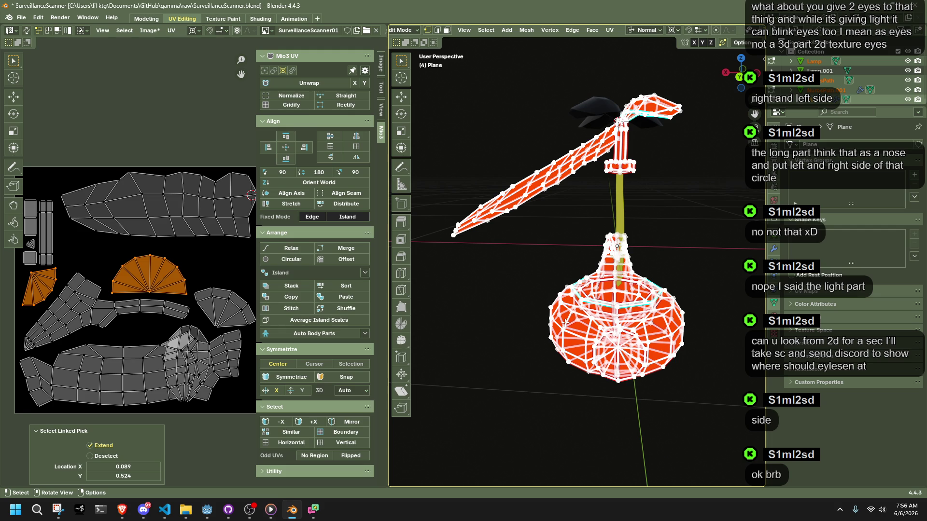
pyautogui.hotkey('alt', 'Tab')
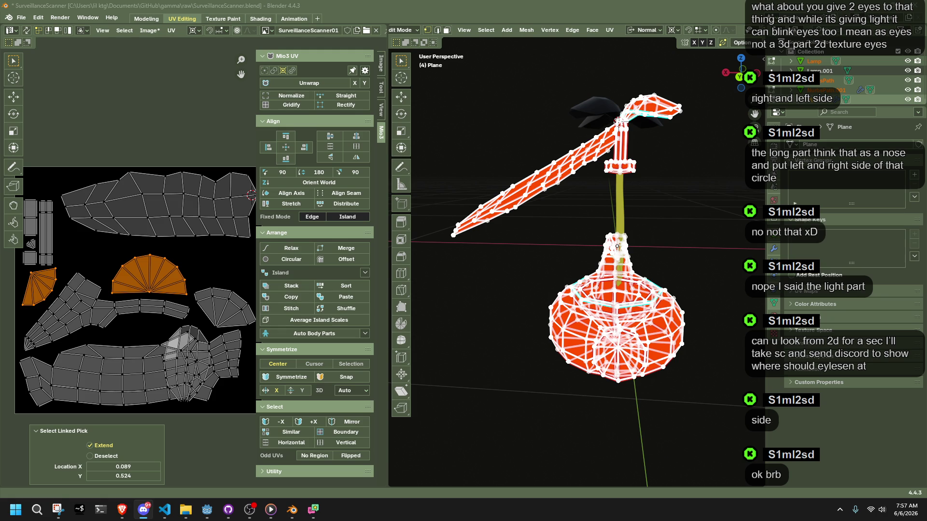
pyautogui.click(682, 244)
# - Select the whole teapot mesh and the right fan island with UV sync selection on
pyautogui.moveTo(683, 244); pyautogui.dragTo(628, 248, button='middle')
pyautogui.press('a')
pyautogui.scroll(-1, 71, 309)
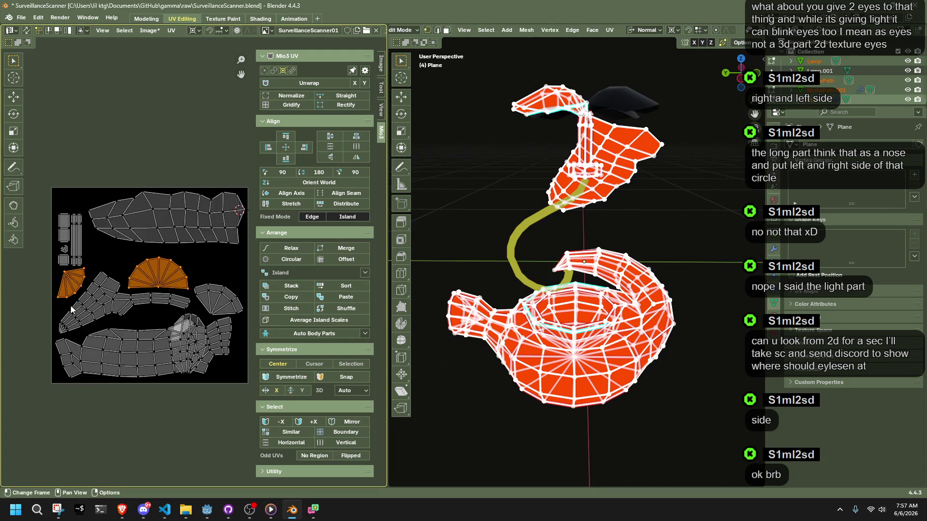
pyautogui.click(198, 302)
pyautogui.press('l')
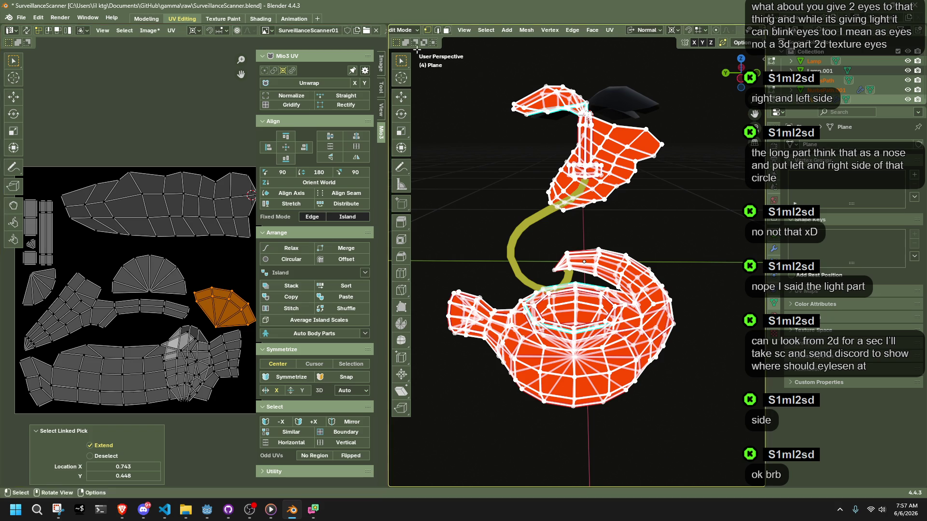
pyautogui.click(26, 30)
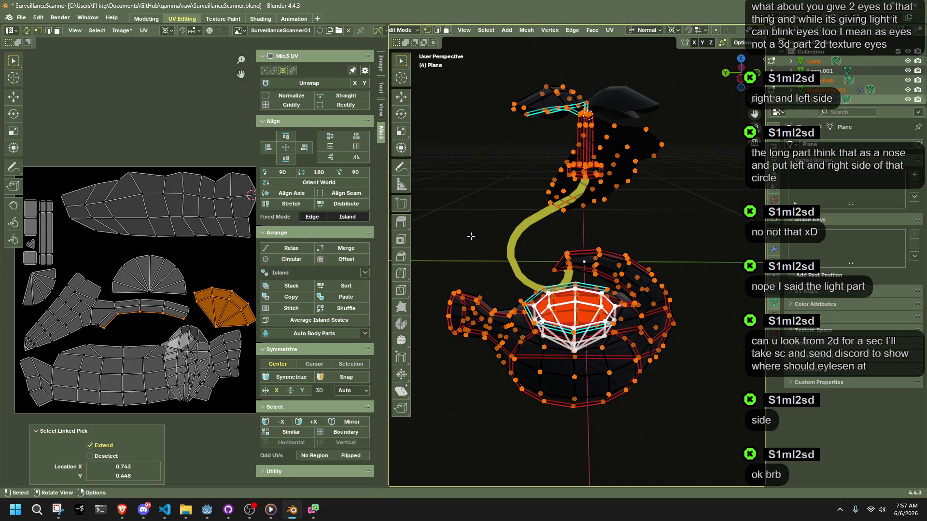
pyautogui.press('l')
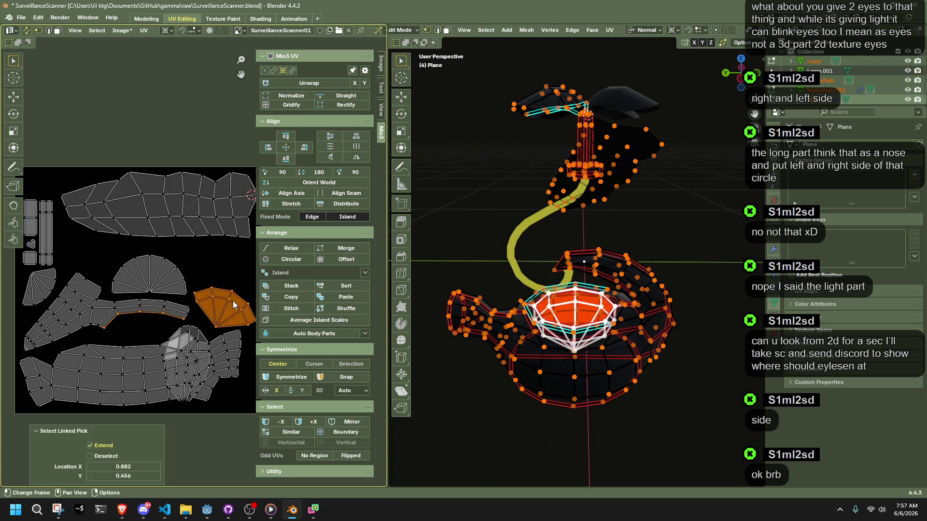
# - Move the top fan island down-left and another island down-right onto the lower islands
pyautogui.click(181, 289)
pyautogui.press('l')
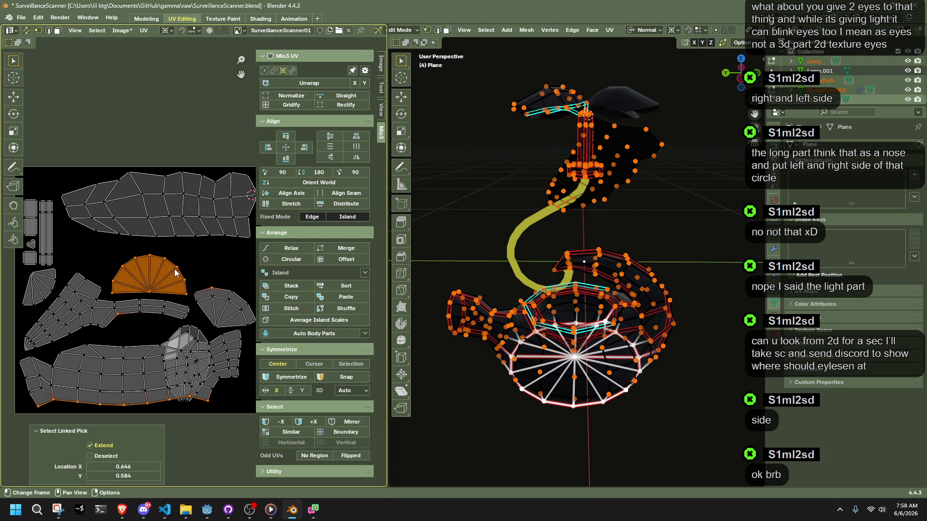
pyautogui.click(198, 286)
pyautogui.moveTo(192, 292)
pyautogui.mouseDown()
pyautogui.moveTo(143, 253)
pyautogui.moveTo(106, 248)
pyautogui.mouseUp()
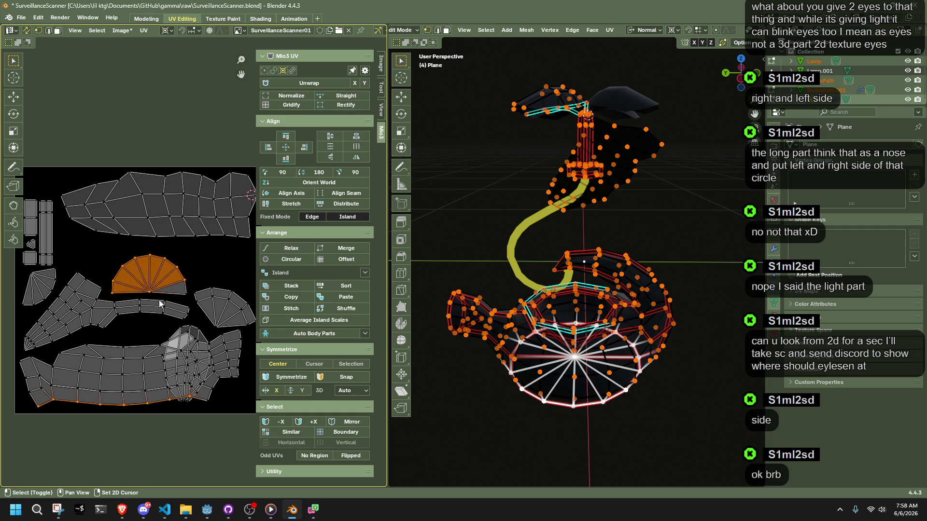
pyautogui.click(27, 30)
pyautogui.moveTo(107, 251)
pyautogui.mouseDown()
pyautogui.moveTo(175, 281)
pyautogui.moveTo(205, 300)
pyautogui.moveTo(197, 304)
pyautogui.mouseUp()
pyautogui.moveTo(160, 269); pyautogui.dragTo(128, 370)
pyautogui.click(120, 324)
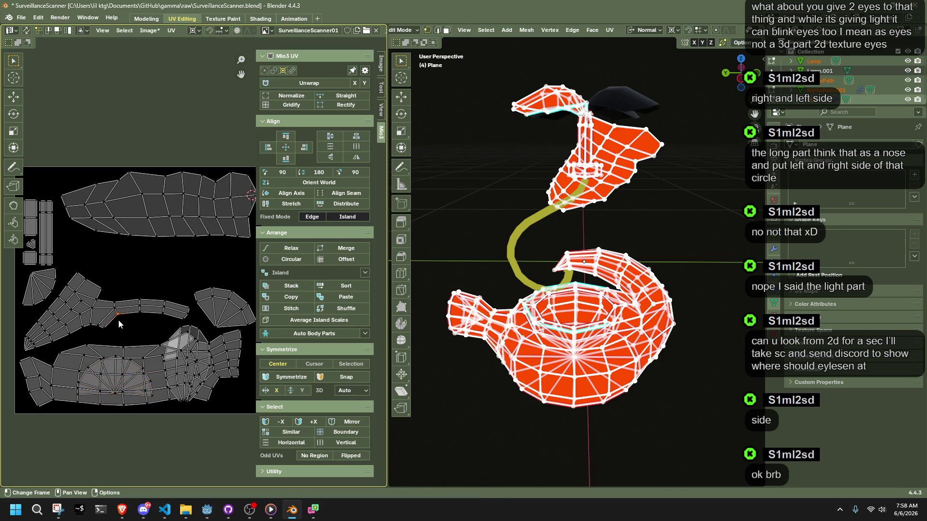
pyautogui.press('l')
pyautogui.moveTo(120, 324)
pyautogui.mouseDown()
pyautogui.moveTo(158, 373)
pyautogui.moveTo(150, 386)
pyautogui.moveTo(136, 372)
pyautogui.mouseUp()
pyautogui.click(136, 372)
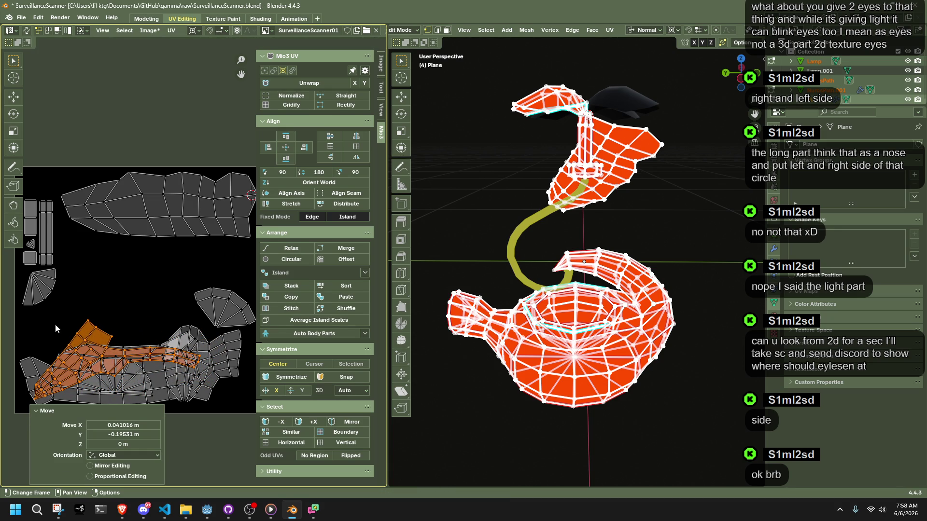
# - Lower the small fan island, then place the larger fan island at the left edge above it
pyautogui.hotkey('alt', 'a')
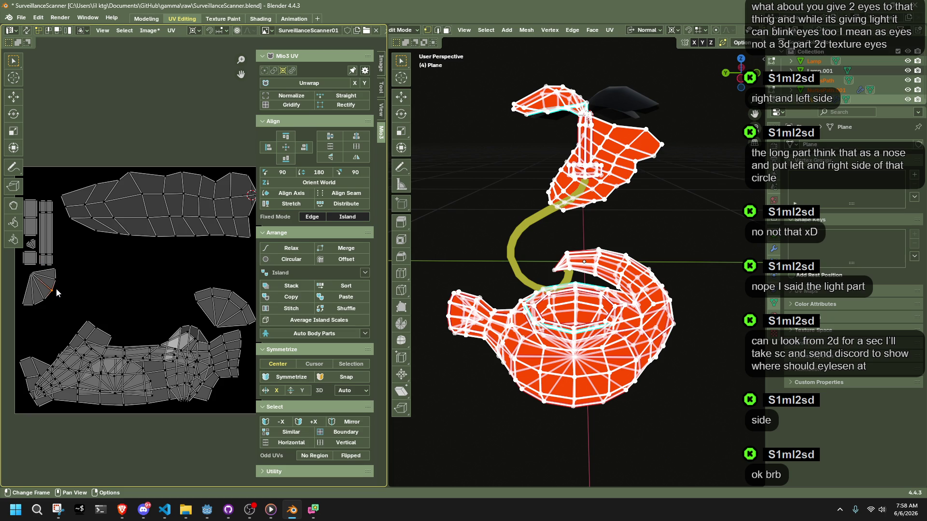
pyautogui.press('l')
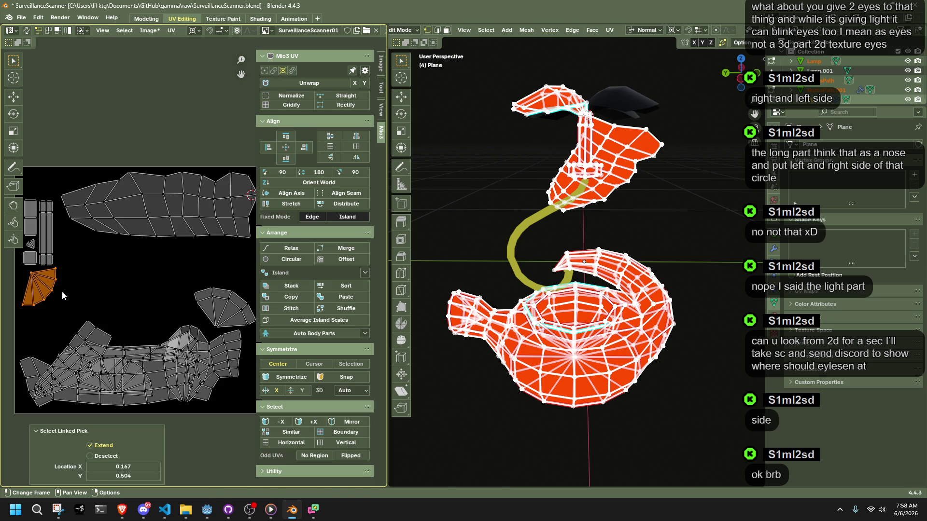
pyautogui.press('g')
pyautogui.click(67, 341)
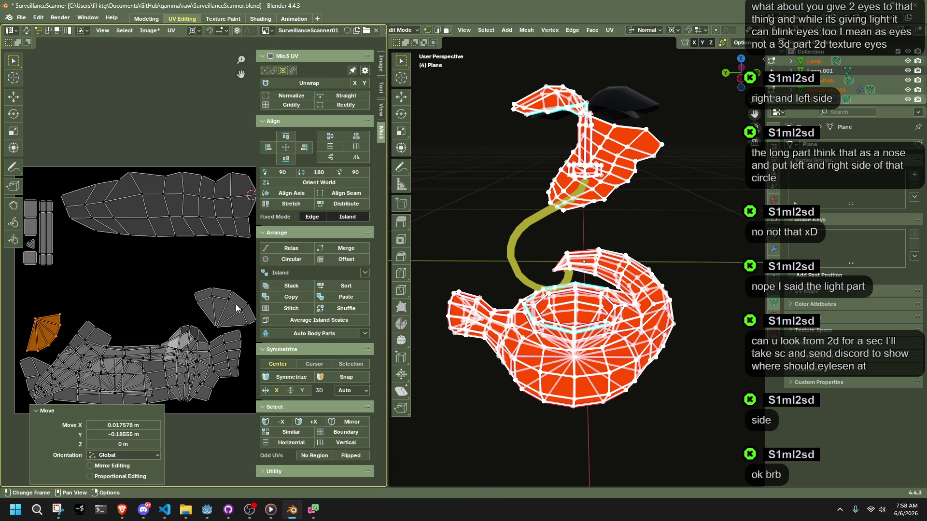
pyautogui.hotkey('alt', 'a')
pyautogui.press('l')
pyautogui.press('g')
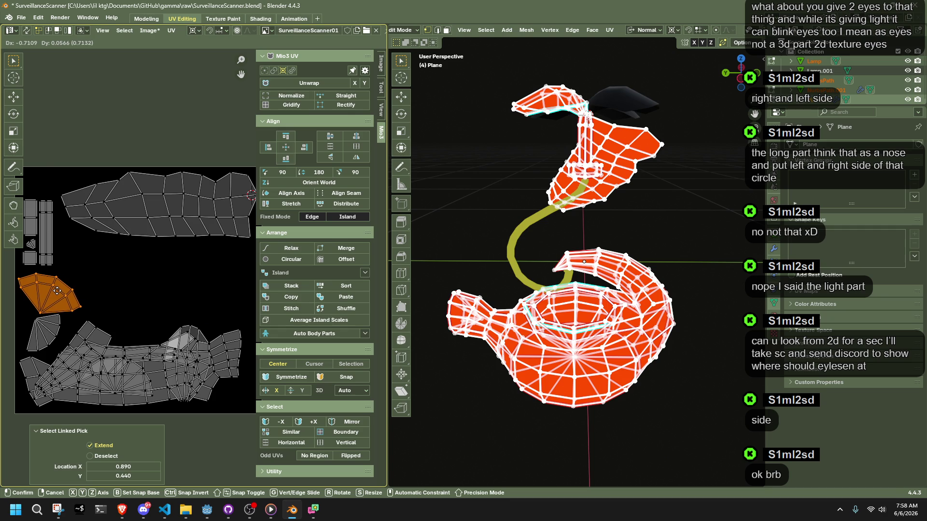
pyautogui.click(51, 291)
pyautogui.click(548, 110)
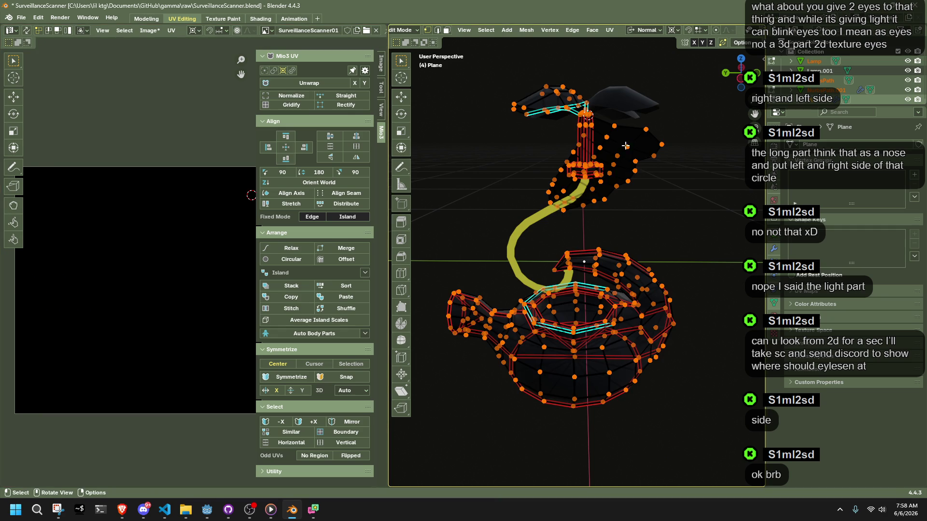
# - Deselect the cone lamp part, then put the kettle body in Edit Mode with all faces selected
pyautogui.hotkey('ctrl', 'l')
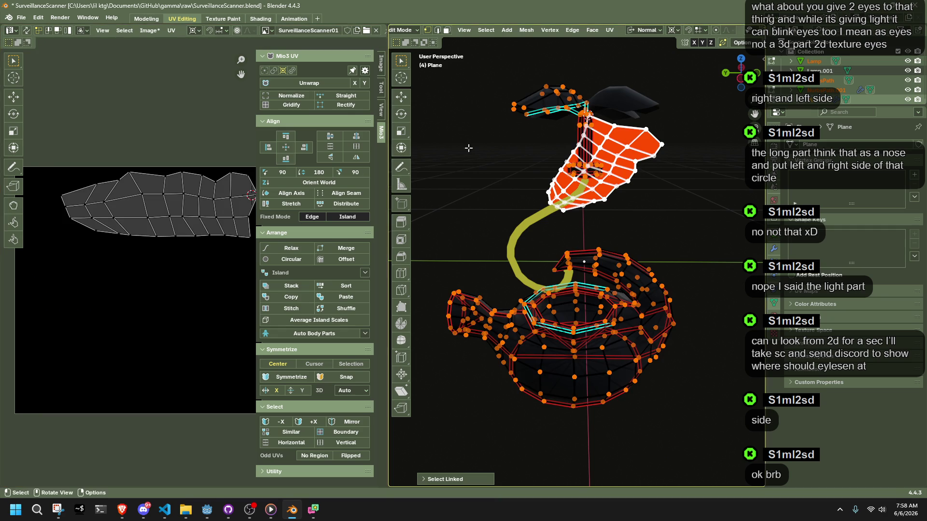
pyautogui.click(545, 157)
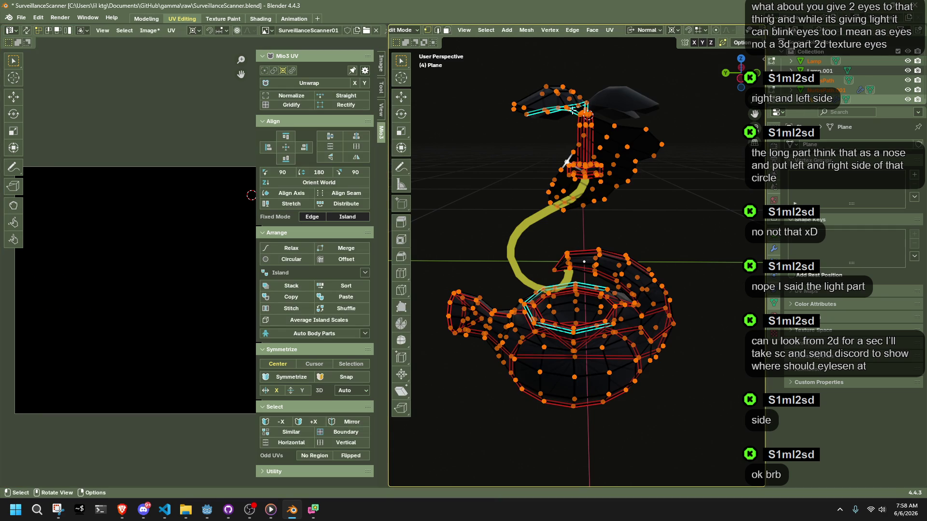
pyautogui.press('Tab')
pyautogui.moveTo(585, 123)
pyautogui.mouseDown(button='middle')
pyautogui.moveTo(663, 173)
pyautogui.moveTo(579, 217)
pyautogui.mouseUp(button='middle')
pyautogui.press('Tab')
pyautogui.press('a')
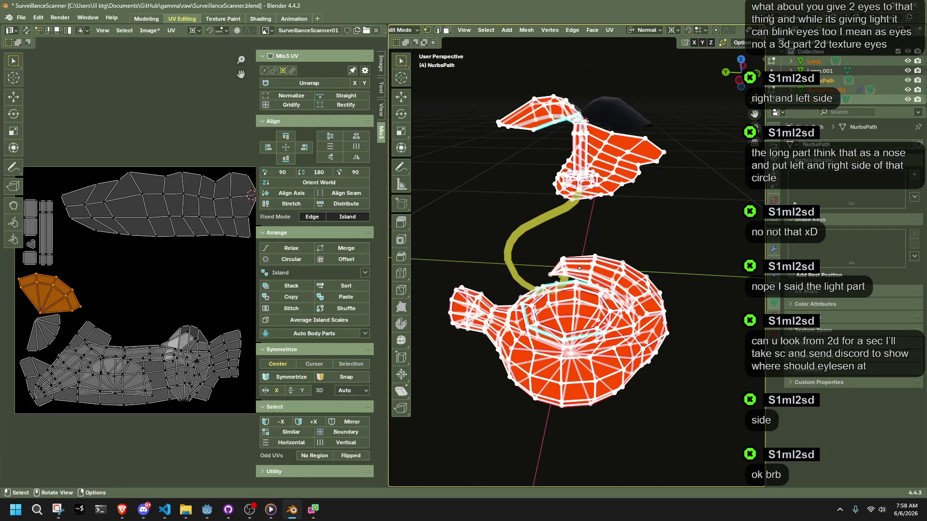
# - Select the small rectangular UV strips, give them a quarter turn, and move them aside
pyautogui.moveTo(74, 269); pyautogui.dragTo(131, 288, button='middle')
pyautogui.moveTo(69, 202)
pyautogui.mouseDown()
pyautogui.moveTo(106, 254)
pyautogui.moveTo(114, 289)
pyautogui.mouseUp()
pyautogui.scroll(2, 145, 287)
pyautogui.hotkey('shift', 's')
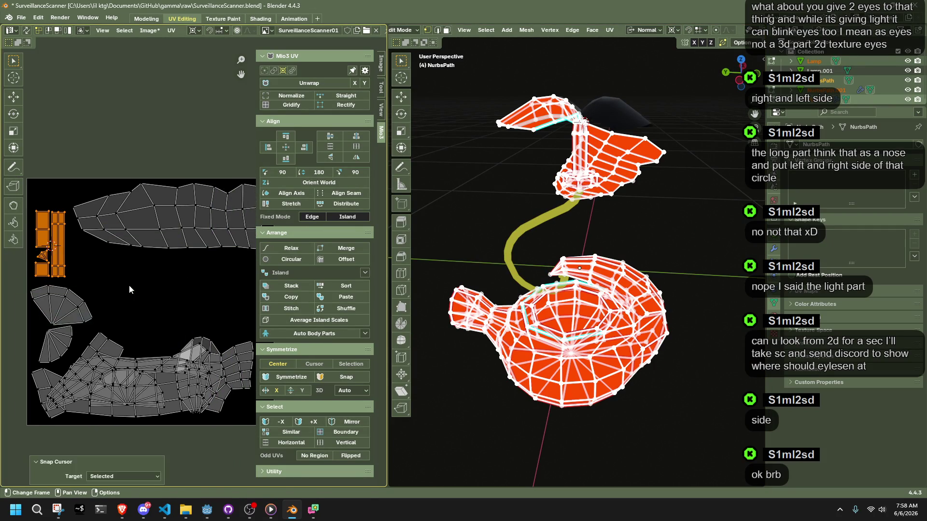
pyautogui.press('r')
pyautogui.click(81, 196)
pyautogui.press('g')
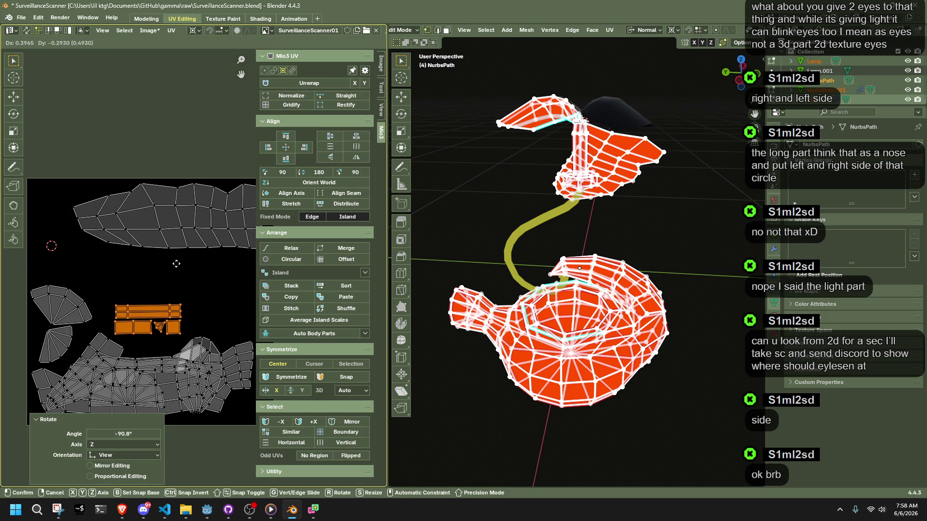
pyautogui.click(176, 265)
# - Rotate the strips upright and place them beside the top island
pyautogui.moveTo(176, 264); pyautogui.dragTo(137, 260, button='middle')
pyautogui.hotkey('shift', 's')
pyautogui.click(217, 302)
pyautogui.press('r')
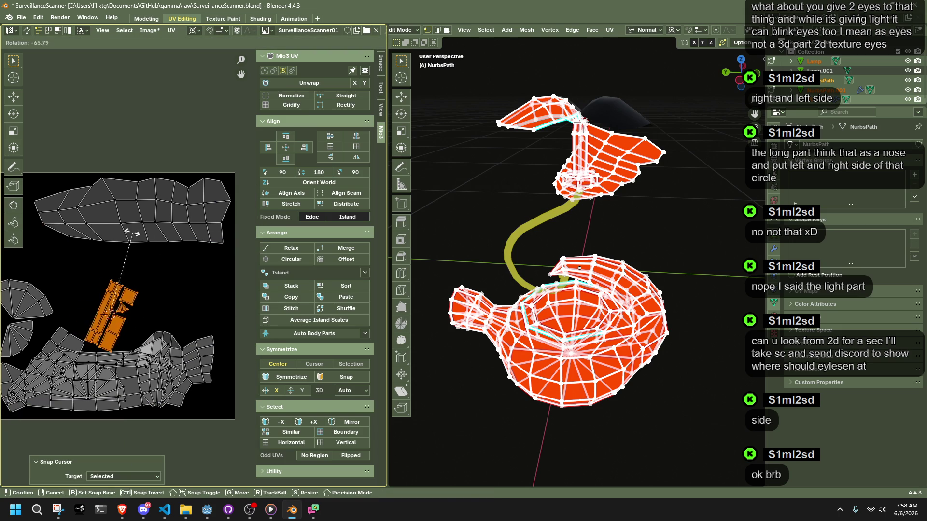
pyautogui.click(99, 224)
pyautogui.press('g')
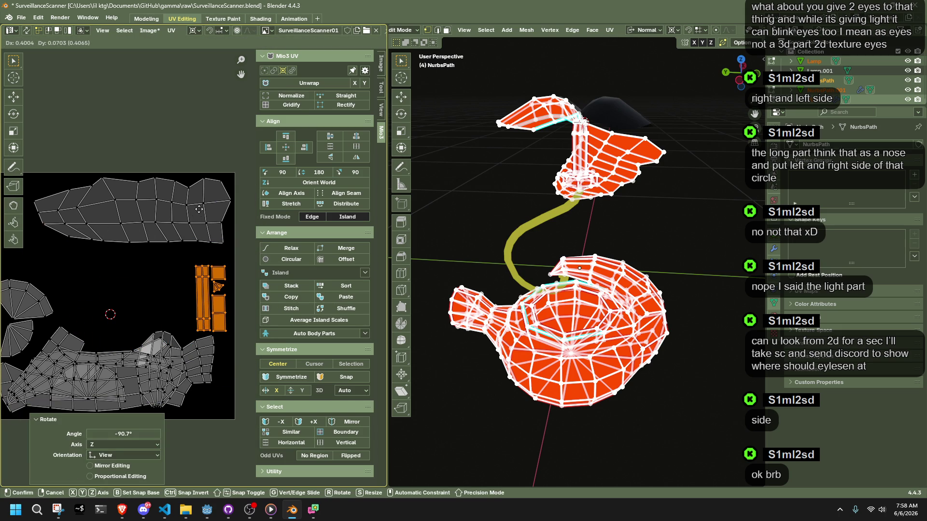
pyautogui.click(196, 215)
# - Deselect the strips and snap the 2D cursor to the top island's right-edge vertices
pyautogui.scroll(-2, 196, 216)
pyautogui.click(217, 254)
pyautogui.hotkey('shift', 's')
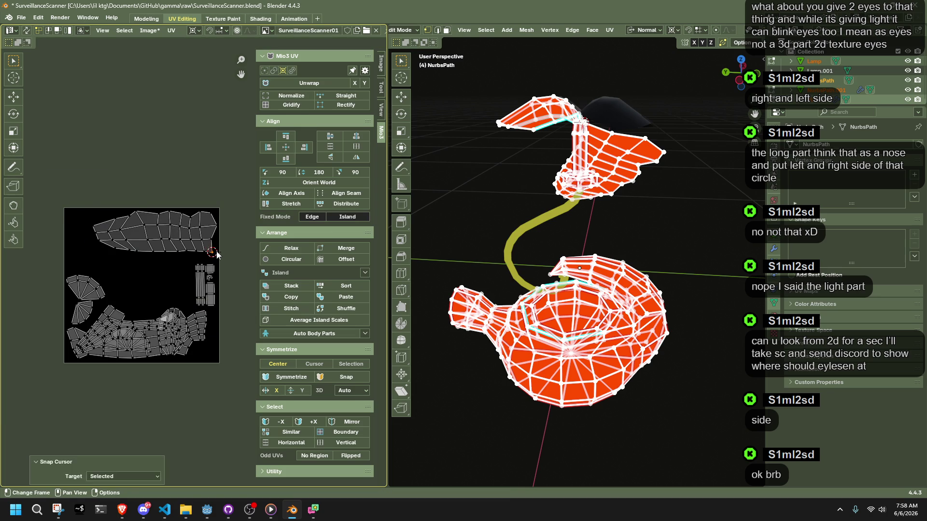
pyautogui.moveTo(229, 211)
pyautogui.mouseDown()
pyautogui.moveTo(209, 226)
pyautogui.moveTo(208, 256)
pyautogui.moveTo(129, 207)
pyautogui.moveTo(54, 194)
pyautogui.mouseUp()
pyautogui.hotkey('shift', 's')
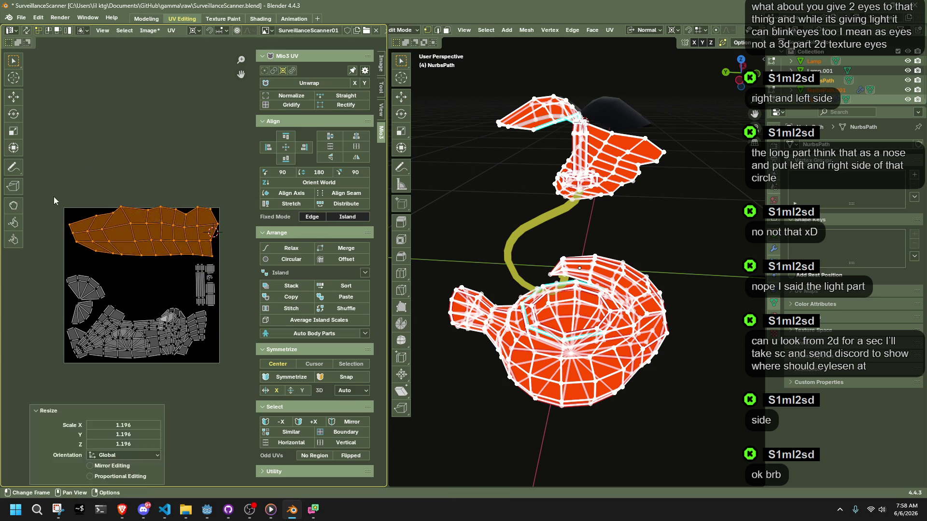
# - Select the whole top body island and scale it up to 1.208 around its centre
pyautogui.keyDown('shift'); pyautogui.click(212, 219); pyautogui.keyUp('shift')
pyautogui.keyDown('shift'); pyautogui.click(212, 218); pyautogui.keyUp('shift')
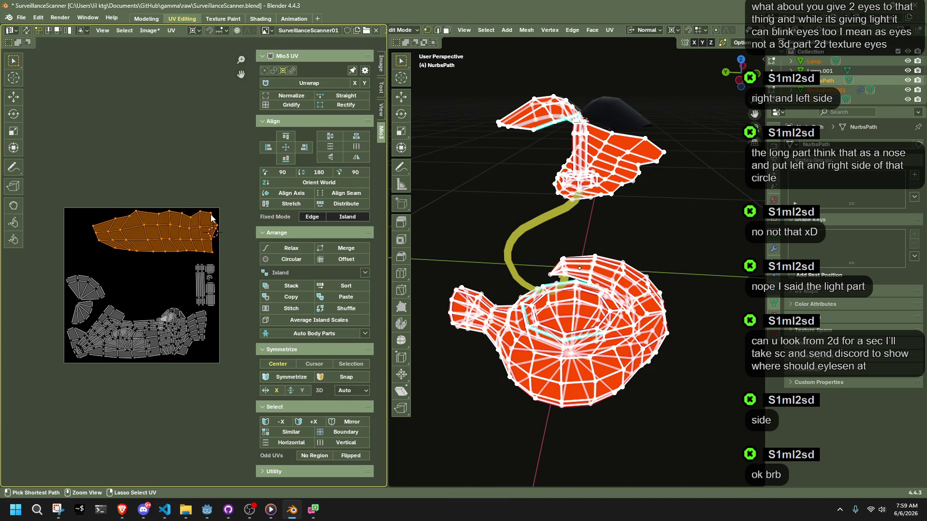
pyautogui.hotkey('shift', 's')
pyautogui.click(223, 261)
pyautogui.press('s')
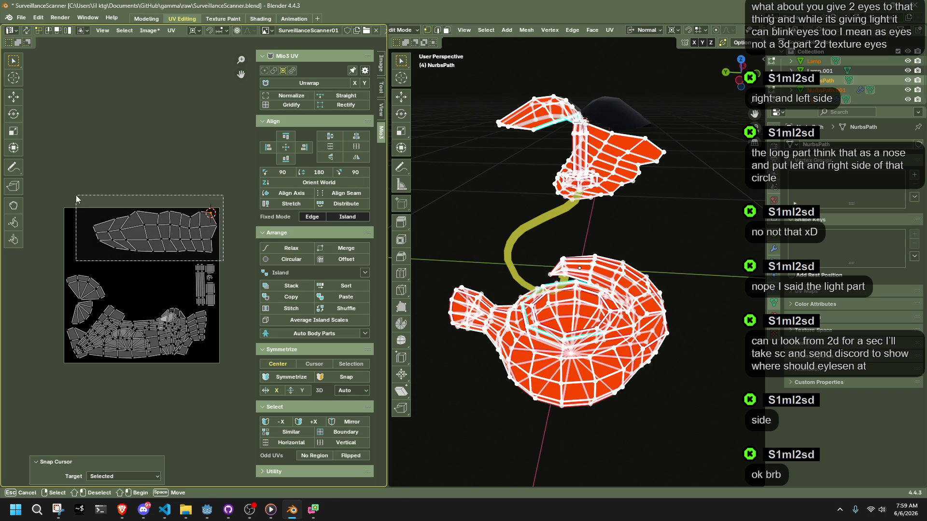
pyautogui.click(50, 211)
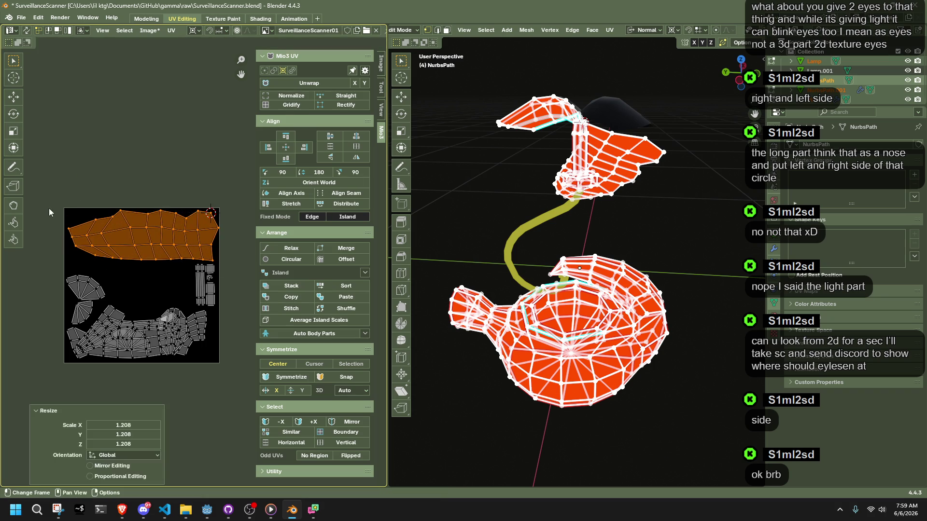
# - Edit lamp head NurbsPath.001, select its UV island, and rotate it
pyautogui.press('1')
pyautogui.press('Tab')
pyautogui.click(541, 113)
pyautogui.press('Tab')
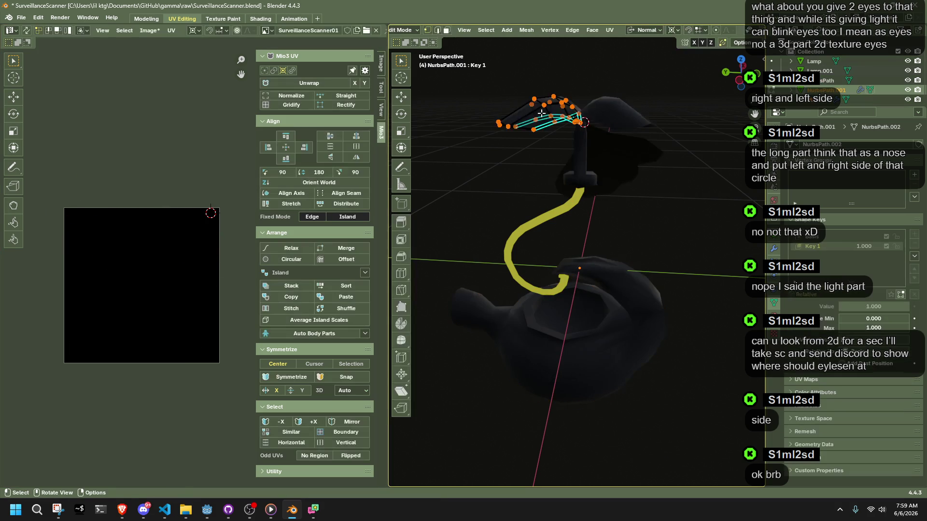
pyautogui.press('a')
pyautogui.moveTo(212, 377); pyautogui.dragTo(129, 281)
pyautogui.press('r')
pyautogui.click(188, 281)
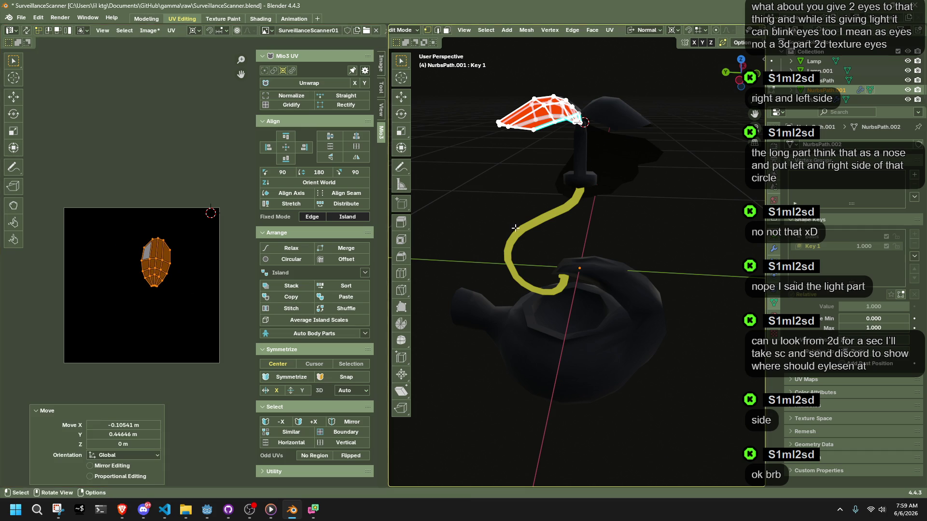
# - Edit head and body together, then move the head island straight up
pyautogui.press('Tab')
pyautogui.press('Tab')
pyautogui.hotkey('alt', 'a')
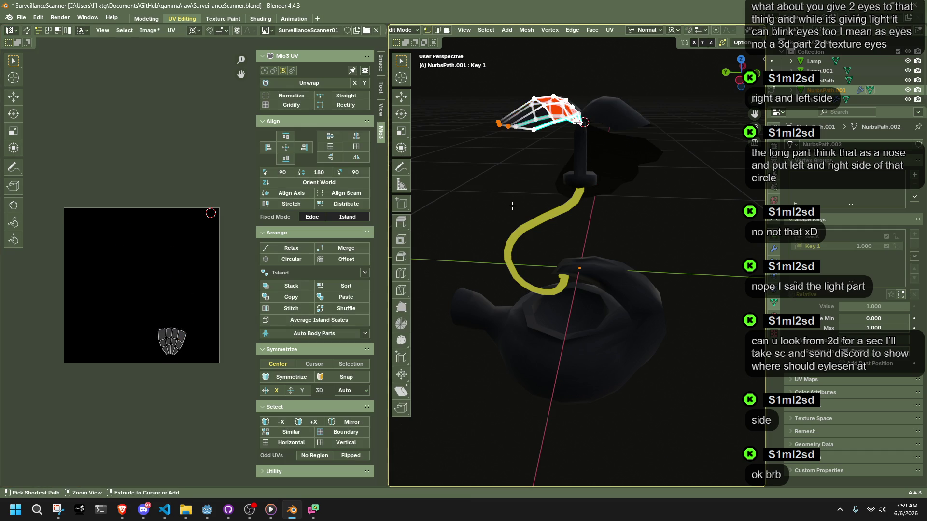
pyautogui.press('Tab')
pyautogui.press('a')
pyautogui.press('Tab')
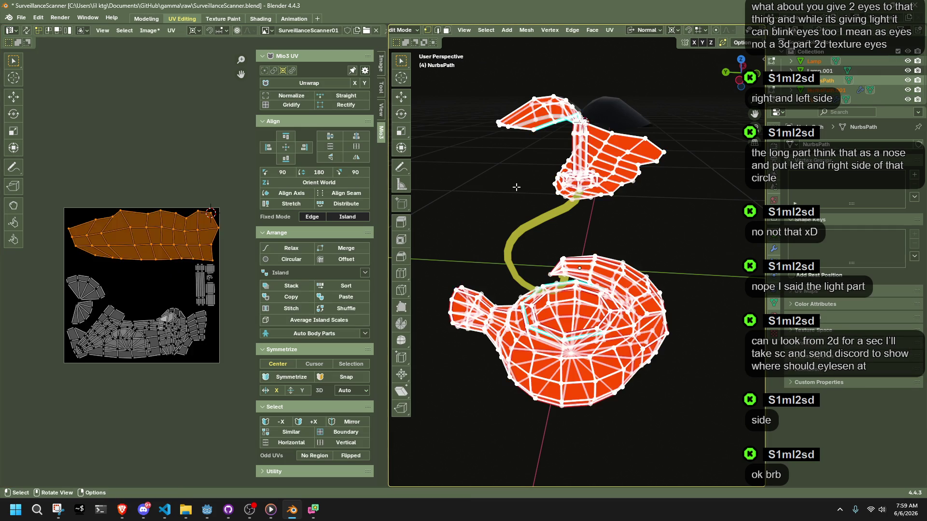
pyautogui.click(530, 117)
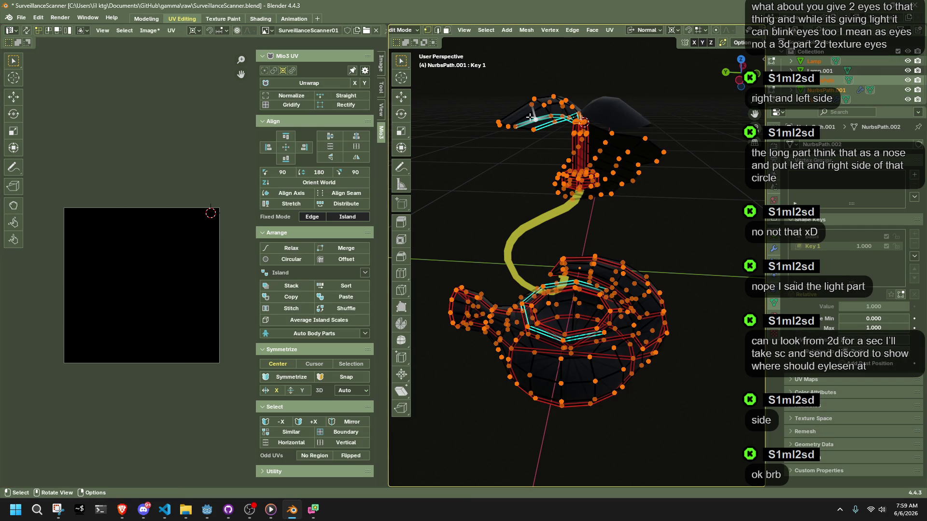
pyautogui.press('l')
pyautogui.moveTo(210, 375); pyautogui.dragTo(145, 294)
pyautogui.press('g')
pyautogui.press('y')
pyautogui.click(151, 244)
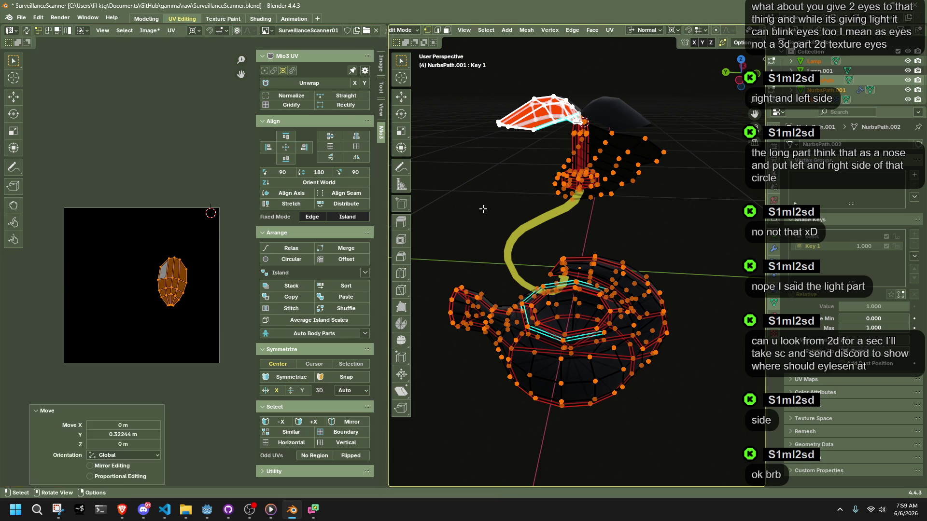
# - Isolate the head island, snap the cursor to it, and rotate it horizontal
pyautogui.press('a')
pyautogui.scroll(2, 208, 280)
pyautogui.click(179, 280)
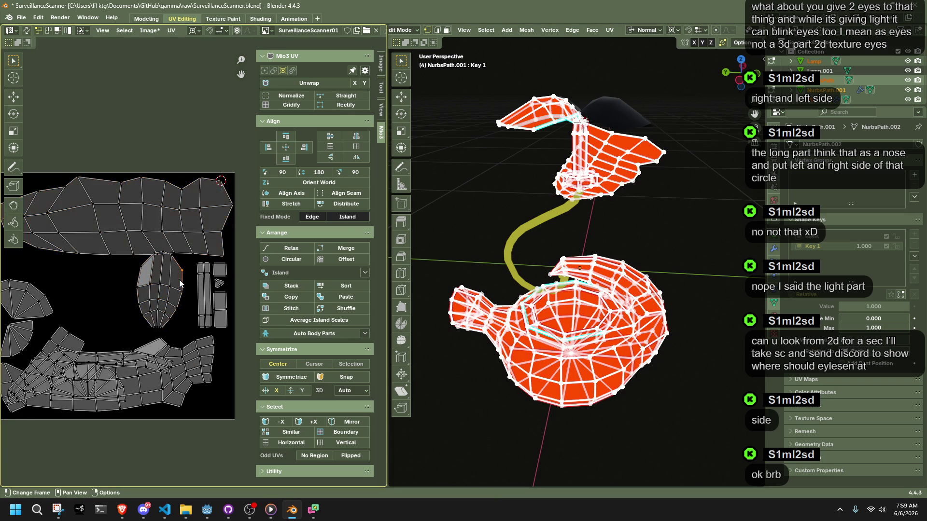
pyautogui.press('l')
pyautogui.hotkey('shift', 's')
pyautogui.press('r')
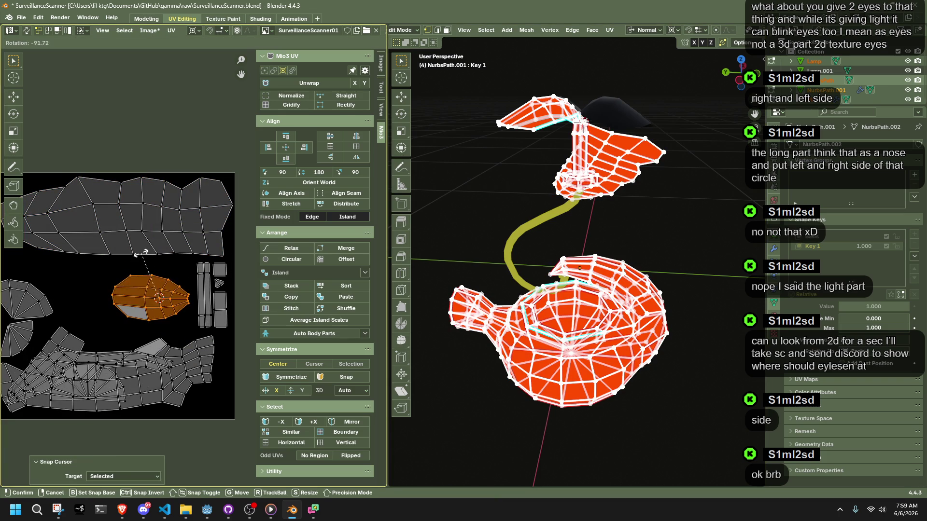
pyautogui.click(195, 316)
# - Select the whole head island and enlarge it to 1.708 from its tip
pyautogui.click(184, 291)
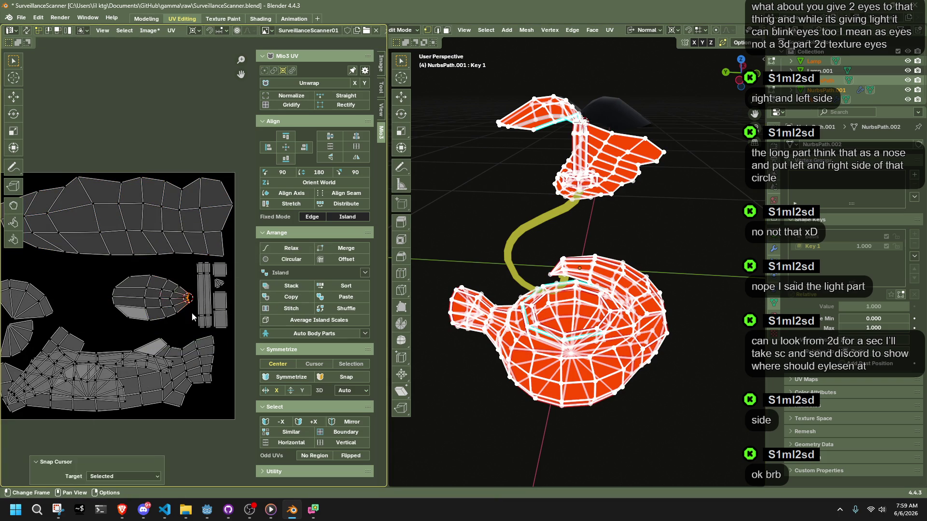
pyautogui.press('l')
pyautogui.press('b')
pyautogui.moveTo(130, 296); pyautogui.dragTo(191, 328)
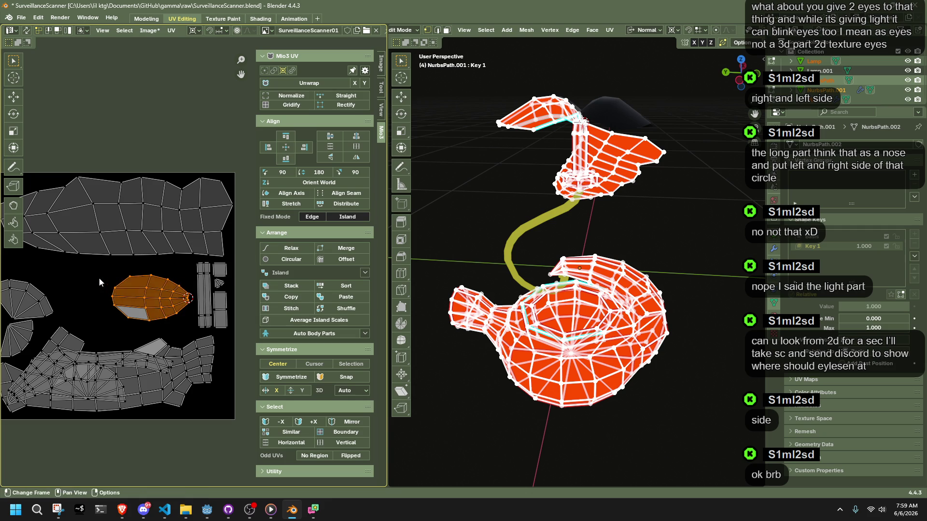
pyautogui.press('s')
pyautogui.click(127, 305)
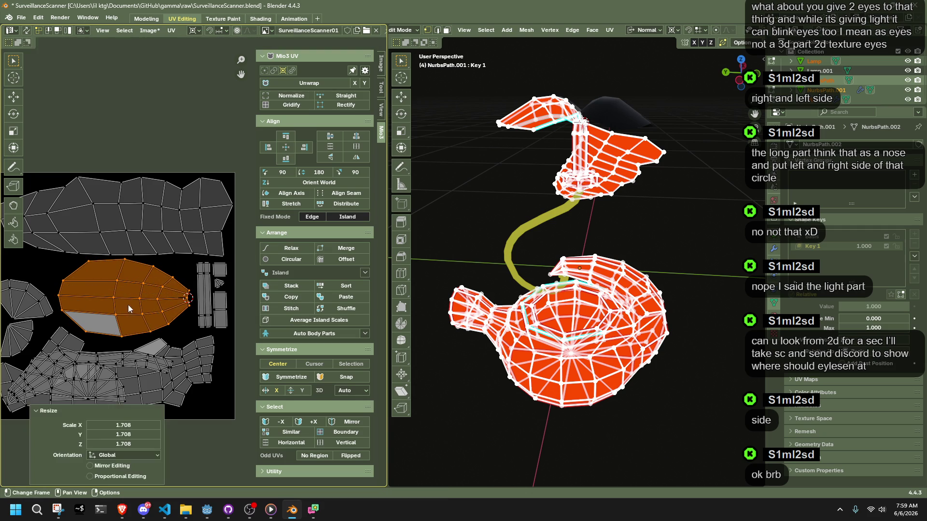
# - Exit Edit Mode, deselect the head island, and undo to reselect the bottom body island
pyautogui.scroll(-2, 128, 307)
pyautogui.press('Tab')
pyautogui.press('Tab')
pyautogui.press('Tab')
pyautogui.press('Tab')
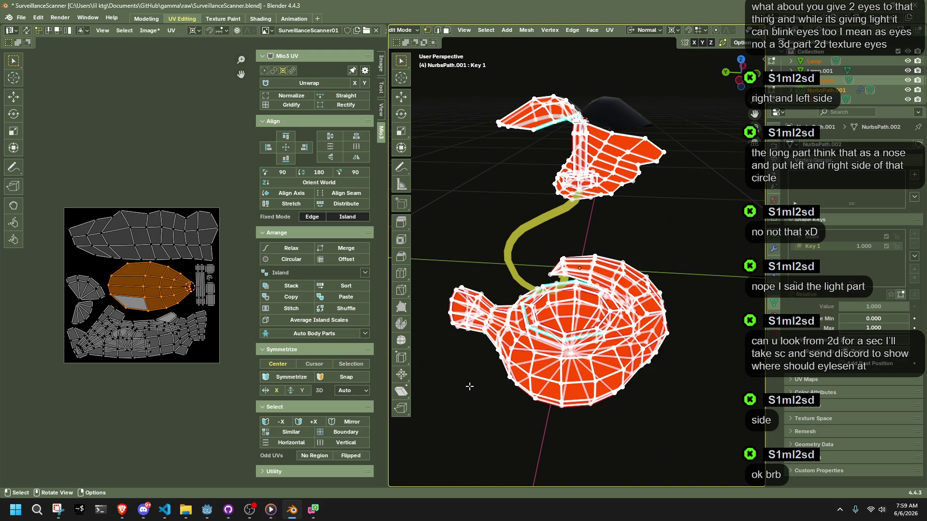
pyautogui.scroll(1, 74, 276)
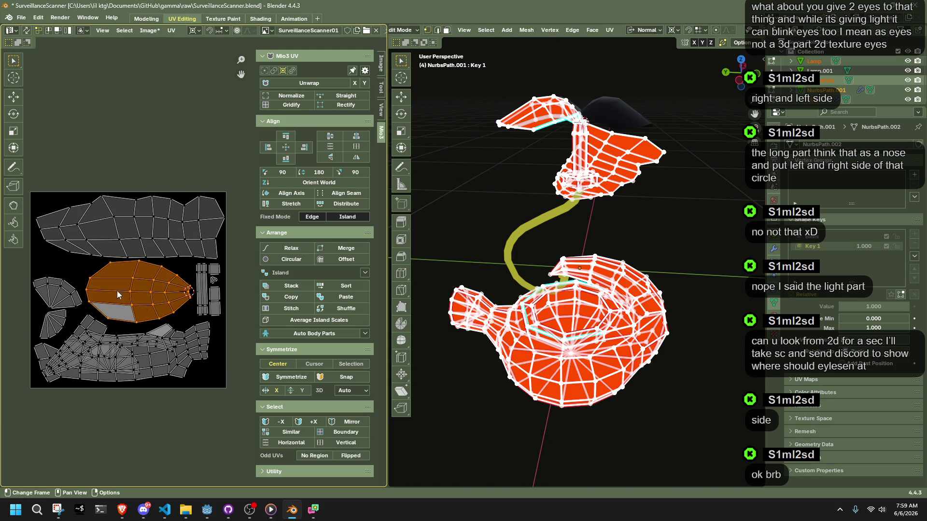
pyautogui.click(231, 335)
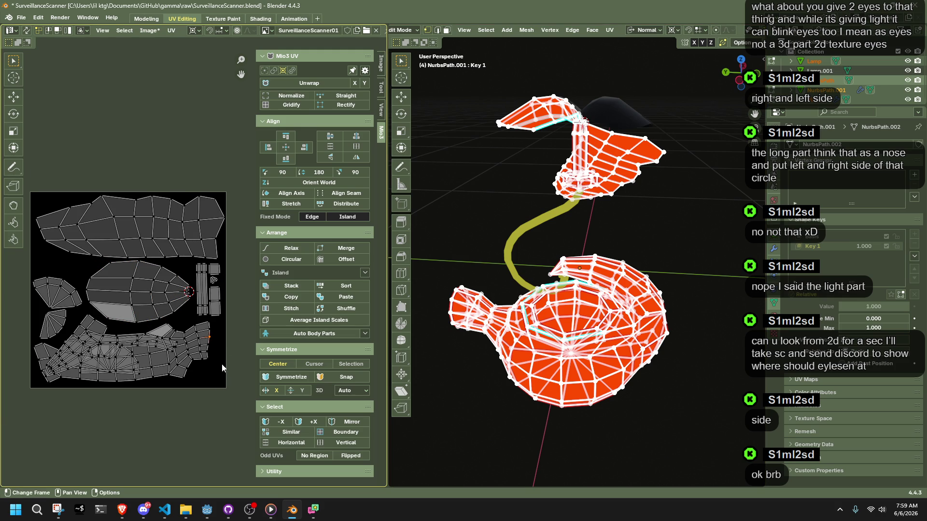
pyautogui.scroll(1, 218, 381)
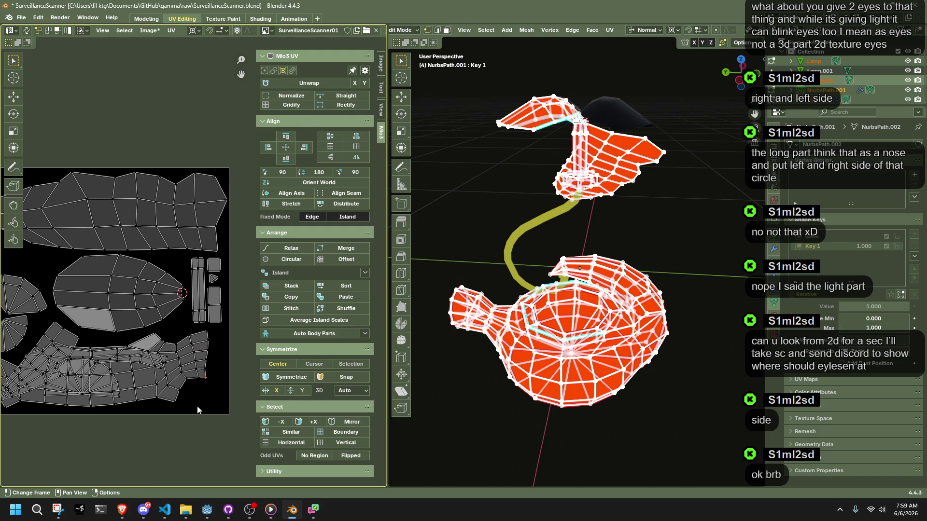
pyautogui.hotkey('ctrl', 'z')
# - Move the bottom body island further right and down
pyautogui.press('g')
pyautogui.click(163, 375)
pyautogui.hotkey('ctrl', 'z')
pyautogui.press('l')
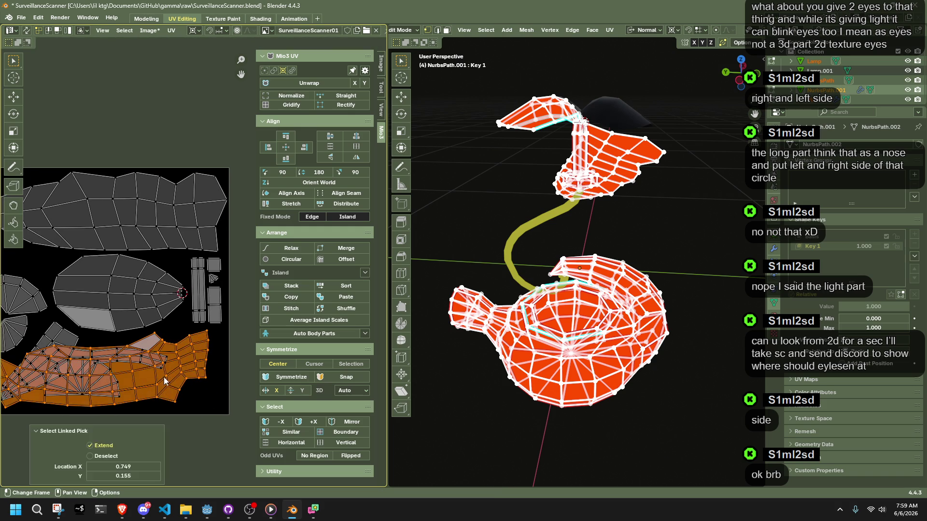
pyautogui.press('g')
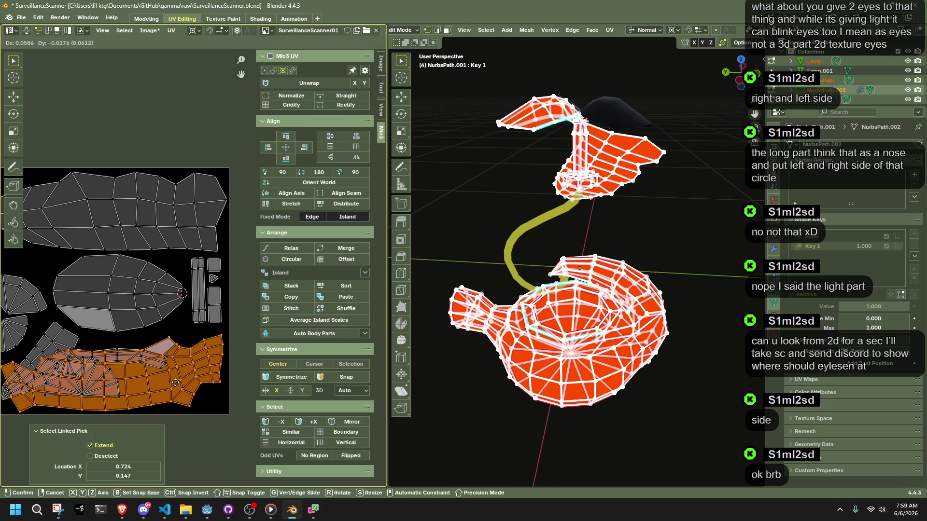
pyautogui.click(176, 387)
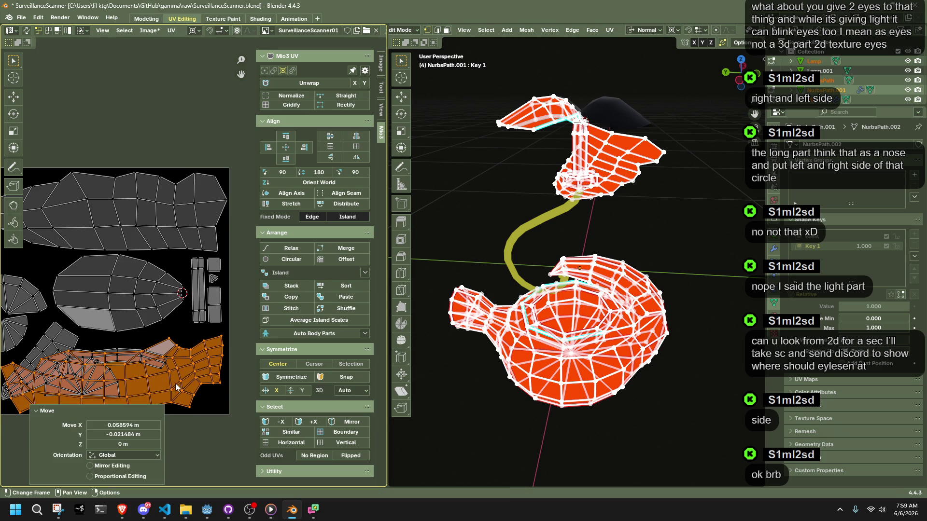
# - Nudge a single stray UV edge into place with several small moves
pyautogui.click(200, 399)
pyautogui.press('g')
pyautogui.click(200, 382)
pyautogui.press('g')
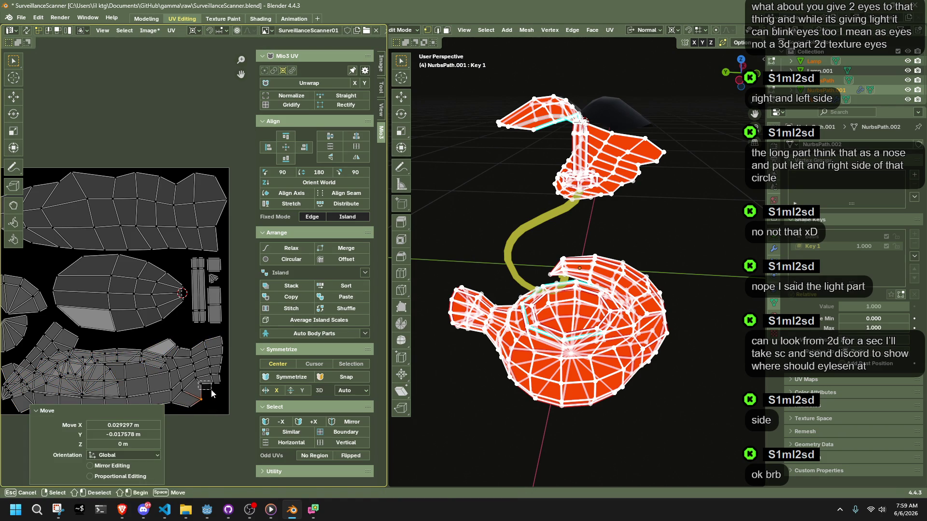
pyautogui.click(210, 389)
pyautogui.press('b')
pyautogui.press('g')
pyautogui.click(215, 394)
pyautogui.press('g')
pyautogui.click(213, 393)
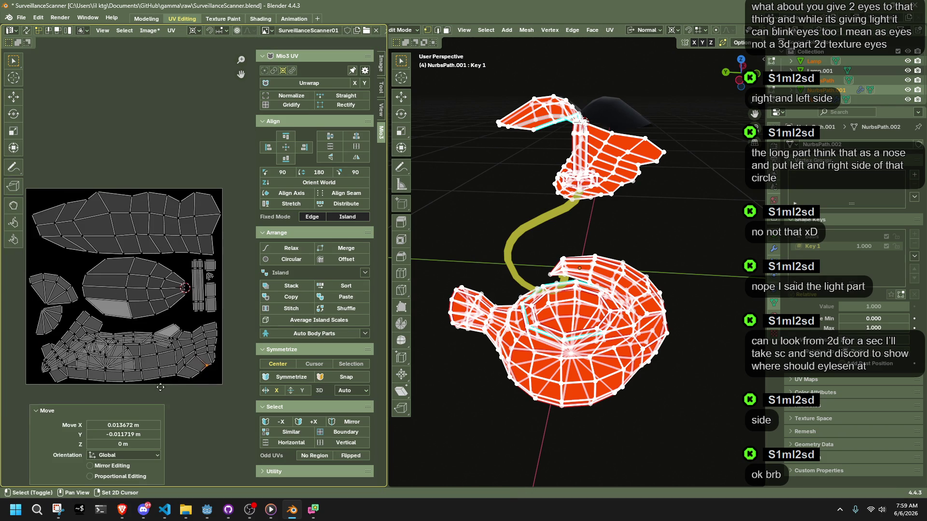
pyautogui.scroll(2, 144, 327)
# - Move a small UV island to a new spot, then undo it
pyautogui.scroll(-1, 127, 351)
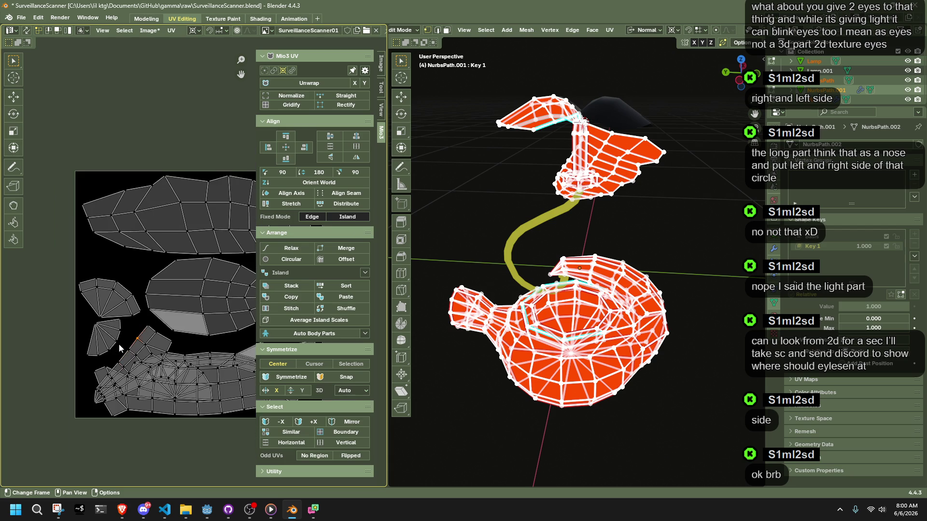
pyautogui.press('l')
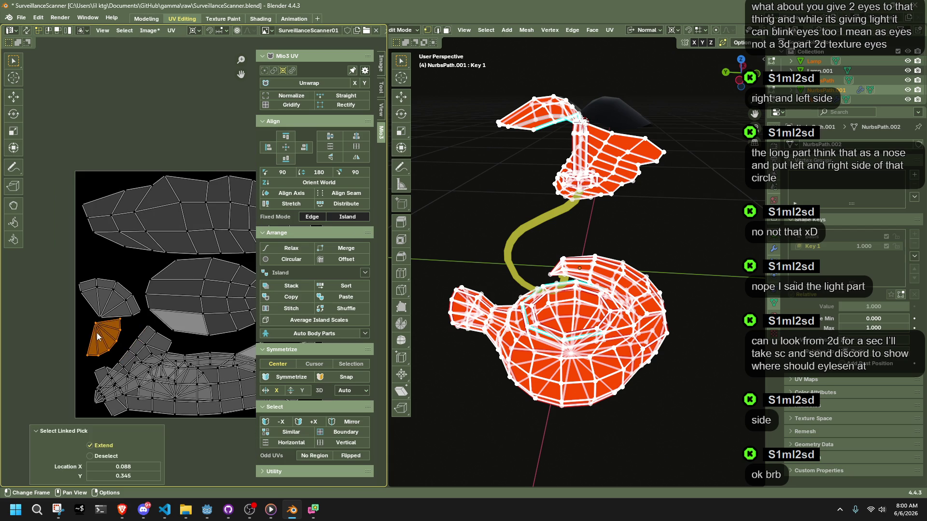
pyautogui.press('g')
pyautogui.click(102, 344)
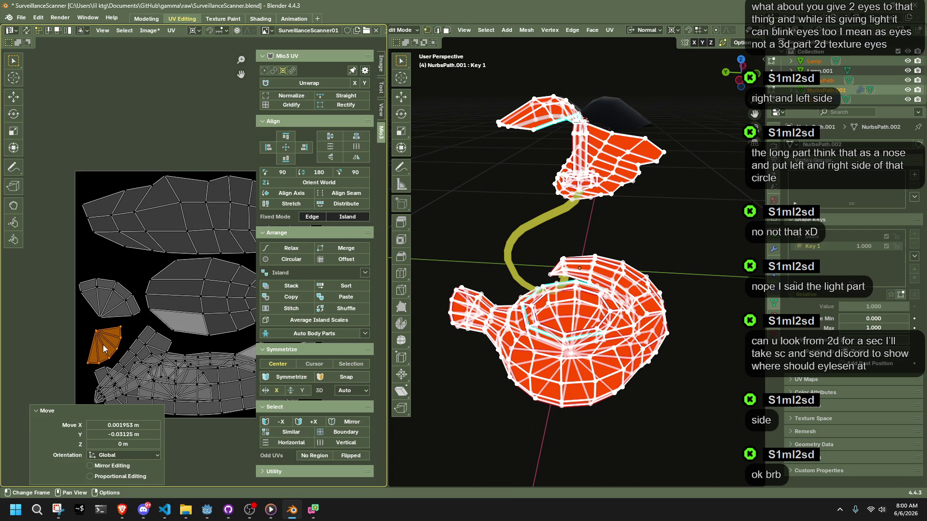
pyautogui.hotkey('ctrl', 'z')
pyautogui.hotkey('ctrl', 'z')
# - Snap the fan-shaped island to pixels and reposition one of its vertices
pyautogui.press('l')
pyautogui.press('g')
pyautogui.rightClick(123, 304)
pyautogui.hotkey('shift', 's')
pyautogui.click(123, 303)
pyautogui.click(120, 303)
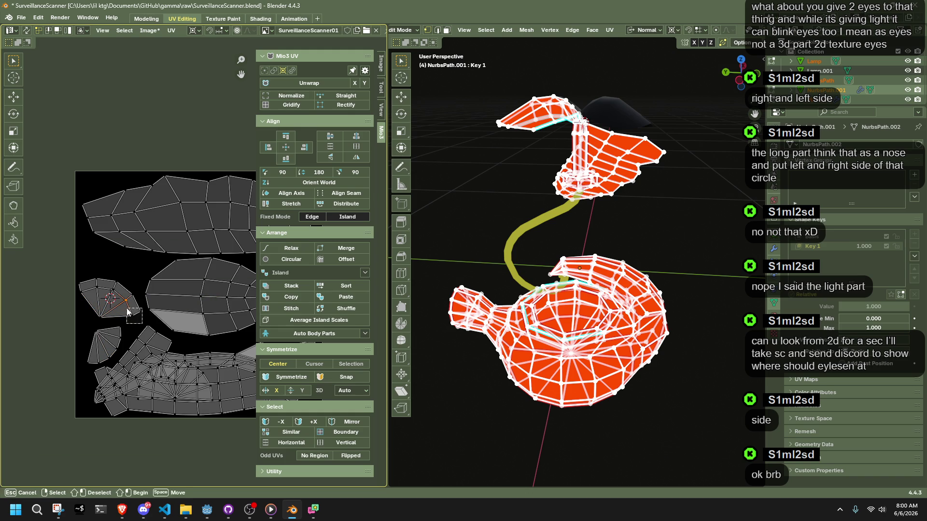
pyautogui.press('g')
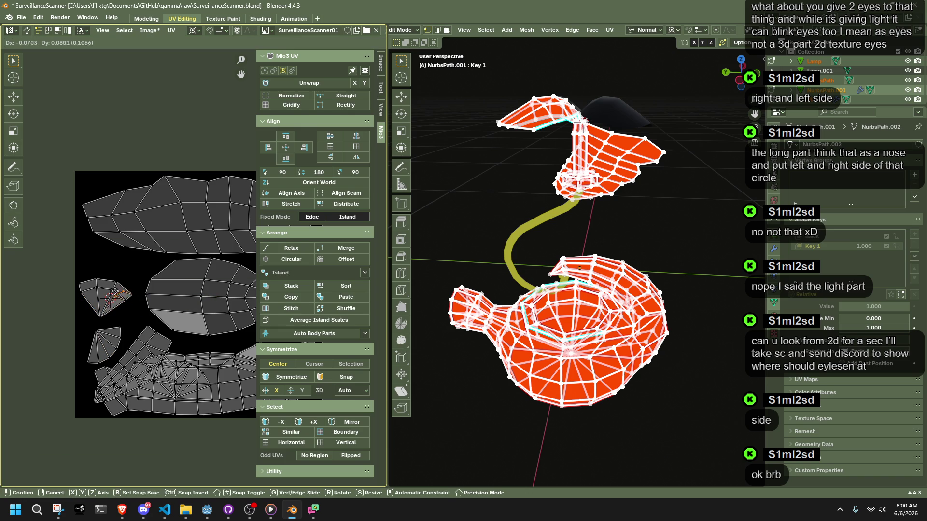
pyautogui.click(107, 298)
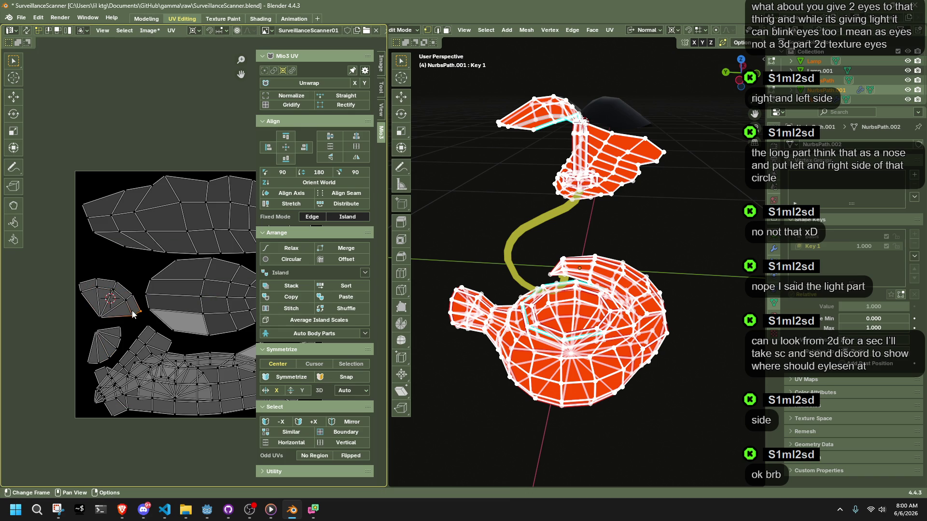
# - Shrink the small island to 0.646, shift it down-left, then undo and leave Edit Mode
pyautogui.press('l')
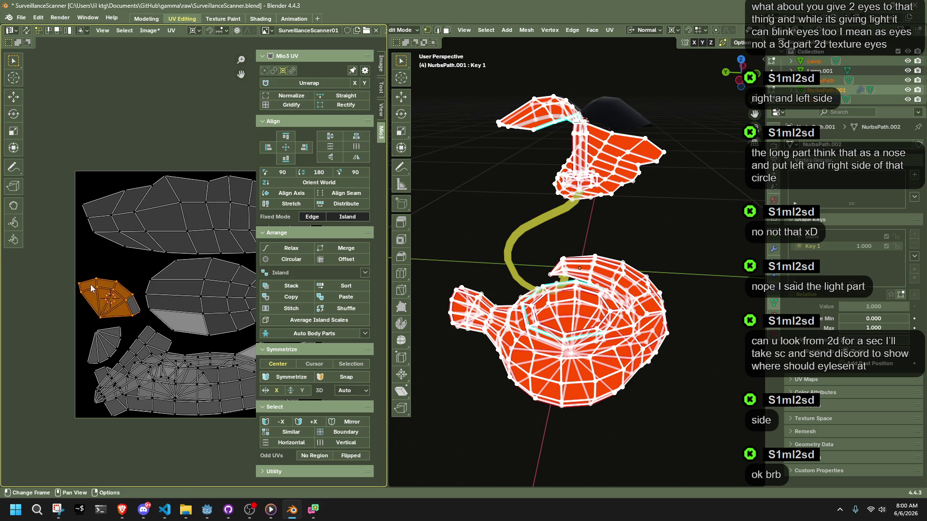
pyautogui.hotkey('shift', 's')
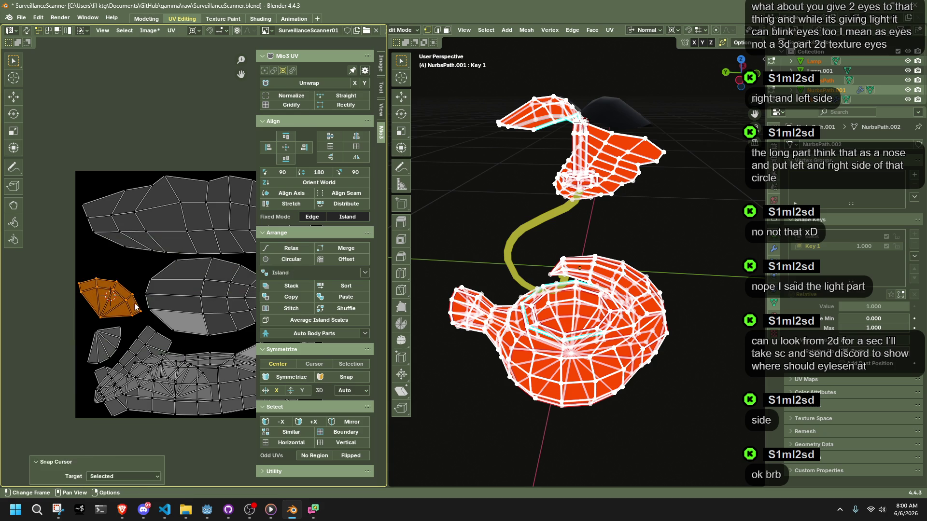
pyautogui.press('s')
pyautogui.click(126, 310)
pyautogui.press('g')
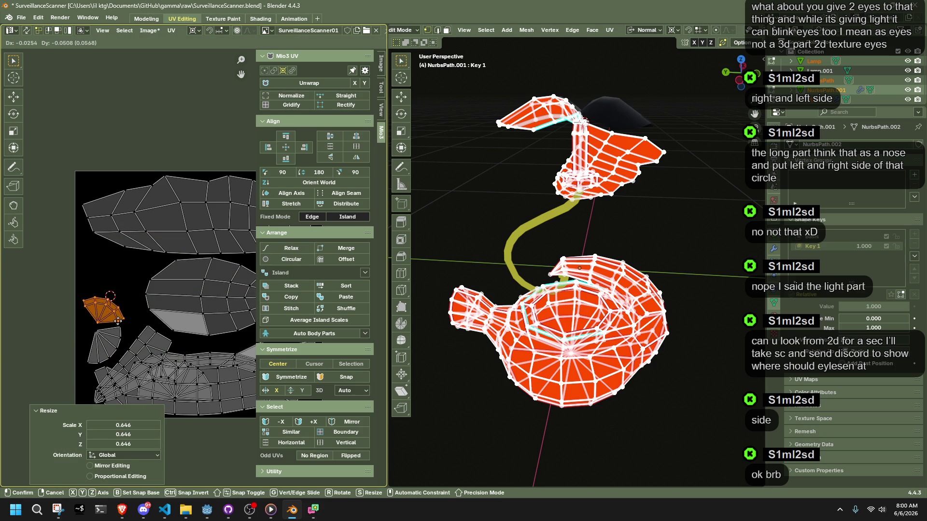
pyautogui.click(118, 326)
pyautogui.hotkey('ctrl', 'z')
pyautogui.hotkey('ctrl', 'z')
pyautogui.hotkey('ctrl', 'z')
pyautogui.moveTo(543, 459)
pyautogui.mouseDown(button='middle')
pyautogui.moveTo(536, 426)
pyautogui.moveTo(550, 418)
pyautogui.mouseUp(button='middle')
pyautogui.press('Tab')
pyautogui.press('Tab')
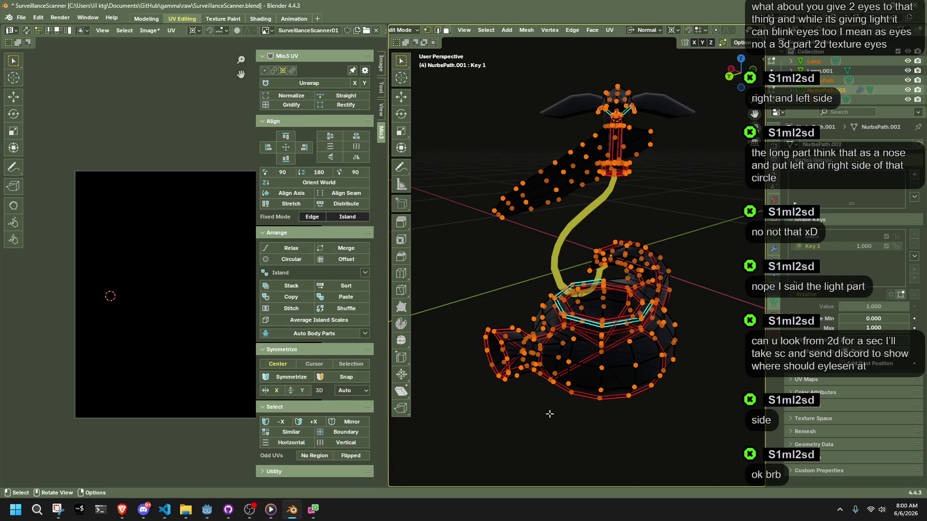
# - From Object Mode, select the teapot body NurbsPath and enter its Edit Mode
pyautogui.press('Tab')
pyautogui.moveTo(549, 414); pyautogui.dragTo(485, 392, button='middle')
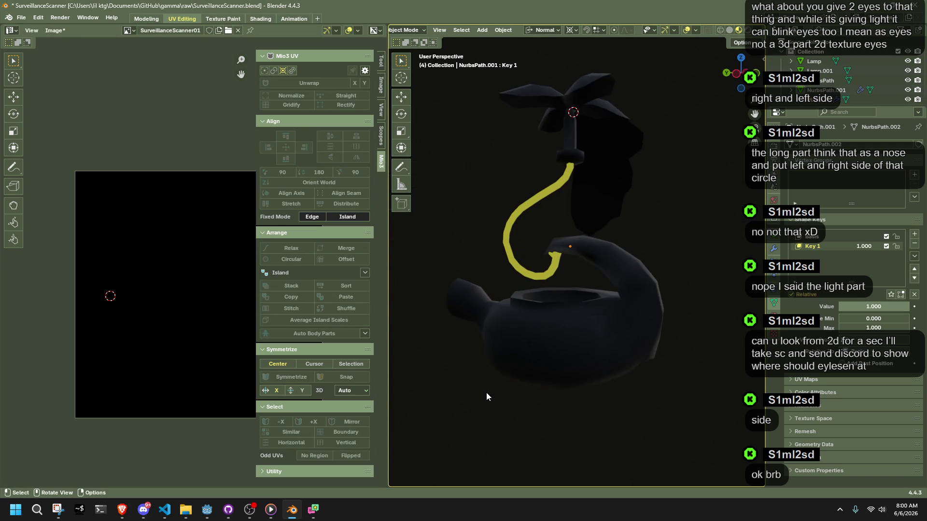
pyautogui.scroll(-5, 478, 387)
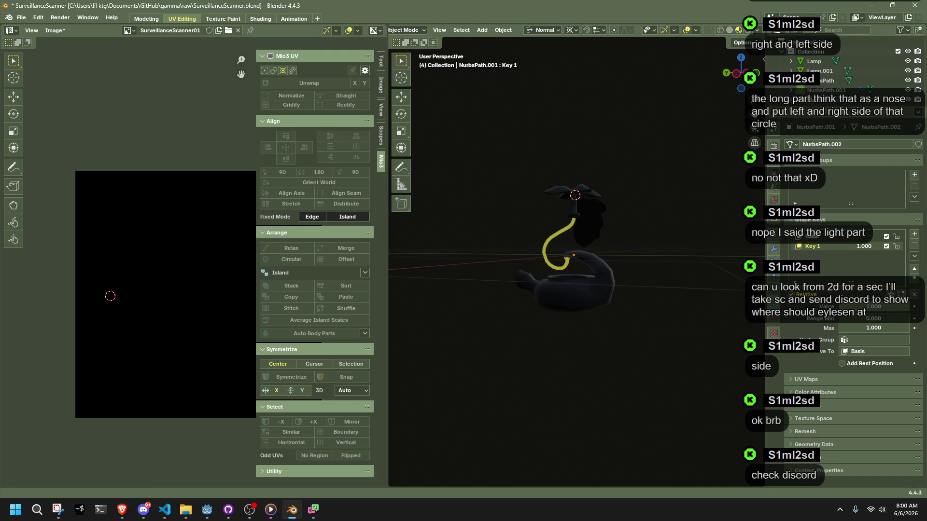
pyautogui.hotkey('alt', 'Tab')
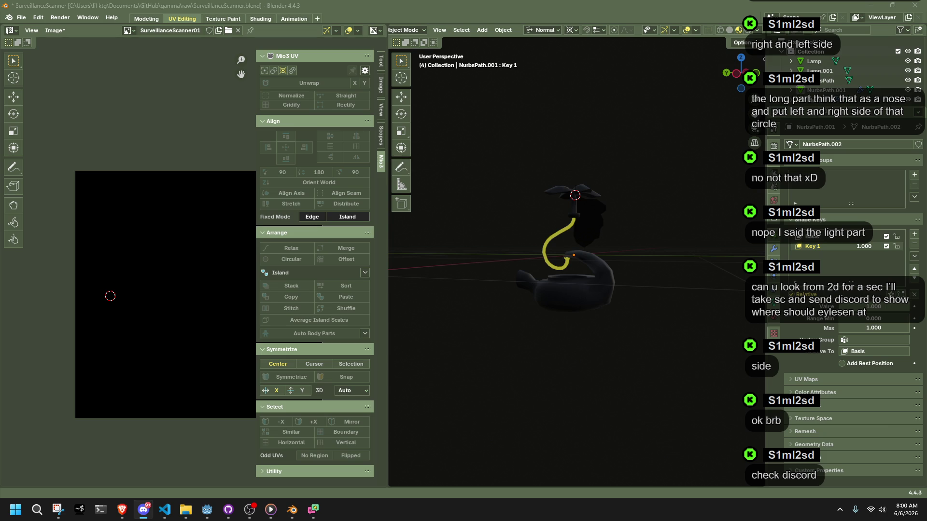
pyautogui.click(564, 300)
pyautogui.scroll(3, 564, 299)
pyautogui.moveTo(564, 300); pyautogui.dragTo(609, 355, button='middle')
pyautogui.press('Tab')
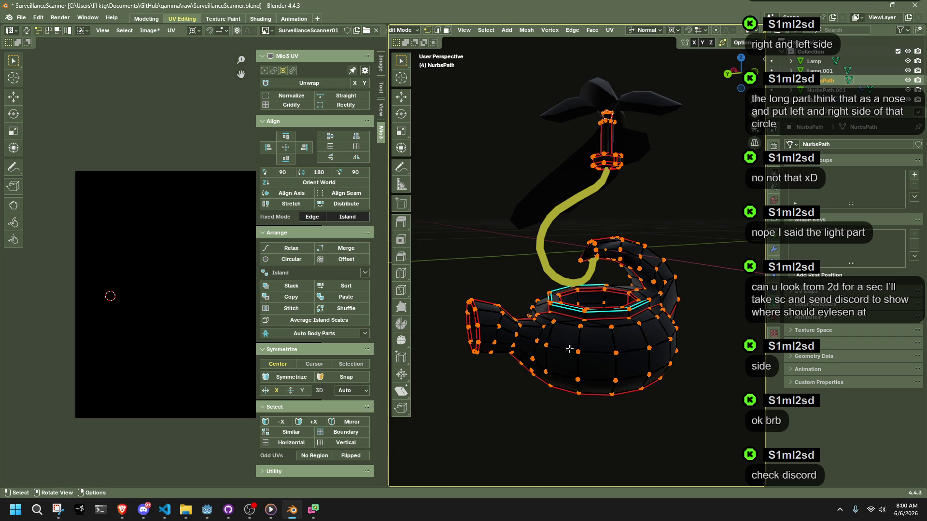
# - Select all lamp body faces and move the semicircle UV island left
pyautogui.moveTo(558, 343); pyautogui.dragTo(635, 367)
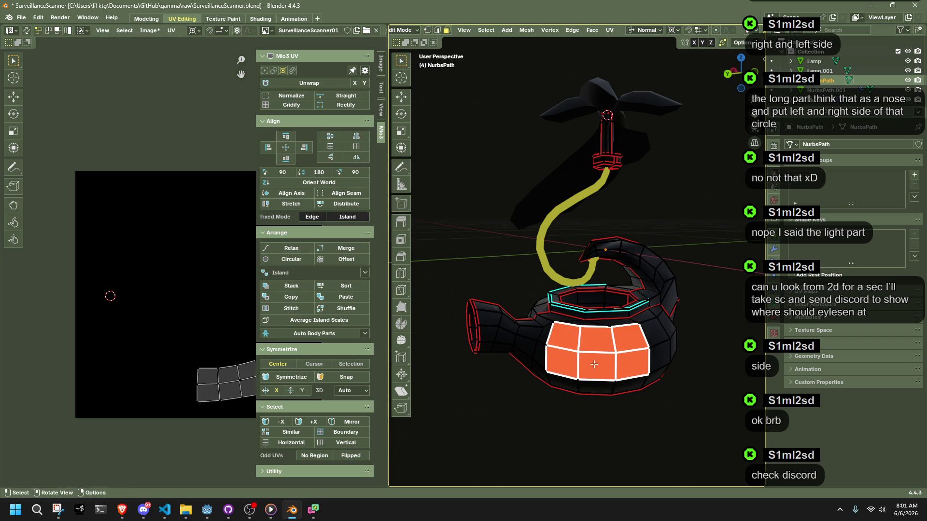
pyautogui.press('a')
pyautogui.moveTo(171, 387); pyautogui.dragTo(115, 354, button='middle')
pyautogui.click(125, 361)
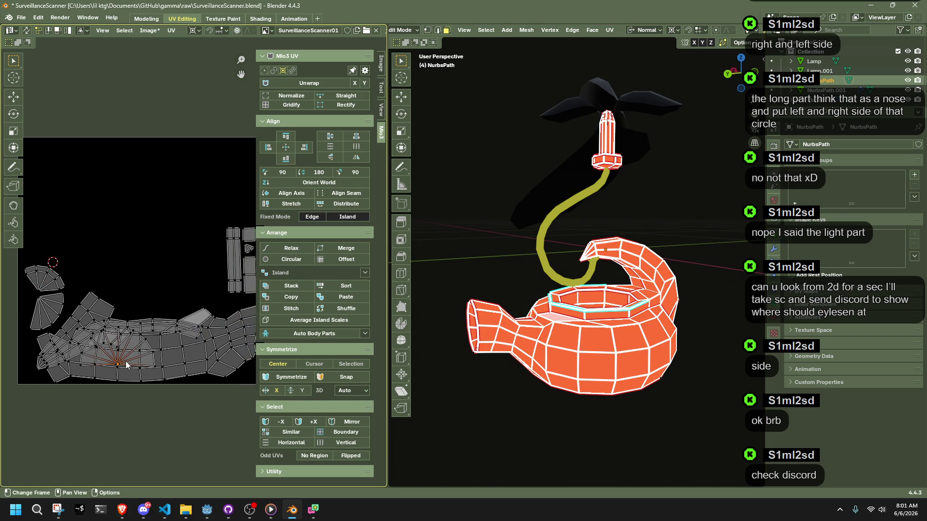
pyautogui.press('l')
pyautogui.press('g')
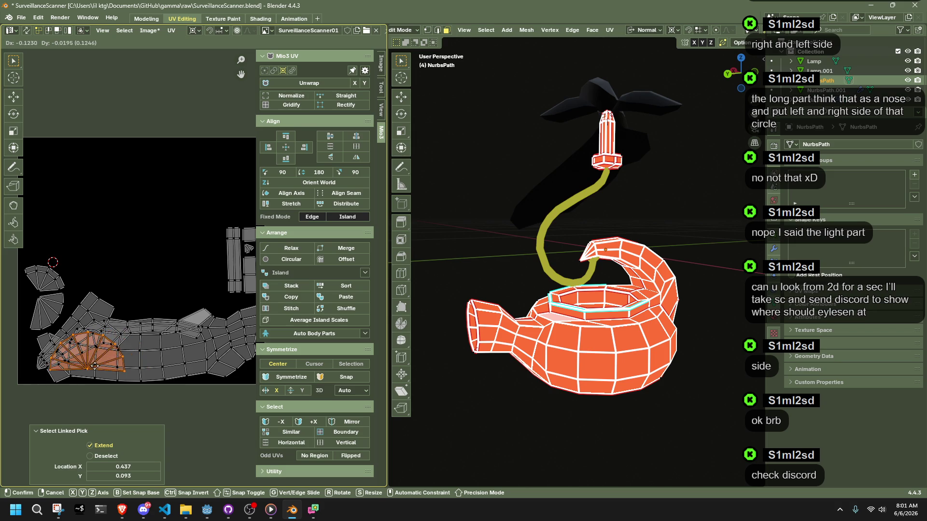
pyautogui.click(78, 370)
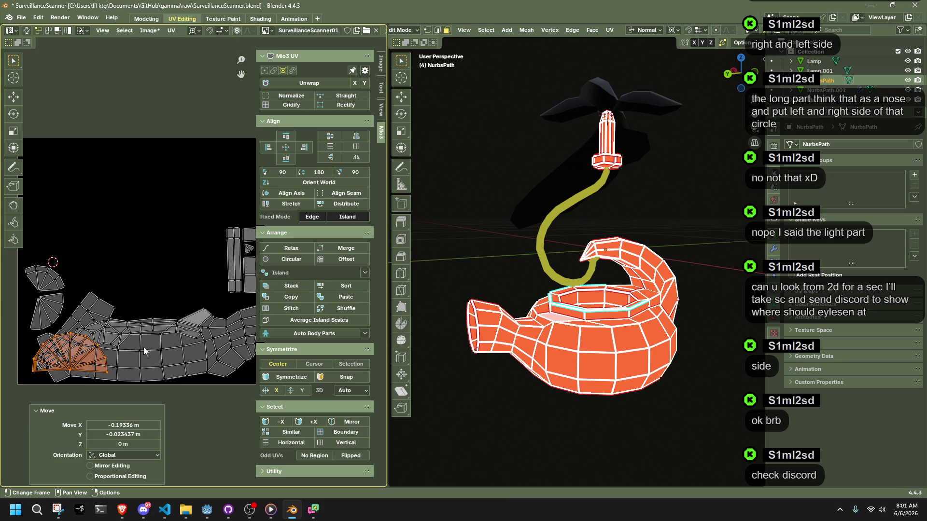
# - Move the long strip islands upward, clear the selection, and return to Object Mode
pyautogui.moveTo(126, 338); pyautogui.dragTo(201, 369)
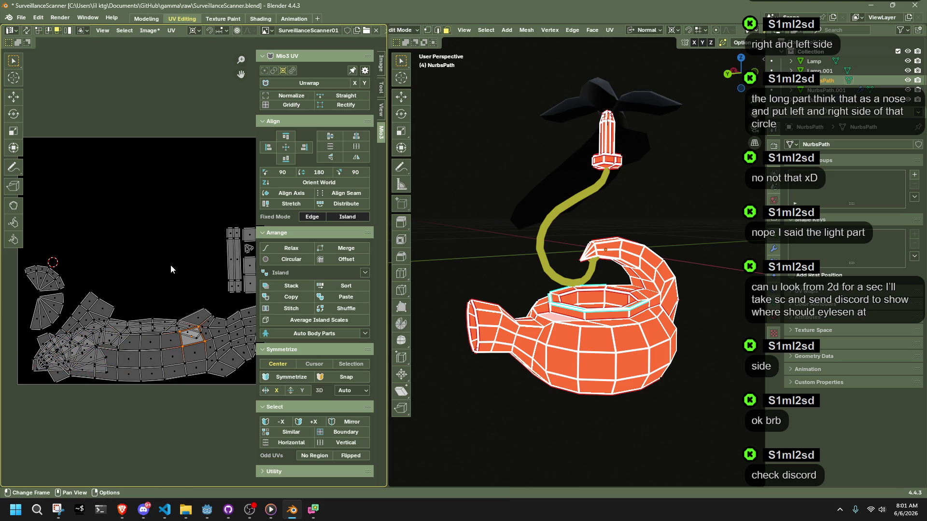
pyautogui.click(156, 319)
pyautogui.press('l')
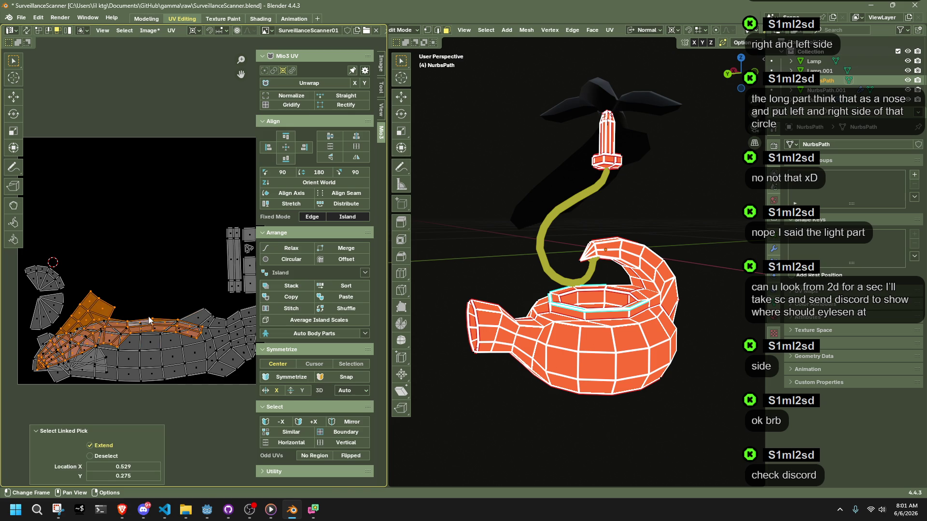
pyautogui.press('g')
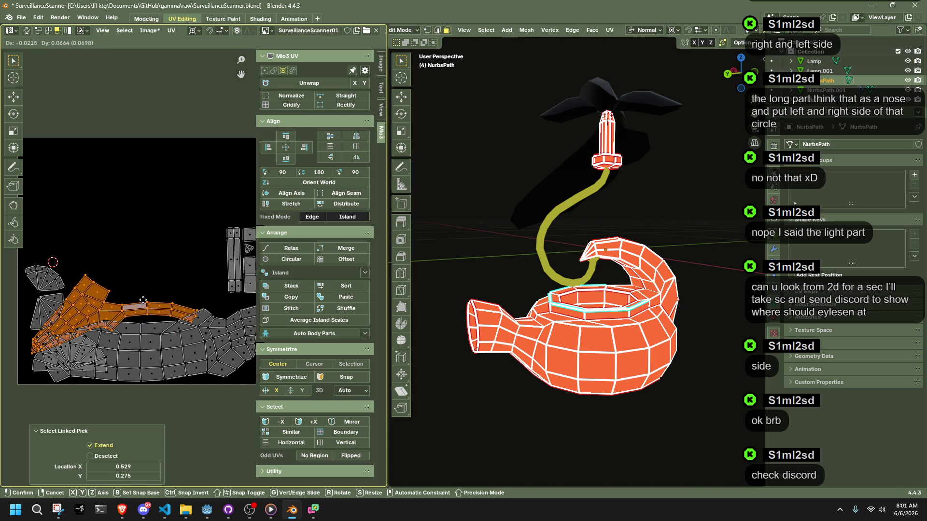
pyautogui.click(143, 300)
pyautogui.scroll(-1, 152, 303)
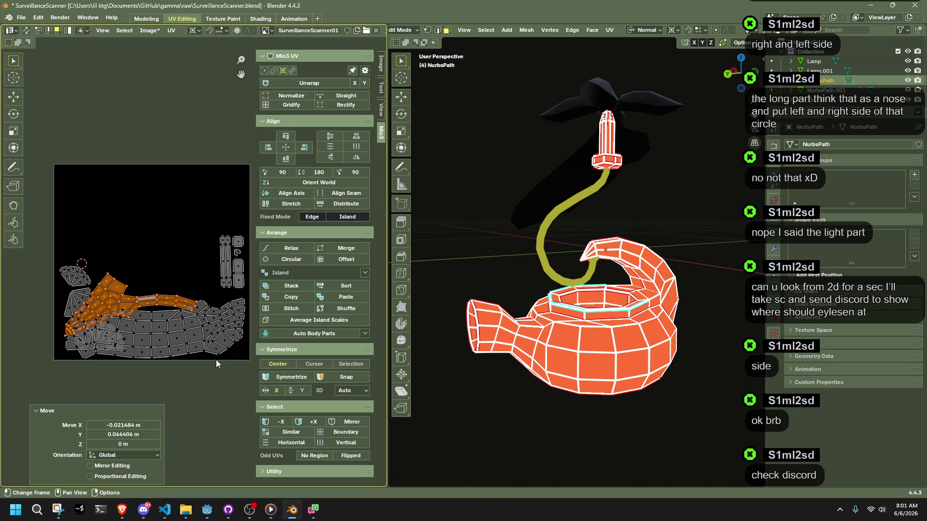
pyautogui.click(207, 386)
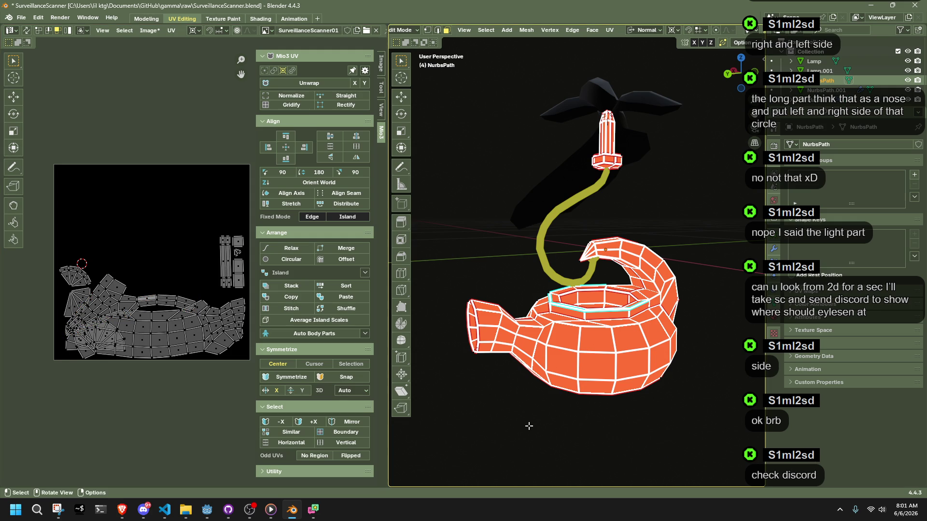
pyautogui.press('Tab')
# - Inspect the lamp model in Object Mode, then switch to the Brave browser
pyautogui.scroll(5, 534, 422)
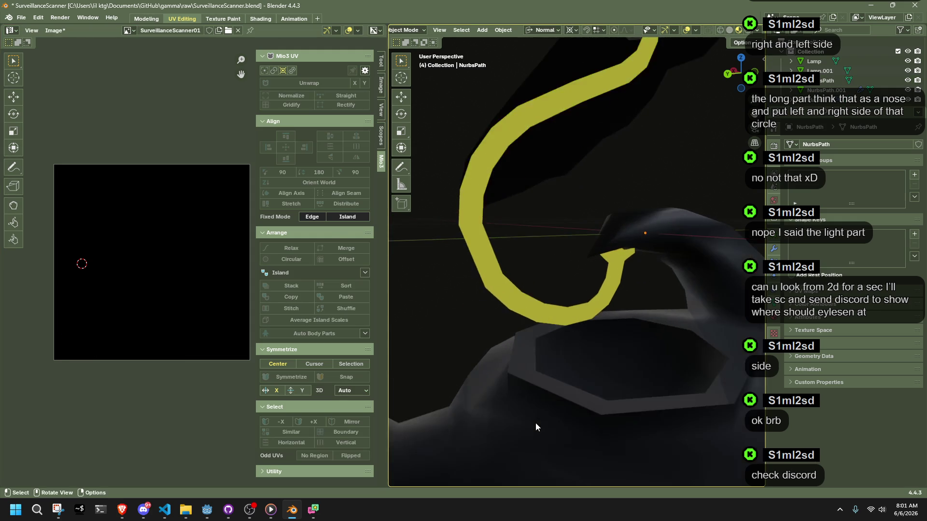
pyautogui.scroll(-6, 557, 410)
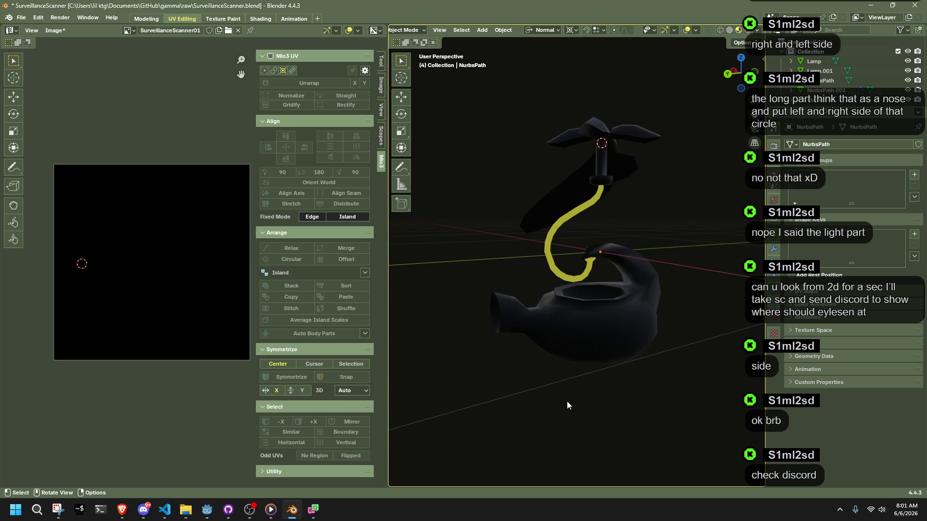
pyautogui.moveTo(567, 401)
pyautogui.mouseDown(button='middle')
pyautogui.moveTo(487, 401)
pyautogui.moveTo(389, 374)
pyautogui.moveTo(726, 367)
pyautogui.moveTo(667, 376)
pyautogui.moveTo(614, 370)
pyautogui.mouseUp(button='middle')
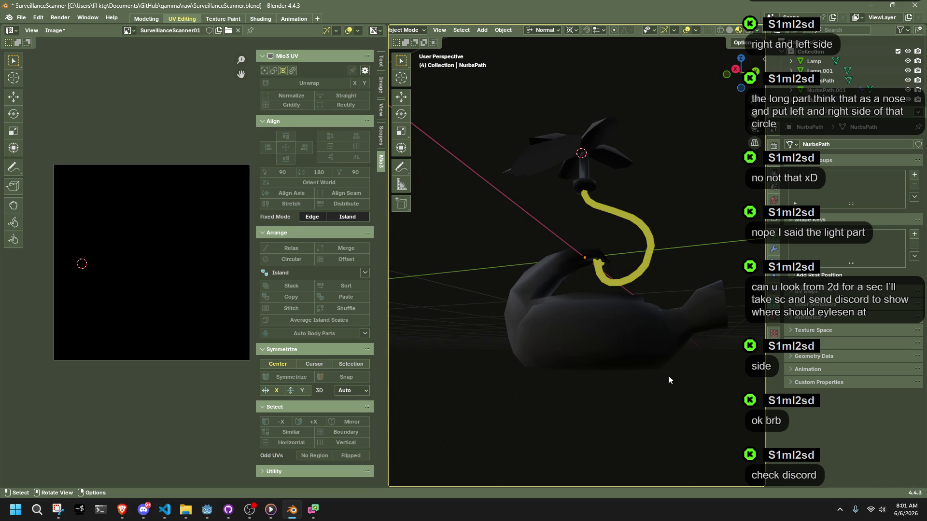
pyautogui.click(882, 376)
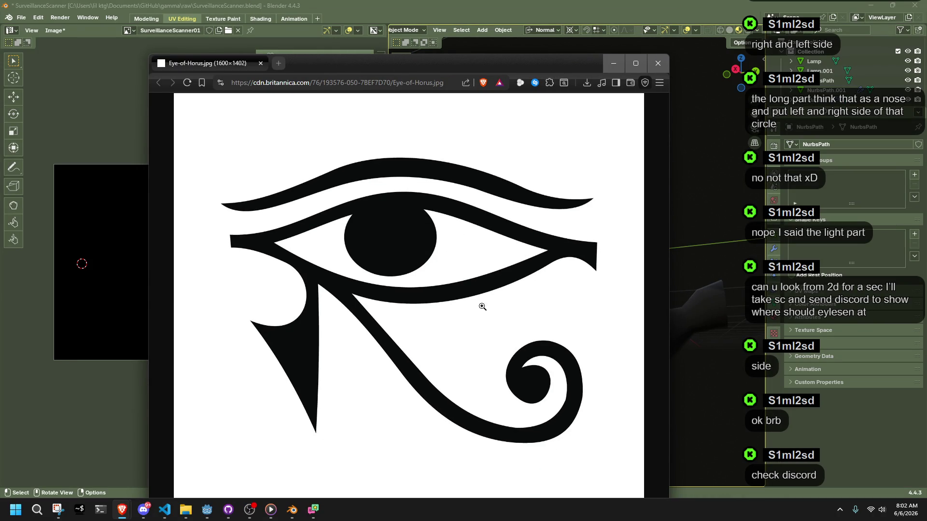
# - Close the Brave window showing Eye-of-Horus.jpg to return to Blender
pyautogui.click(657, 67)
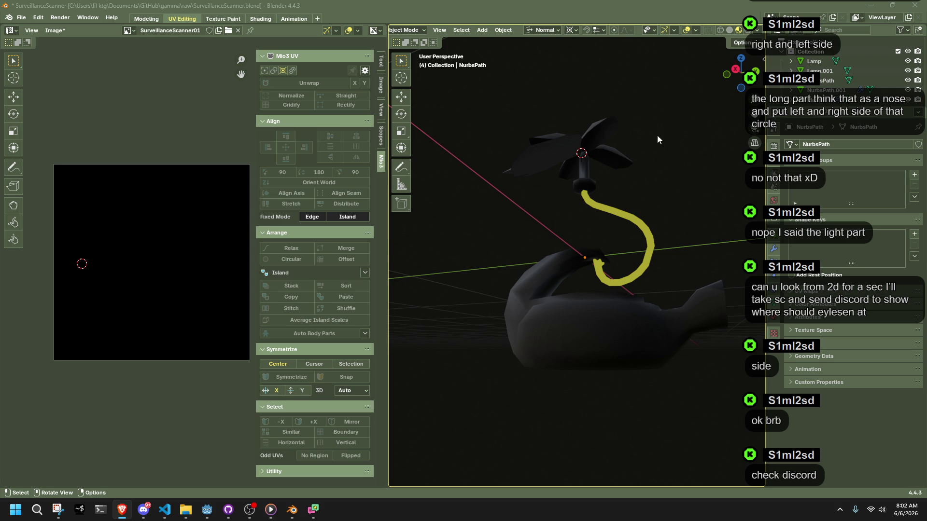
pyautogui.moveTo(662, 220)
pyautogui.mouseDown(button='middle')
pyautogui.moveTo(589, 276)
pyautogui.moveTo(538, 270)
pyautogui.moveTo(684, 325)
pyautogui.moveTo(696, 299)
pyautogui.moveTo(671, 294)
pyautogui.moveTo(554, 313)
pyautogui.moveTo(461, 271)
pyautogui.mouseUp(button='middle')
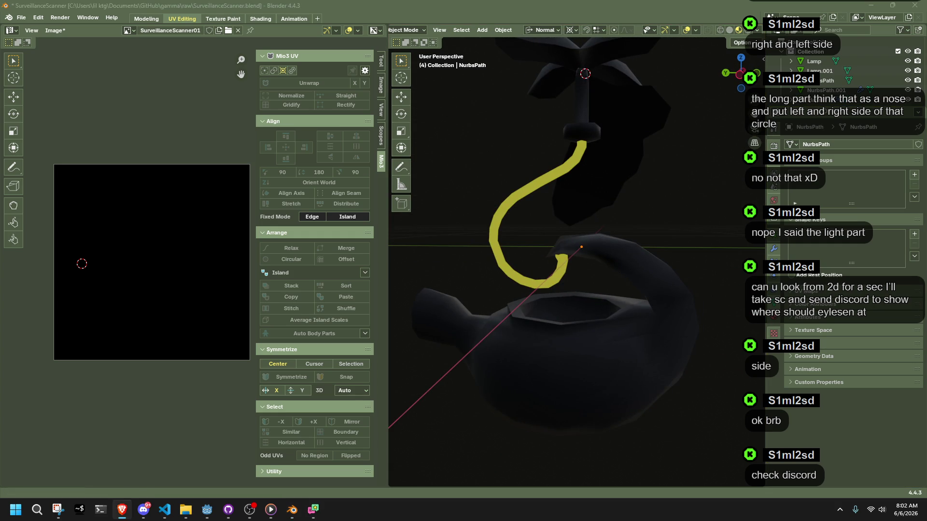
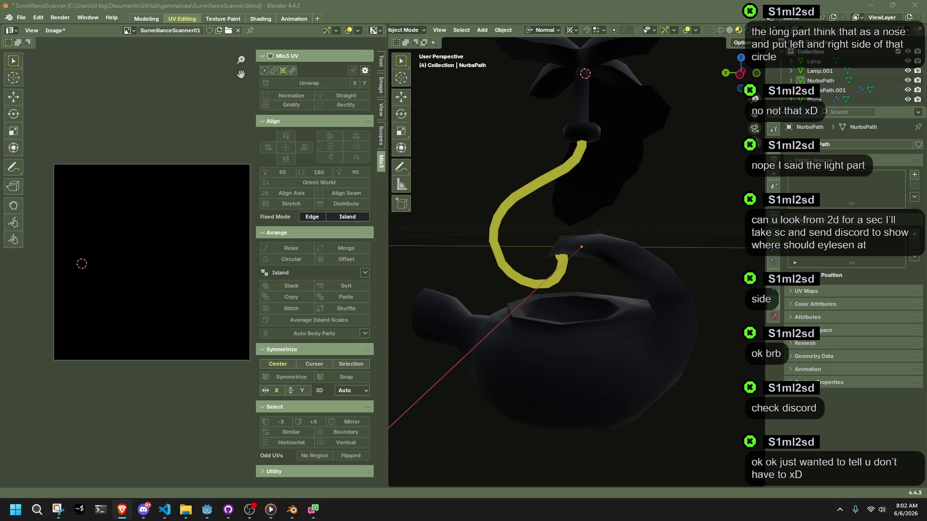
# - Glance at Discord, then drag the Brave window with the Hamsa Wikipedia article over Blender
pyautogui.hotkey('alt', 'Tab')
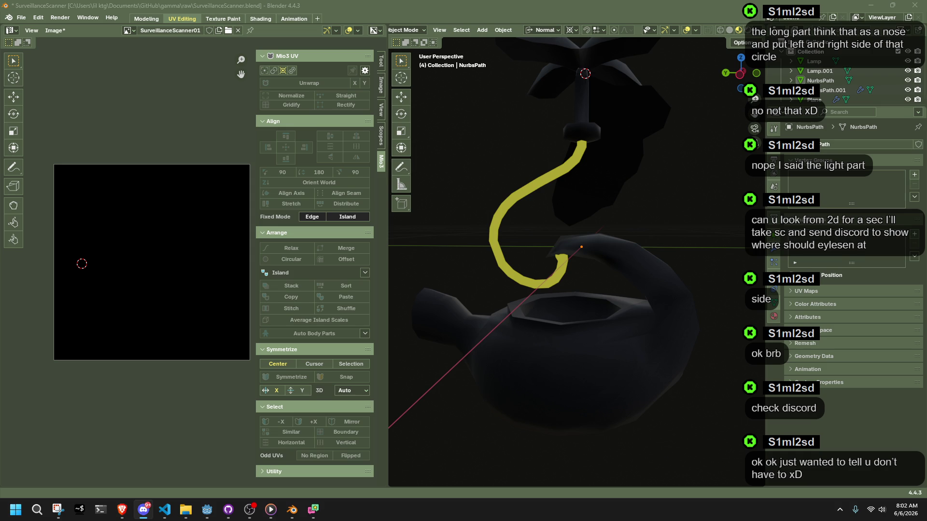
pyautogui.hotkey('alt', 'Tab')
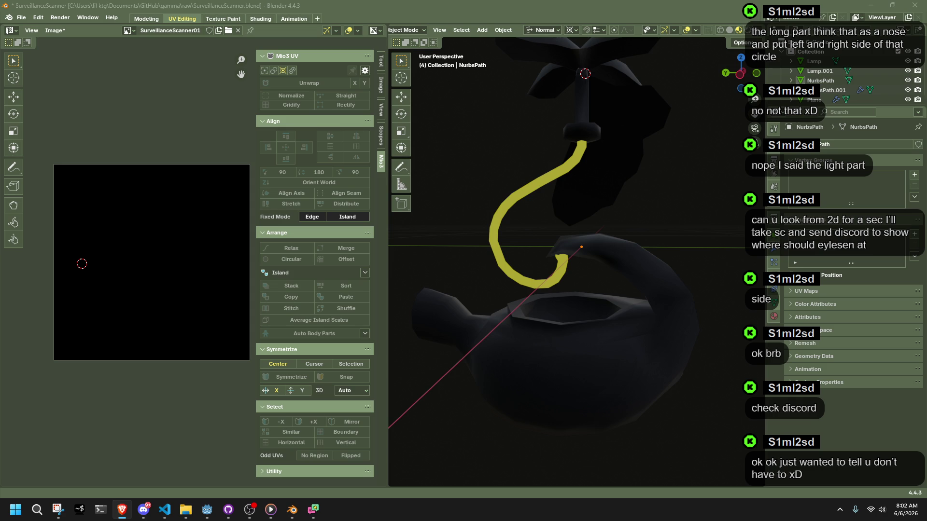
pyautogui.moveTo(926, 217)
pyautogui.mouseDown()
pyautogui.moveTo(848, 203)
pyautogui.moveTo(660, 45)
pyautogui.moveTo(648, 48)
pyautogui.mouseUp()
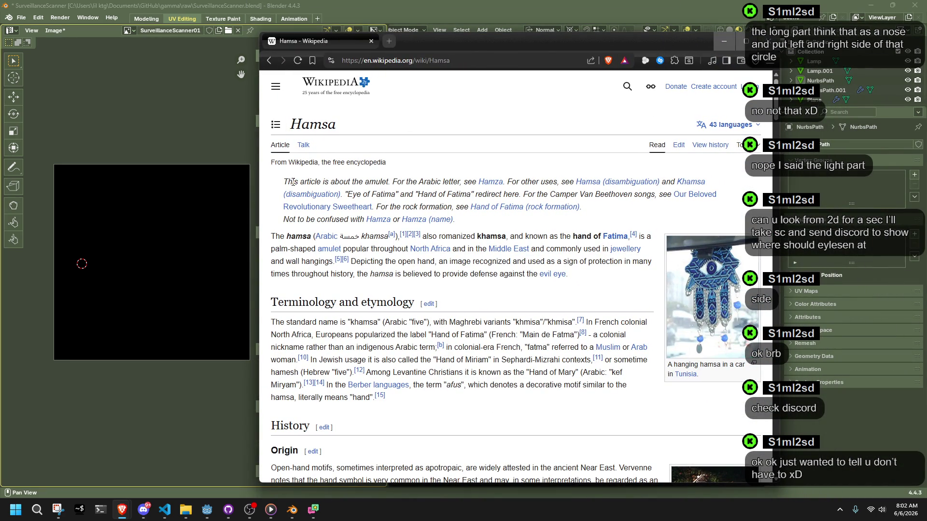
pyautogui.moveTo(292, 182); pyautogui.dragTo(487, 189)
pyautogui.scroll(-10, 354, 133)
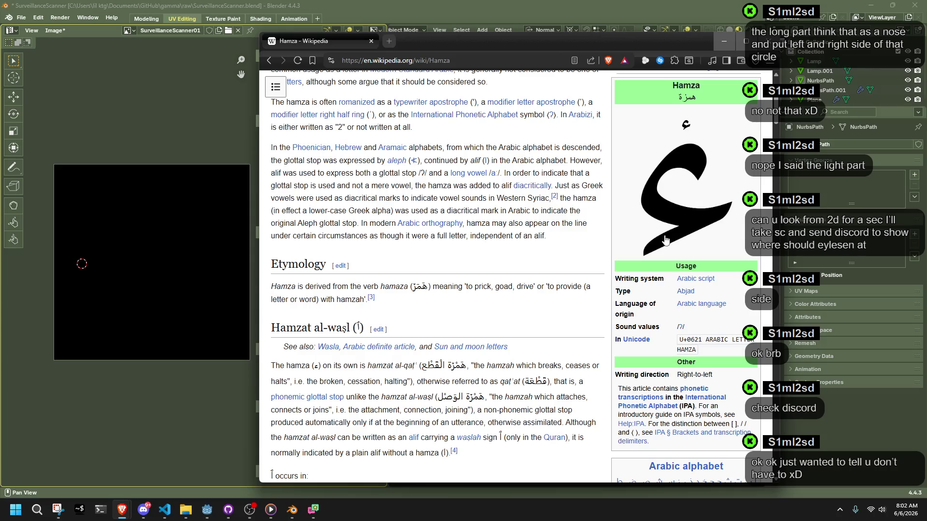
pyautogui.click(269, 60)
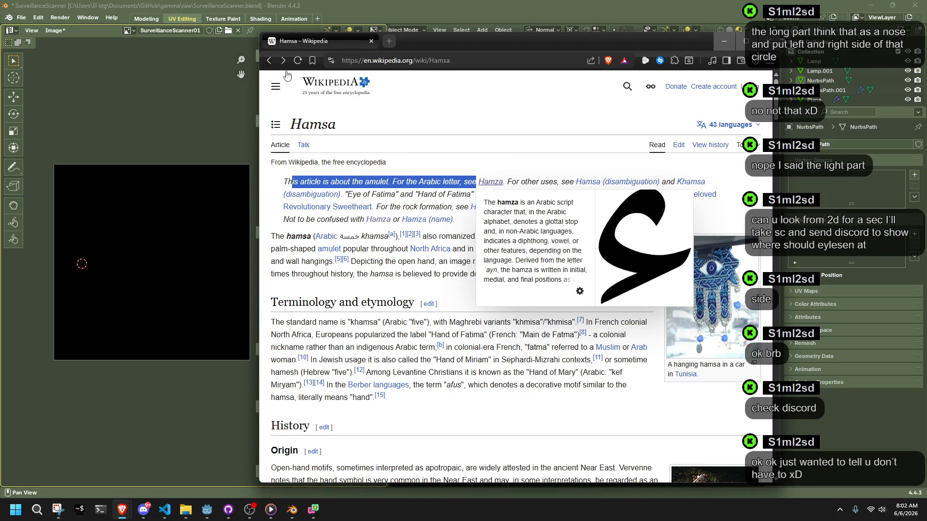
pyautogui.click(477, 271)
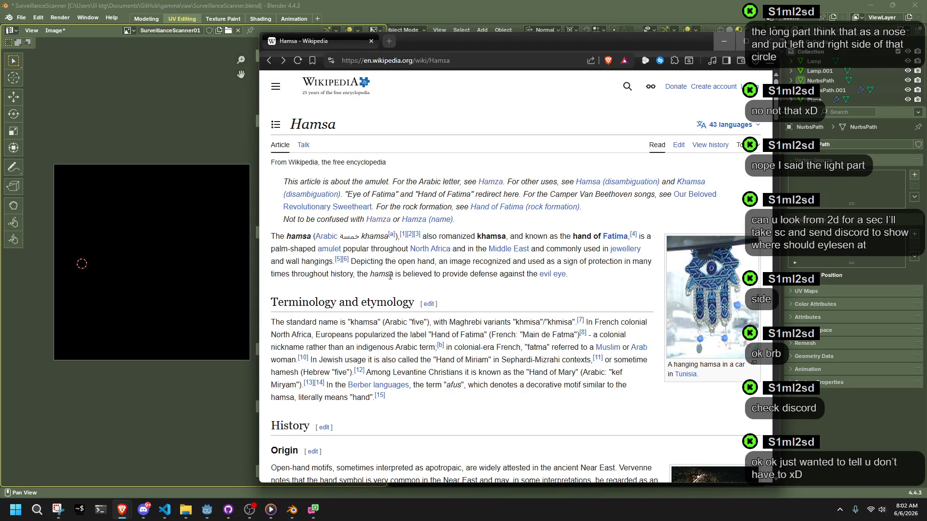
pyautogui.moveTo(274, 236)
pyautogui.mouseDown()
pyautogui.moveTo(433, 229)
pyautogui.moveTo(555, 248)
pyautogui.moveTo(609, 241)
pyautogui.moveTo(408, 273)
pyautogui.moveTo(285, 261)
pyautogui.moveTo(351, 249)
pyautogui.moveTo(562, 250)
pyautogui.moveTo(313, 262)
pyautogui.moveTo(467, 273)
pyautogui.moveTo(538, 263)
pyautogui.moveTo(599, 278)
pyautogui.moveTo(616, 266)
pyautogui.moveTo(333, 283)
pyautogui.moveTo(369, 265)
pyautogui.moveTo(400, 272)
pyautogui.mouseUp()
pyautogui.click(506, 309)
pyautogui.scroll(-4, 506, 309)
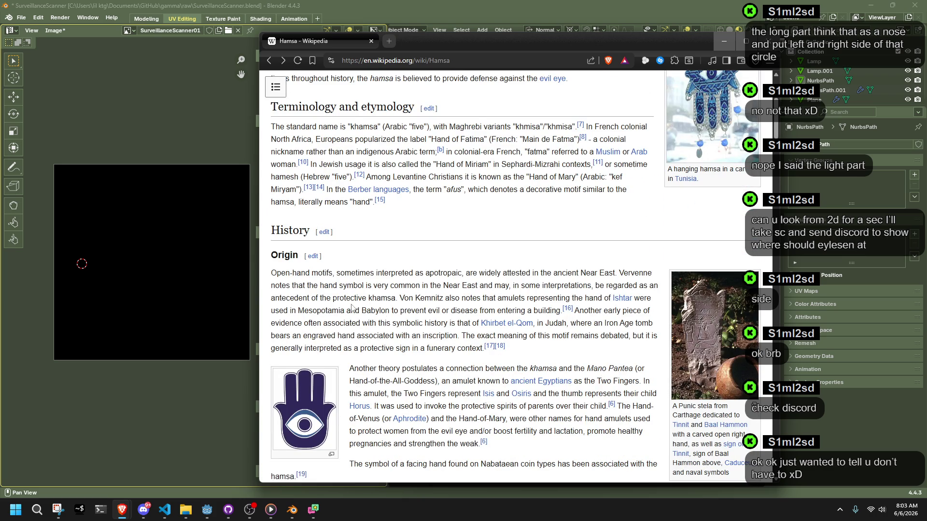
pyautogui.scroll(-10, 340, 298)
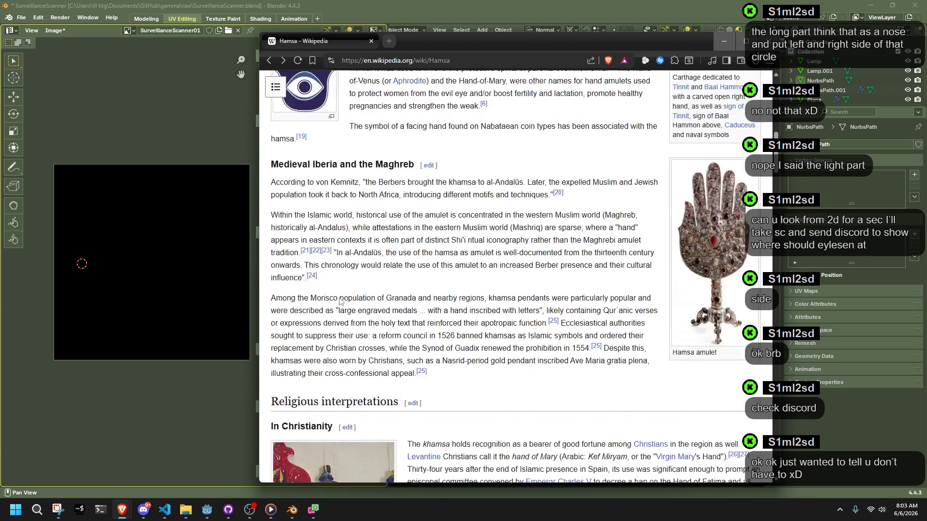
pyautogui.scroll(-2, 341, 302)
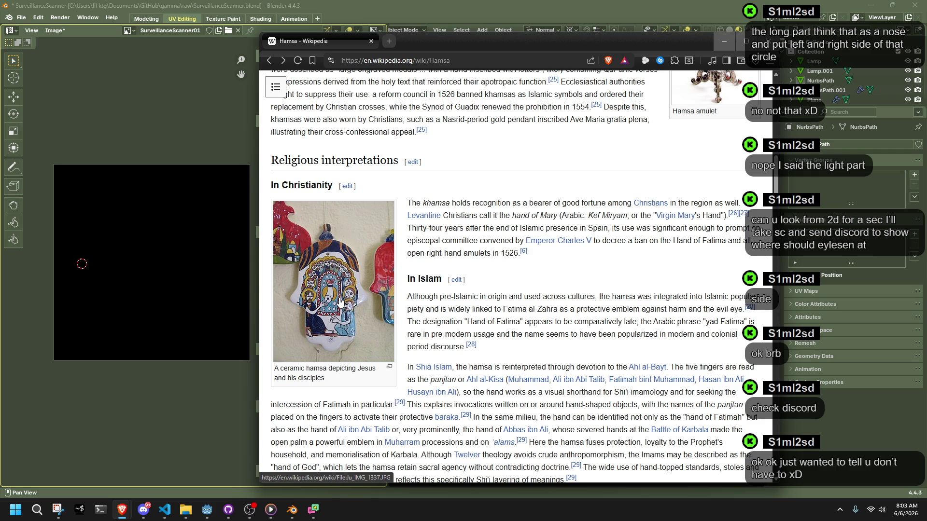
pyautogui.scroll(-6, 341, 302)
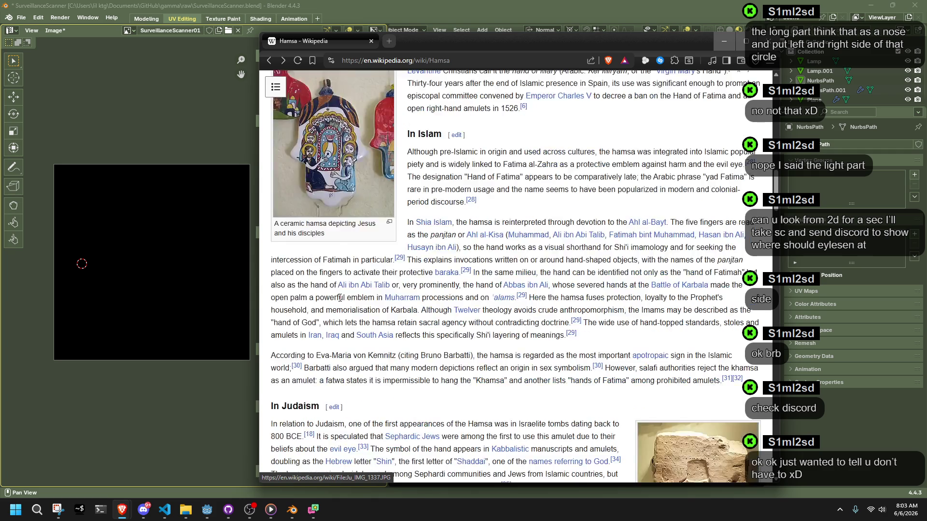
pyautogui.scroll(-4, 341, 299)
pyautogui.scroll(-2, 341, 298)
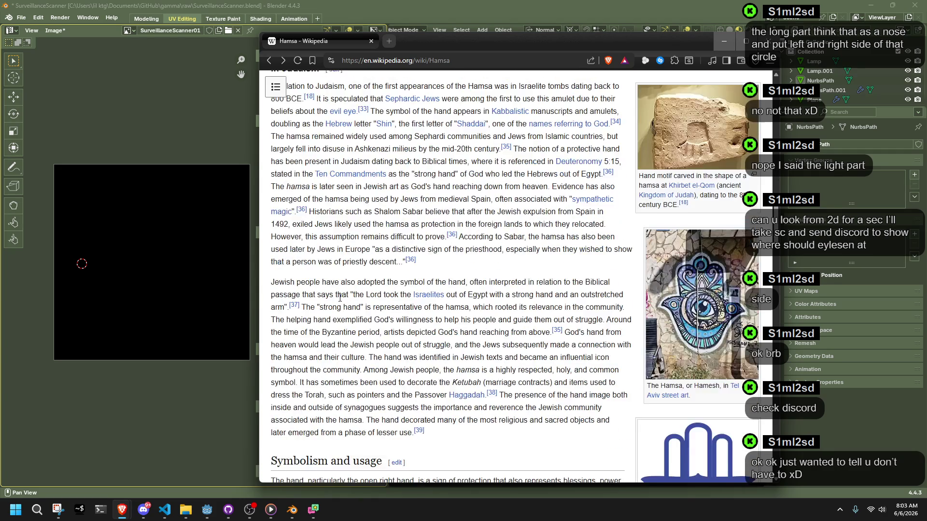
pyautogui.scroll(-4, 340, 298)
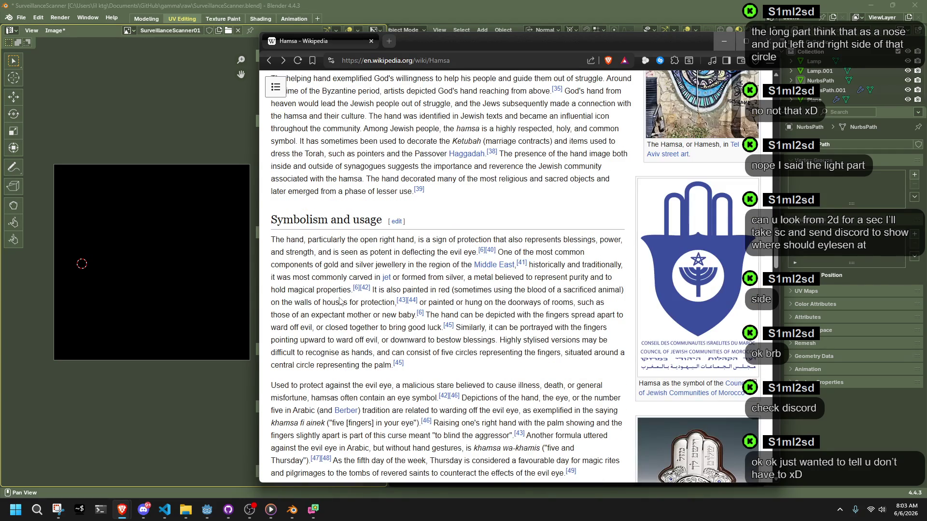
pyautogui.scroll(-1, 340, 302)
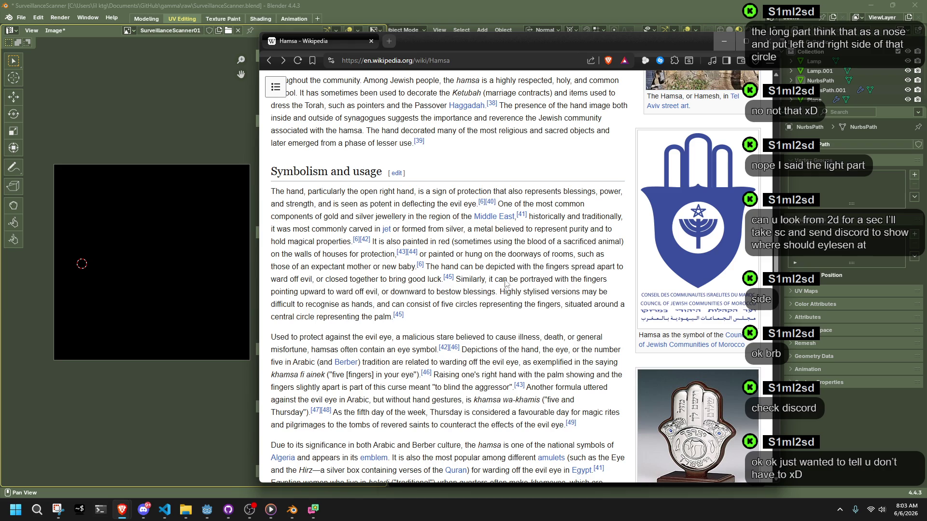
pyautogui.scroll(-8, 702, 251)
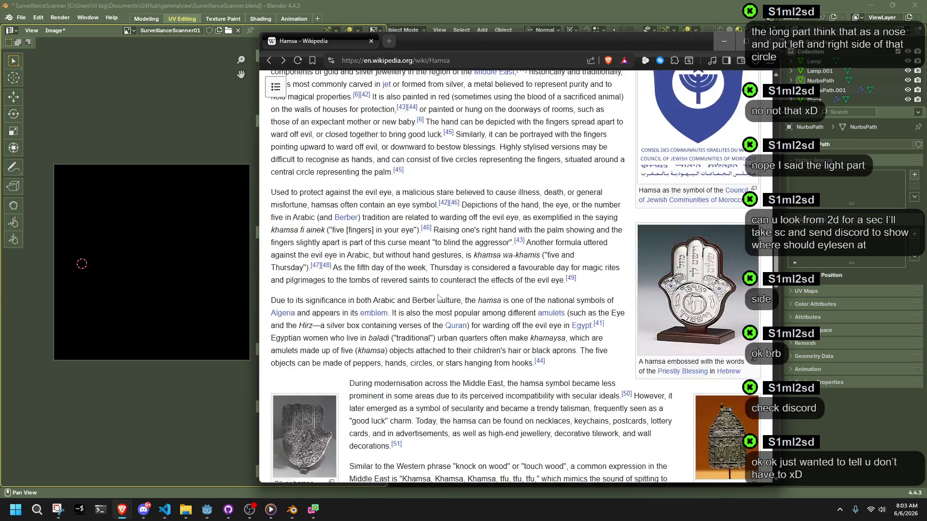
pyautogui.scroll(11, 439, 294)
pyautogui.scroll(15, 440, 294)
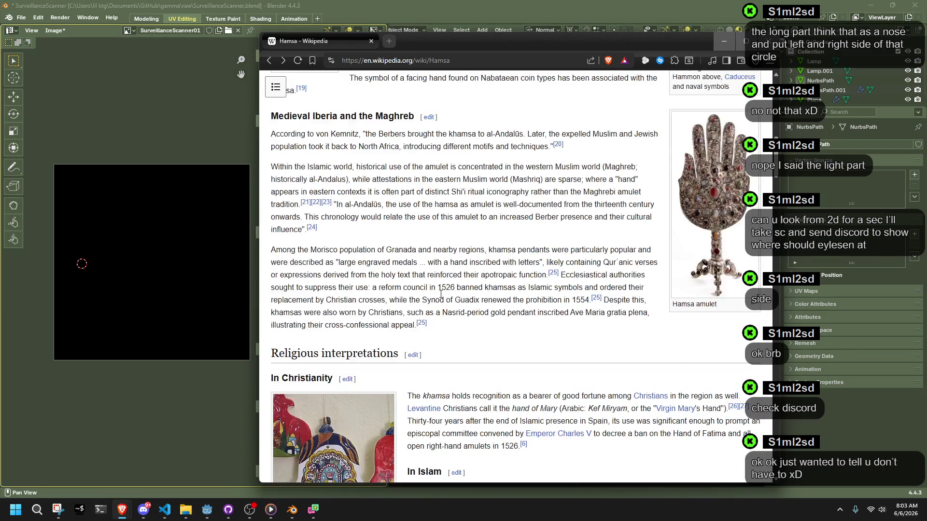
pyautogui.scroll(3, 492, 335)
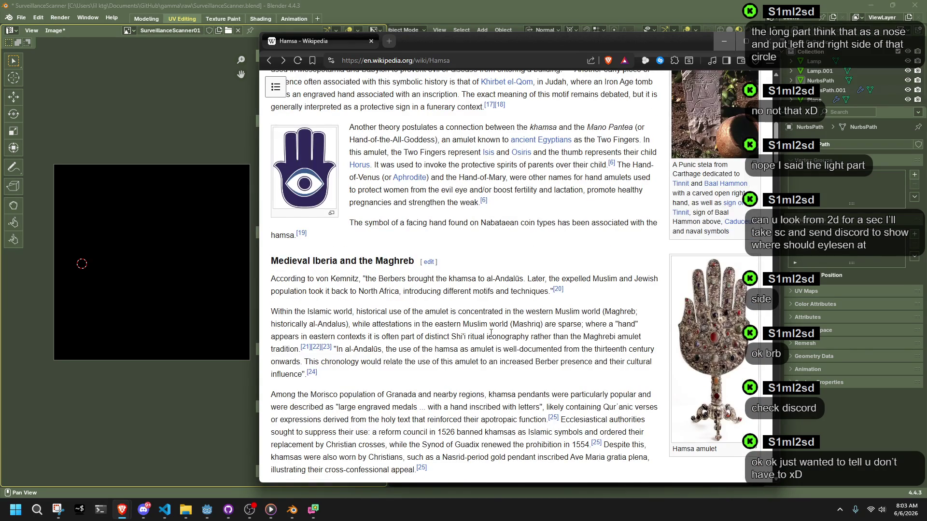
pyautogui.scroll(3, 491, 333)
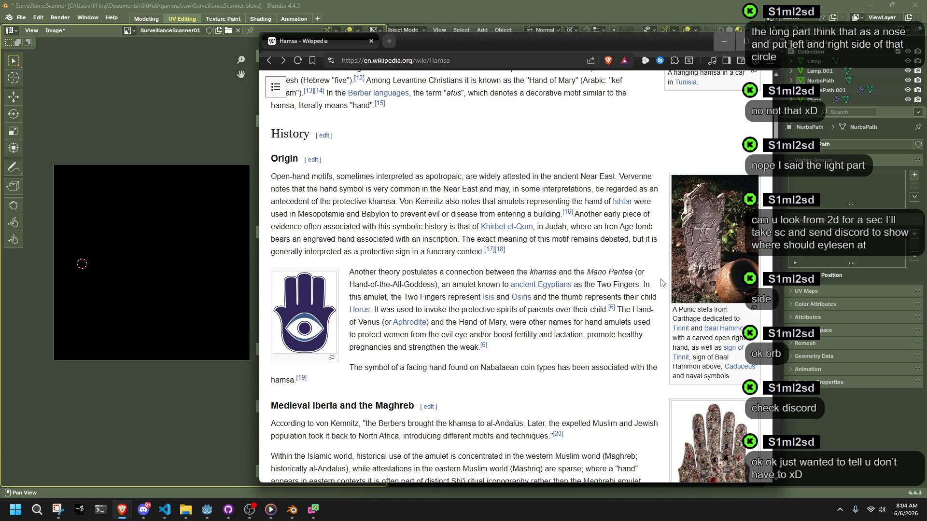
pyautogui.click(680, 358)
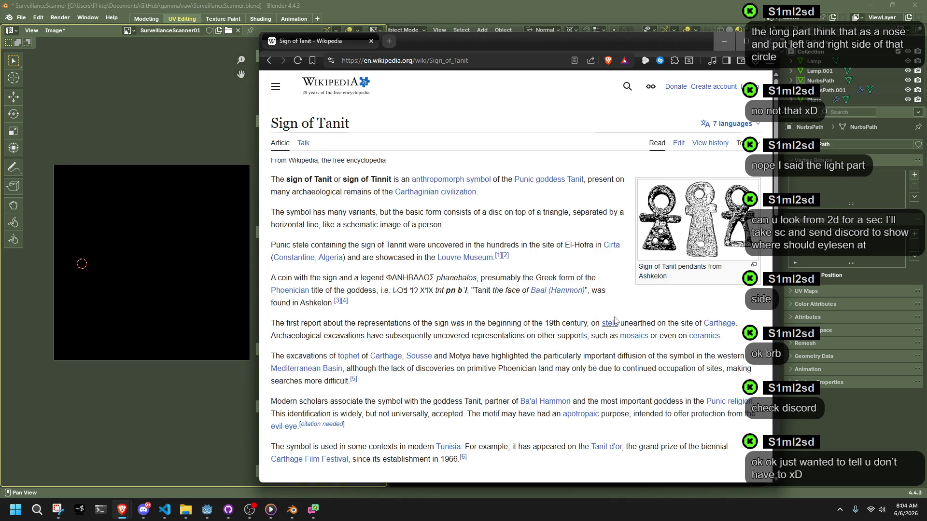
pyautogui.click(270, 61)
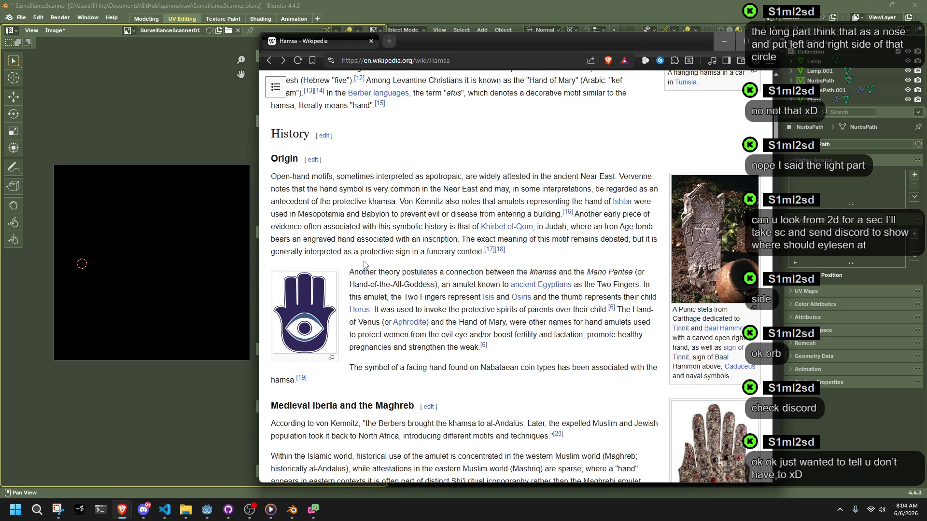
pyautogui.scroll(-2, 408, 333)
pyautogui.scroll(8, 427, 333)
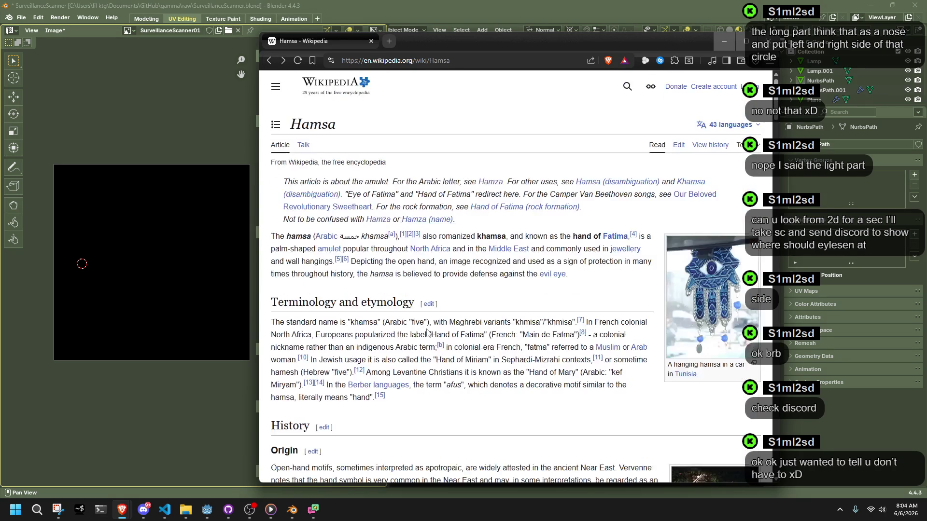
pyautogui.doubleClick(315, 124)
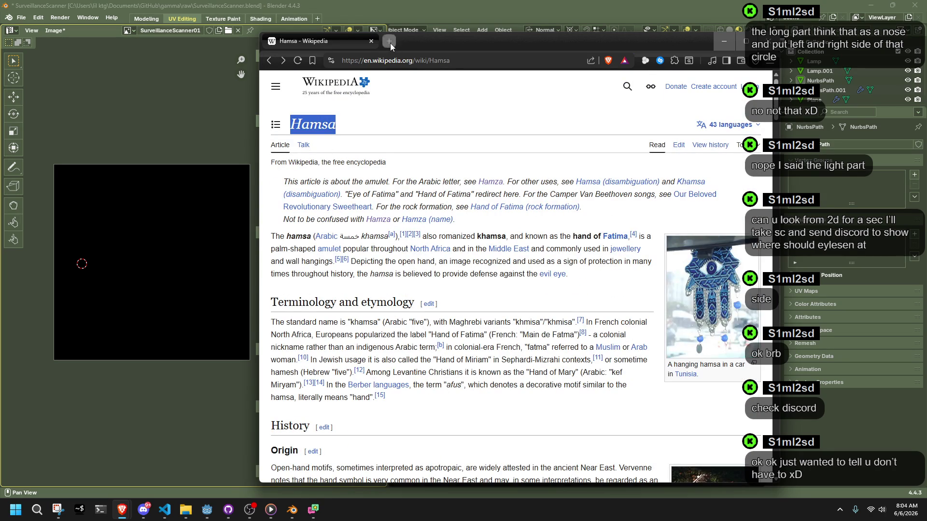
pyautogui.click(389, 41)
pyautogui.write('google.com')
# - Google 'Hamsa symbol age', compare with the Wikipedia tab, then minimize the browser
pyautogui.press('Return')
pyautogui.write('Hamsa')
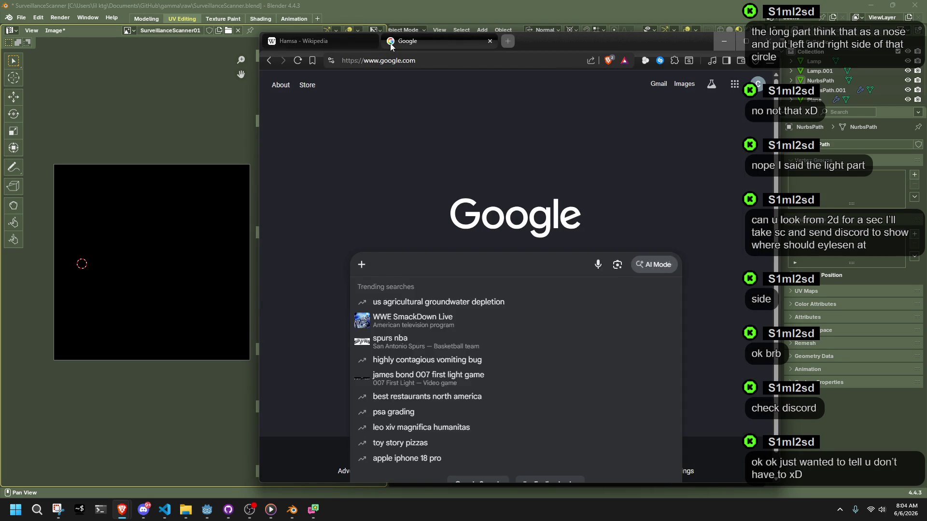
pyautogui.write(' symbol age')
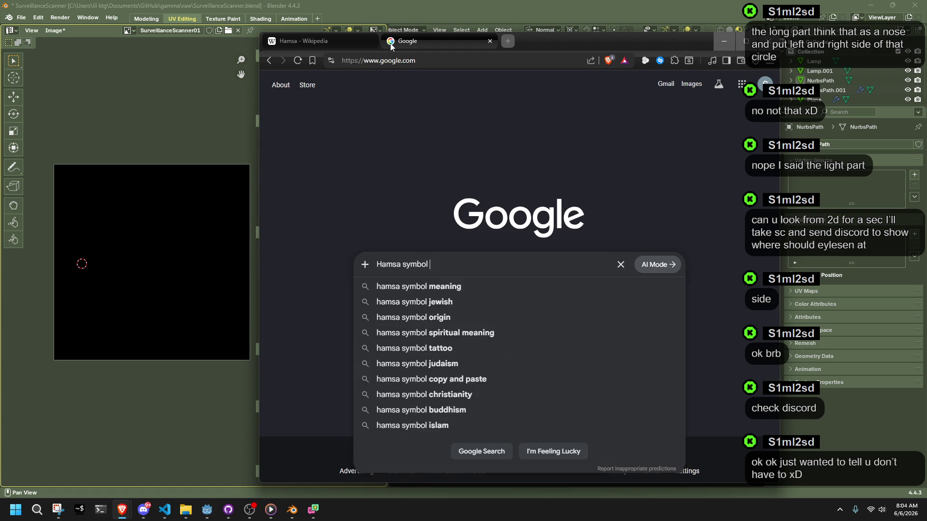
pyautogui.press('Return')
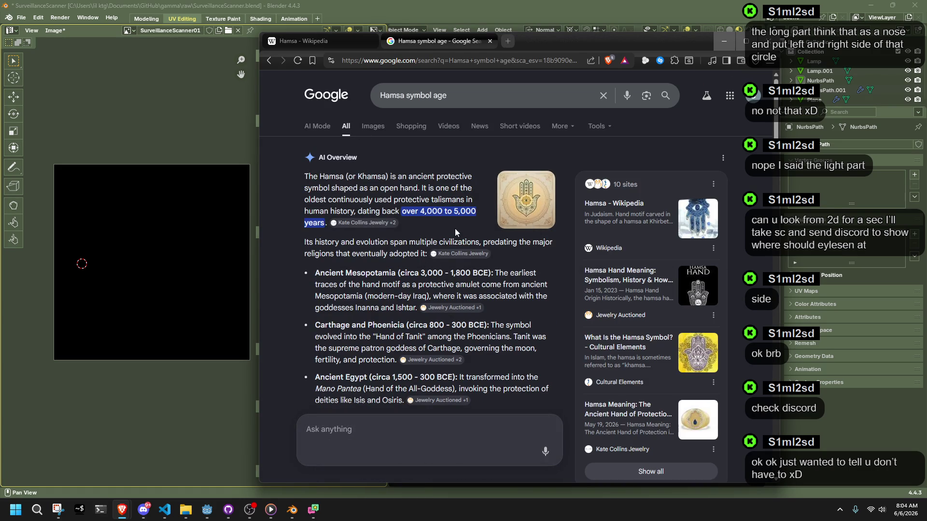
pyautogui.click(332, 44)
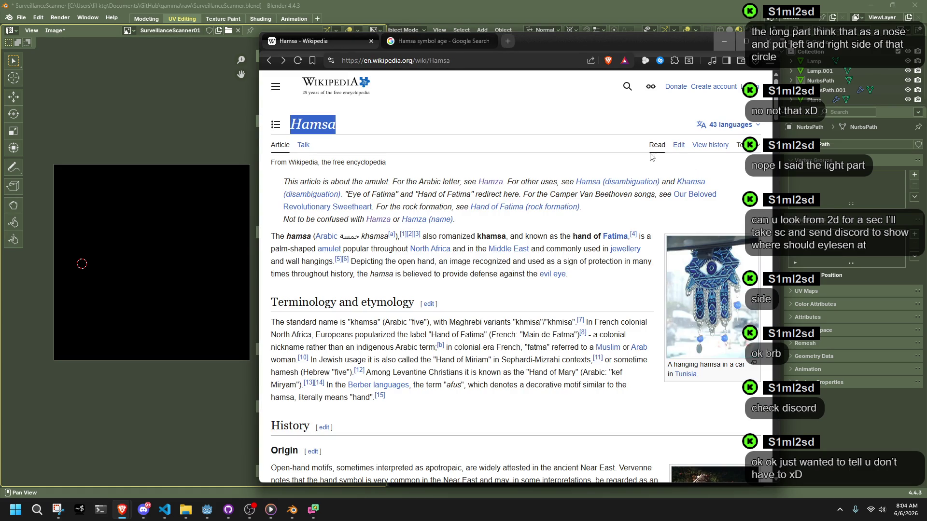
pyautogui.click(411, 43)
pyautogui.click(724, 43)
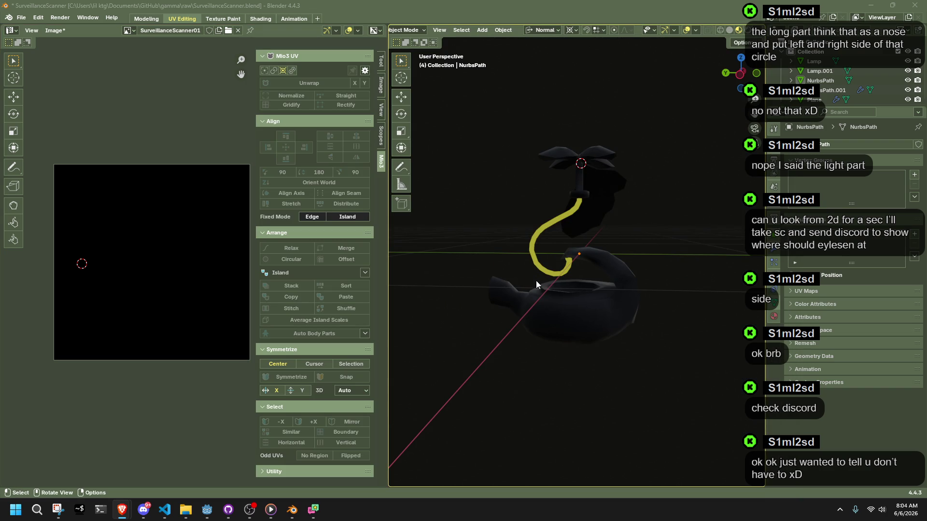
# - Select the teapot body and toggle Edit Mode on and off to preview its UV islands
pyautogui.scroll(2, 508, 358)
pyautogui.moveTo(516, 360)
pyautogui.mouseDown(button='middle')
pyautogui.moveTo(601, 378)
pyautogui.moveTo(676, 367)
pyautogui.moveTo(685, 334)
pyautogui.moveTo(655, 327)
pyautogui.moveTo(553, 355)
pyautogui.moveTo(581, 379)
pyautogui.moveTo(599, 376)
pyautogui.mouseUp(button='middle')
pyautogui.scroll(3, 553, 360)
pyautogui.scroll(-5, 552, 358)
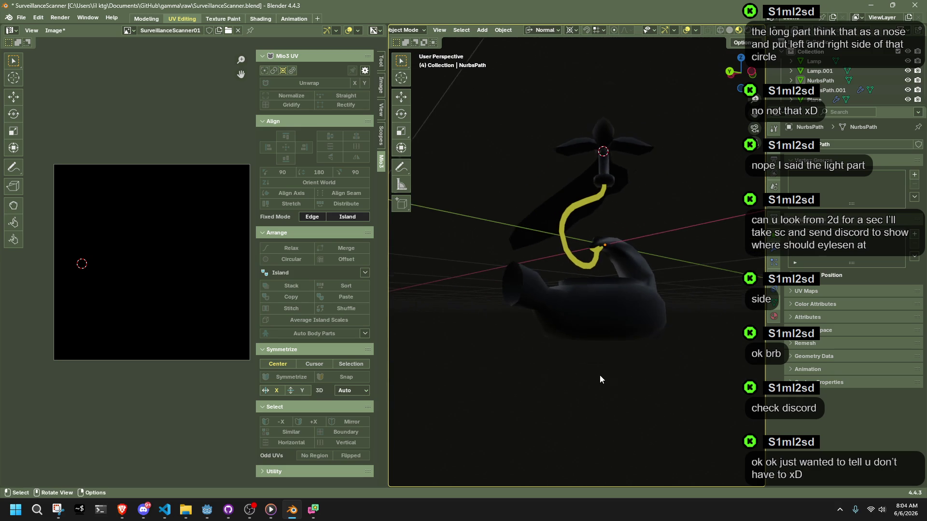
pyautogui.scroll(3, 605, 376)
pyautogui.moveTo(548, 345); pyautogui.dragTo(560, 351, button='middle')
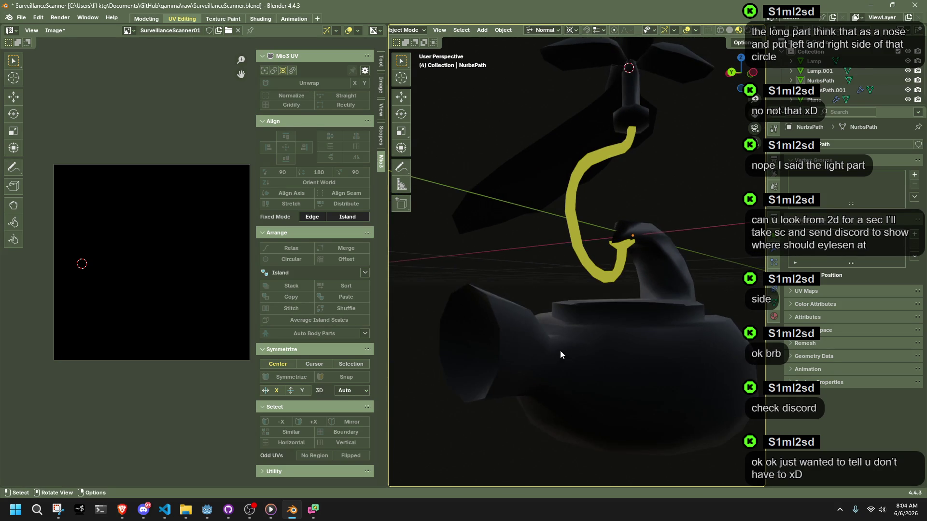
pyautogui.click(559, 351)
pyautogui.scroll(-3, 650, 251)
pyautogui.press('Tab')
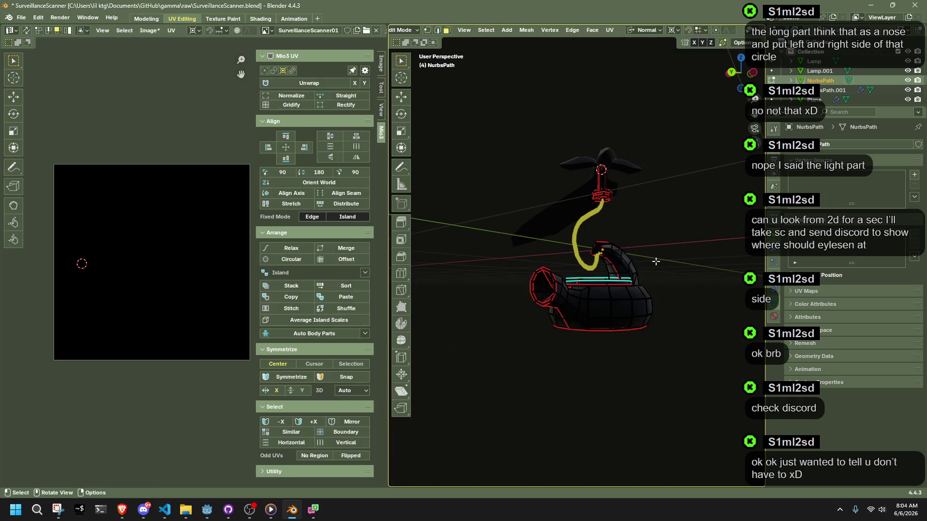
pyautogui.press('Tab')
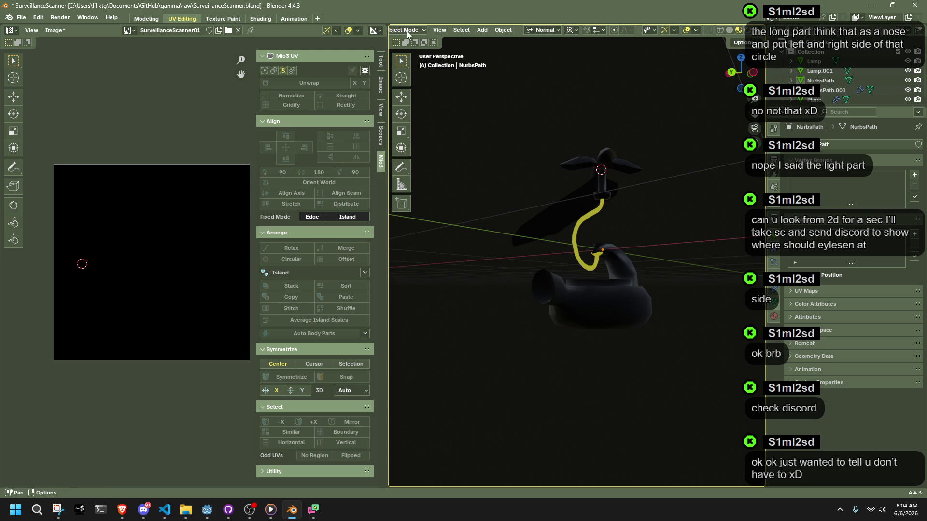
pyautogui.press('Tab')
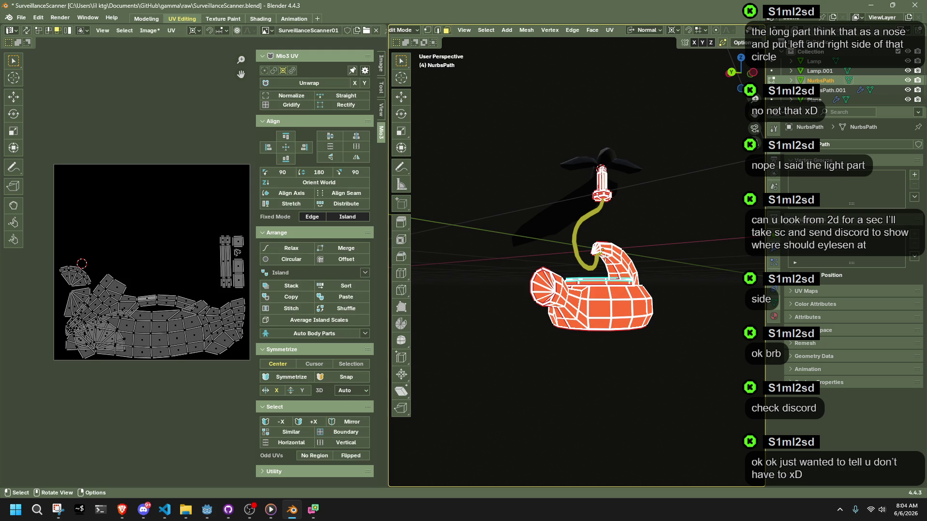
pyautogui.press('Tab')
# - Select the Plane, add the curve objects, and enter multi-object Edit Mode
pyautogui.click(574, 207)
pyautogui.moveTo(550, 141)
pyautogui.keyDown('shift'); pyautogui.mouseDown()
pyautogui.moveTo(641, 182)
pyautogui.moveTo(646, 198)
pyautogui.mouseUp(); pyautogui.keyUp('shift')
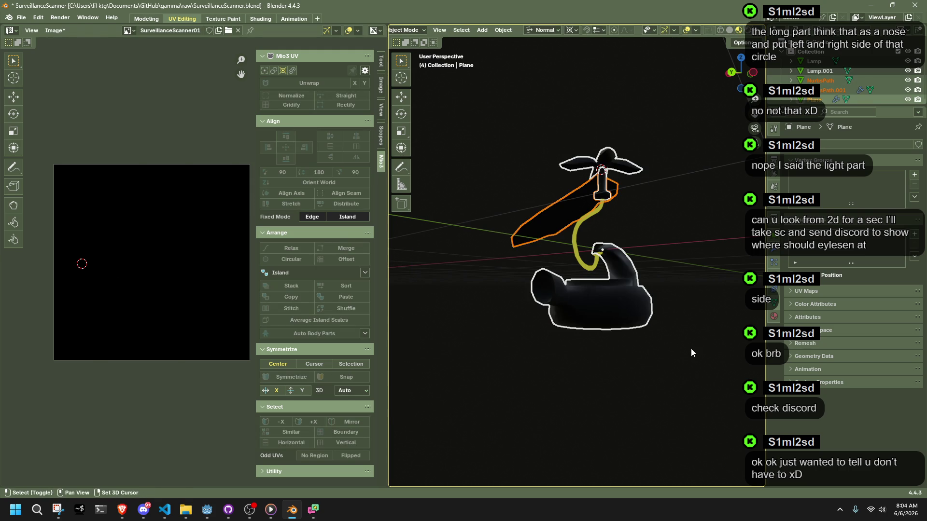
pyautogui.press('Tab')
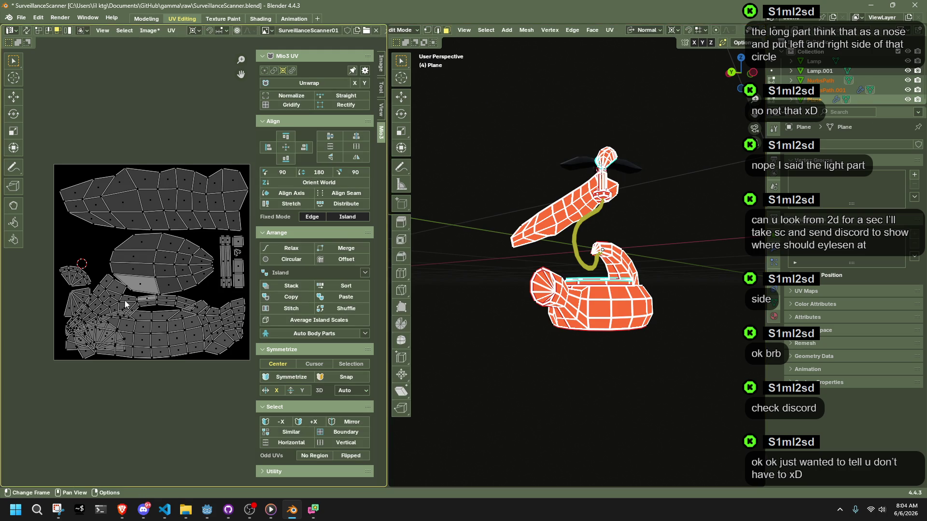
# - Select the middle UV island, snap the 2D cursor to it, then shrink and move it
pyautogui.scroll(1, 189, 269)
pyautogui.click(134, 290)
pyautogui.moveTo(106, 232)
pyautogui.mouseDown()
pyautogui.moveTo(195, 295)
pyautogui.moveTo(216, 288)
pyautogui.mouseUp()
pyautogui.keyDown('shift'); pyautogui.click(165, 290); pyautogui.keyUp('shift')
pyautogui.hotkey('shift', 's')
pyautogui.click(198, 297)
pyautogui.press('s')
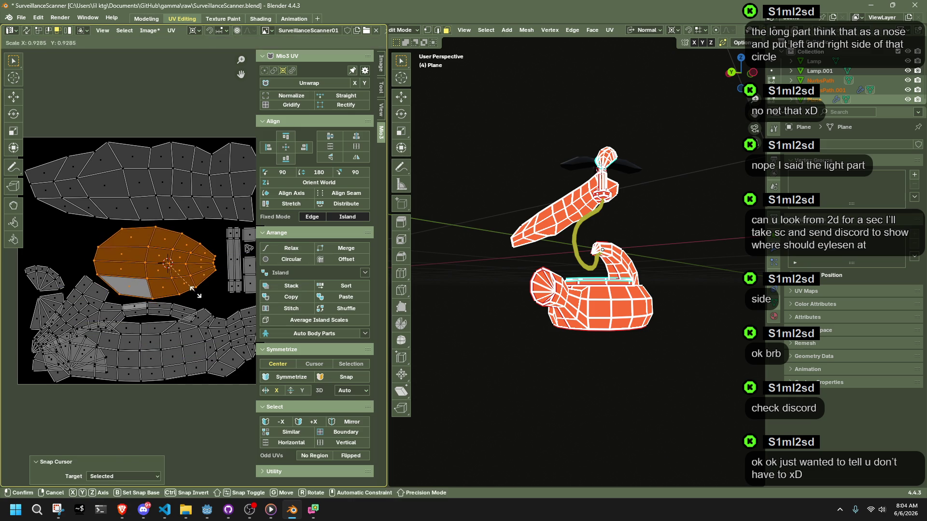
pyautogui.click(195, 292)
pyautogui.press('g')
pyautogui.click(202, 288)
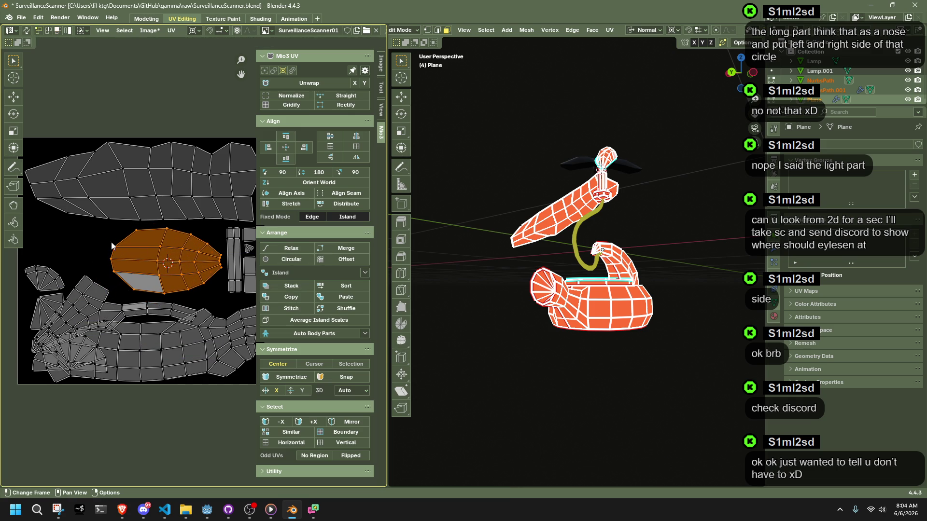
pyautogui.click(67, 237)
# - Move the small left island upward and reposition the fan-shaped island
pyautogui.press('b')
pyautogui.moveTo(16, 259); pyautogui.dragTo(68, 294)
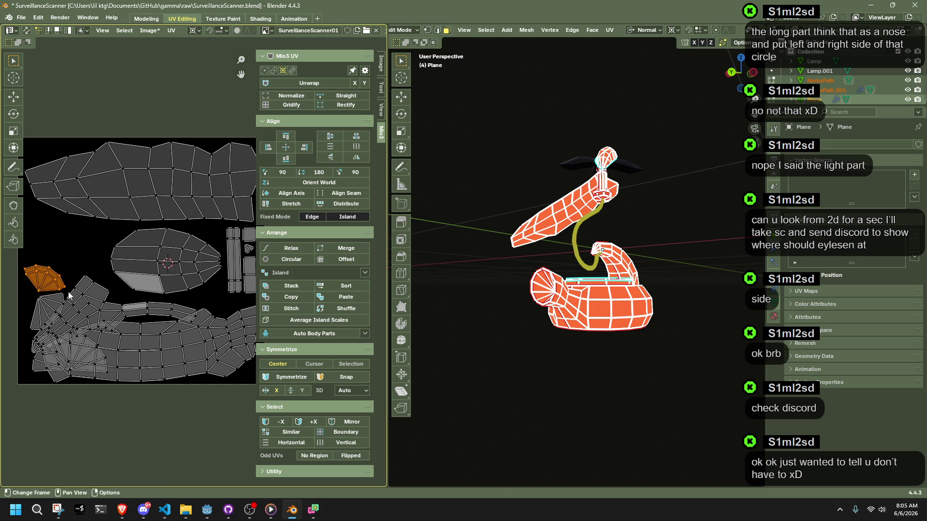
pyautogui.press('g')
pyautogui.click(59, 276)
pyautogui.hotkey('alt', 'a')
pyautogui.press('l')
pyautogui.press('g')
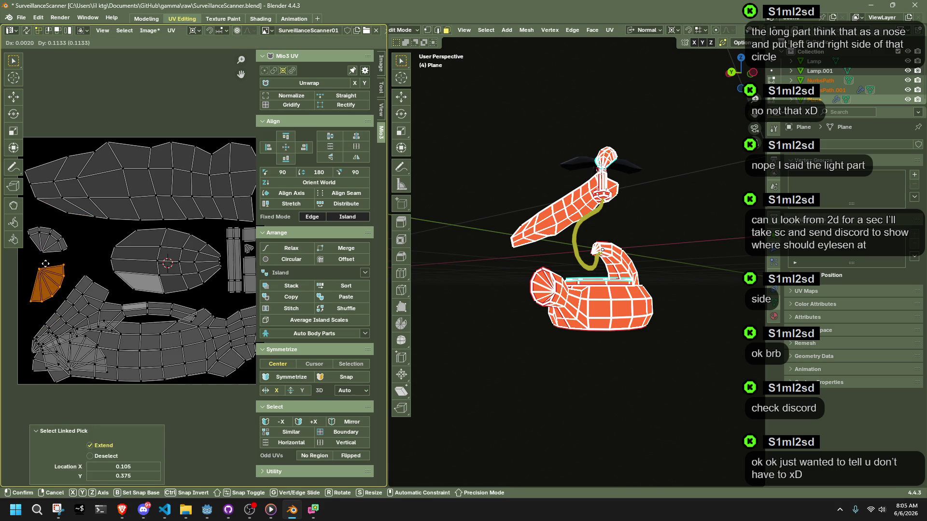
pyautogui.click(46, 267)
pyautogui.click(54, 237)
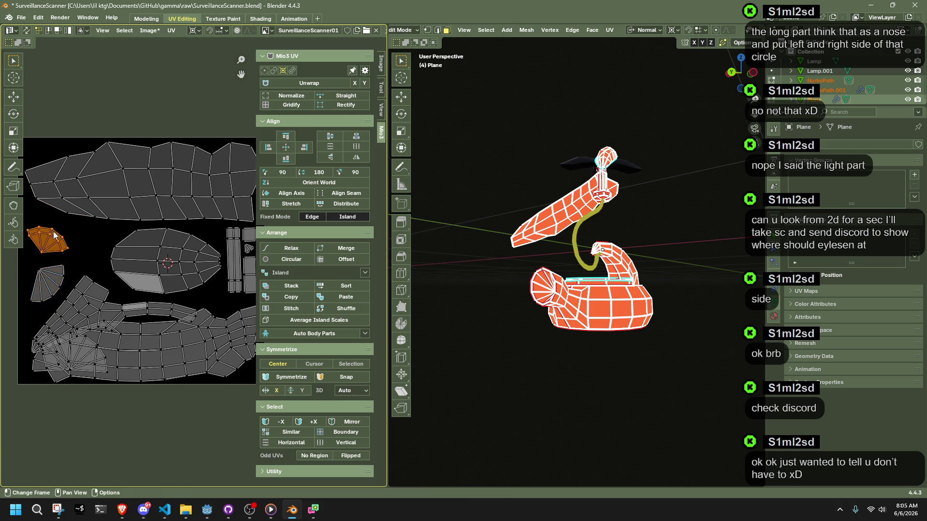
# - Snap the 2D cursor to the big top island's edge and scale that island to 0.849
pyautogui.scroll(-1, 136, 227)
pyautogui.keyDown('ctrl'); pyautogui.scroll(-1, 236, 222); pyautogui.keyUp('ctrl')
pyautogui.click(220, 203)
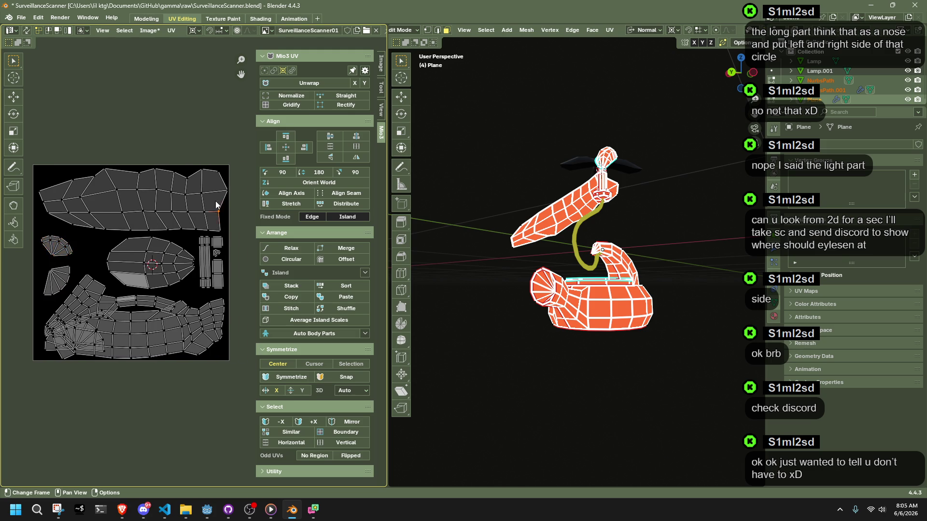
pyautogui.hotkey('shift', 's')
pyautogui.click(196, 198)
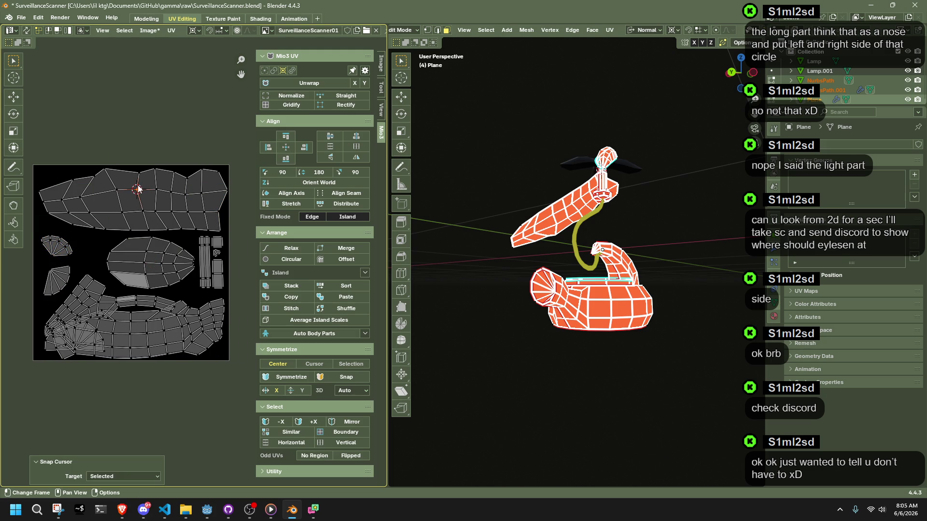
pyautogui.press('l')
pyautogui.press('s')
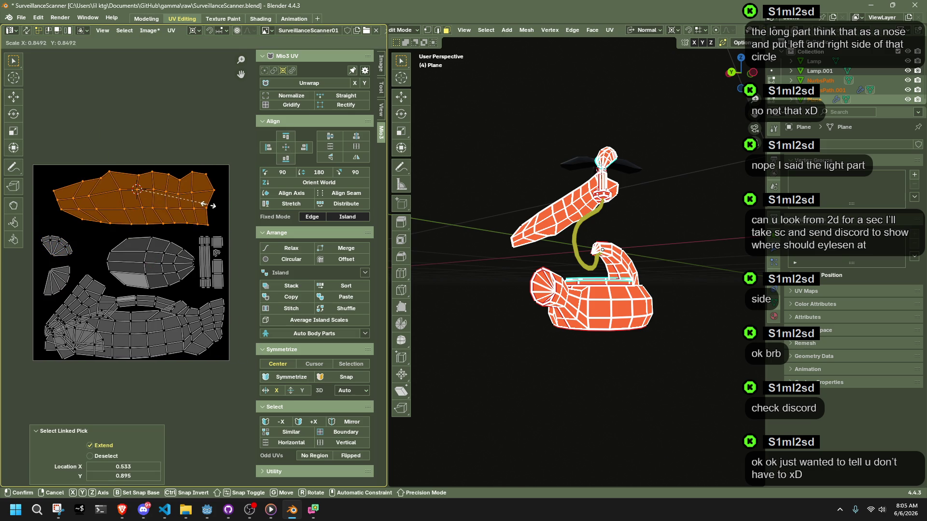
pyautogui.click(203, 204)
# - Nudge the middle island slightly up and left, then deselect it
pyautogui.click(156, 261)
pyautogui.press('l')
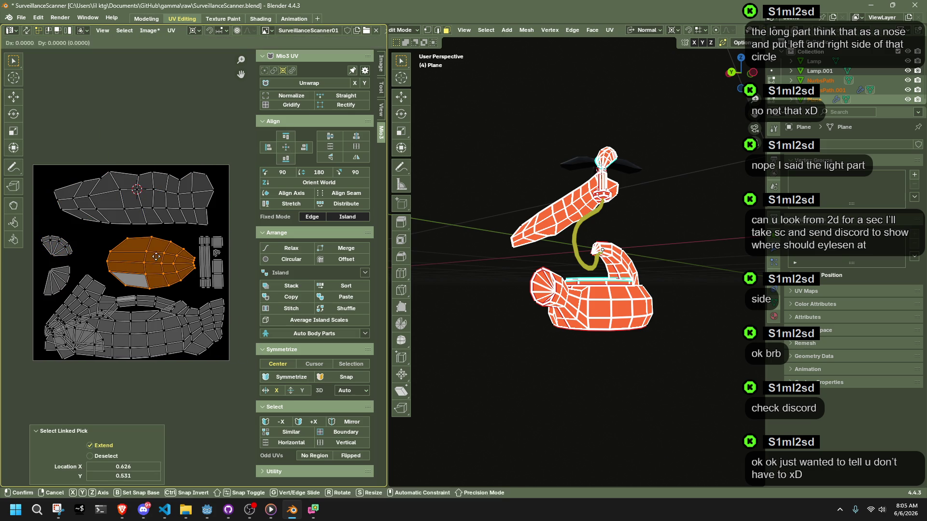
pyautogui.press('g')
pyautogui.click(147, 251)
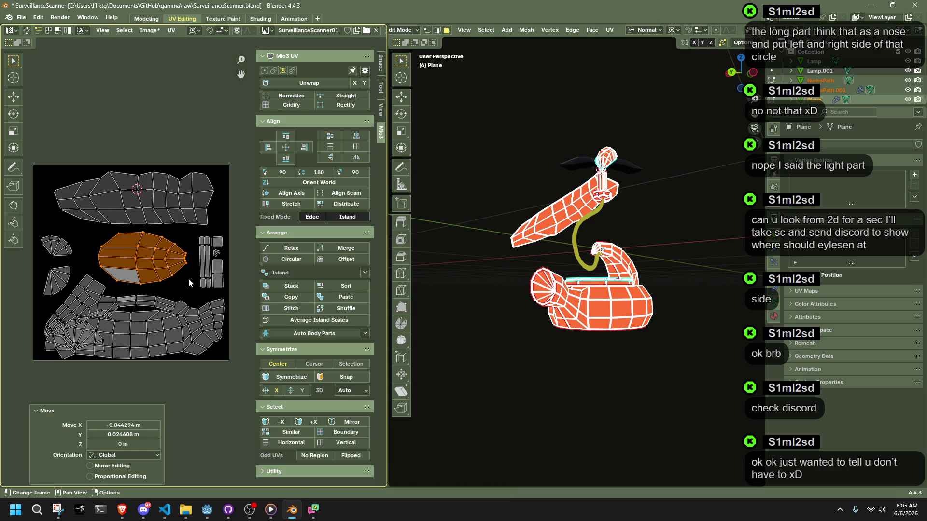
pyautogui.click(189, 386)
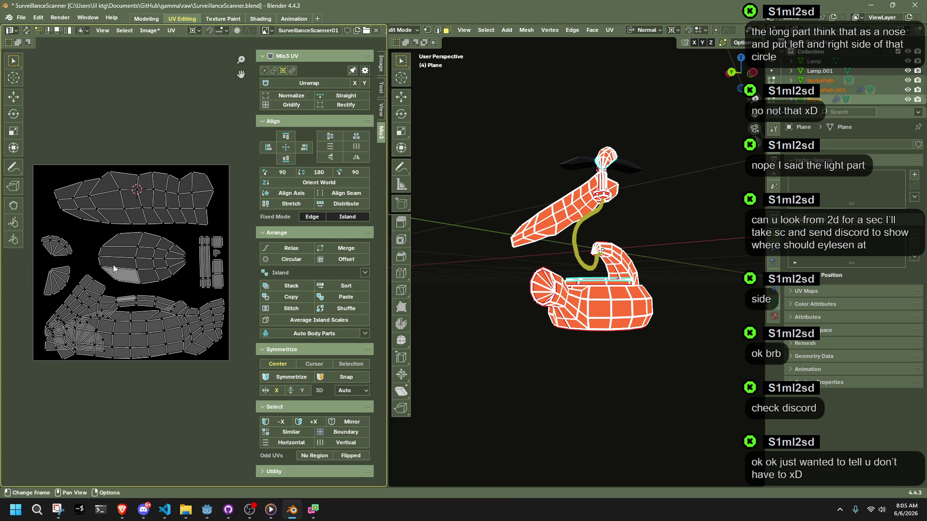
# - Return to Object Mode and open the teapot-shaped body in Edit Mode to view its UVs
pyautogui.moveTo(586, 358); pyautogui.dragTo(602, 358, button='middle')
pyautogui.press('Tab')
pyautogui.click(603, 360)
pyautogui.click(600, 321)
pyautogui.press('Tab')
pyautogui.press('Tab')
pyautogui.moveTo(540, 214); pyautogui.dragTo(658, 275, button='middle')
pyautogui.click(672, 277)
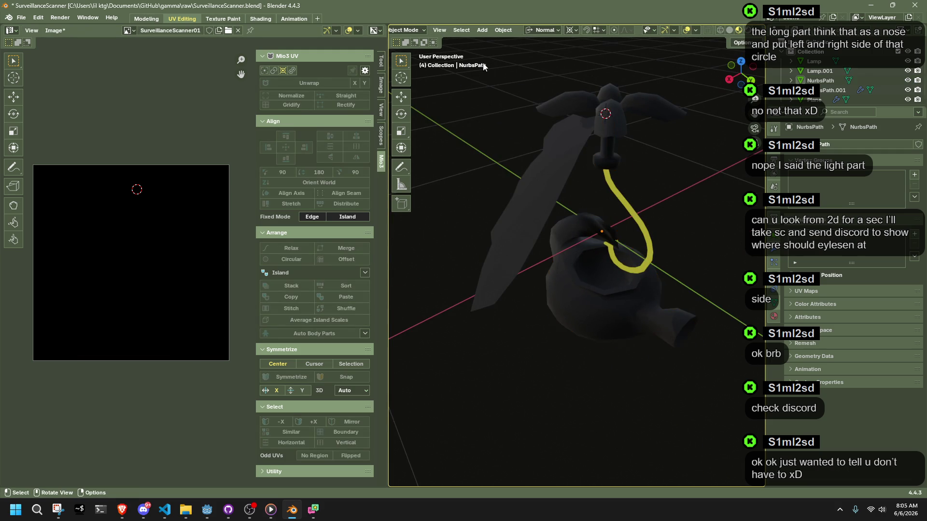
# - Switch to the Texture Paint workspace and try a red fill on the body, then undo it
pyautogui.click(222, 18)
pyautogui.scroll(3, 540, 264)
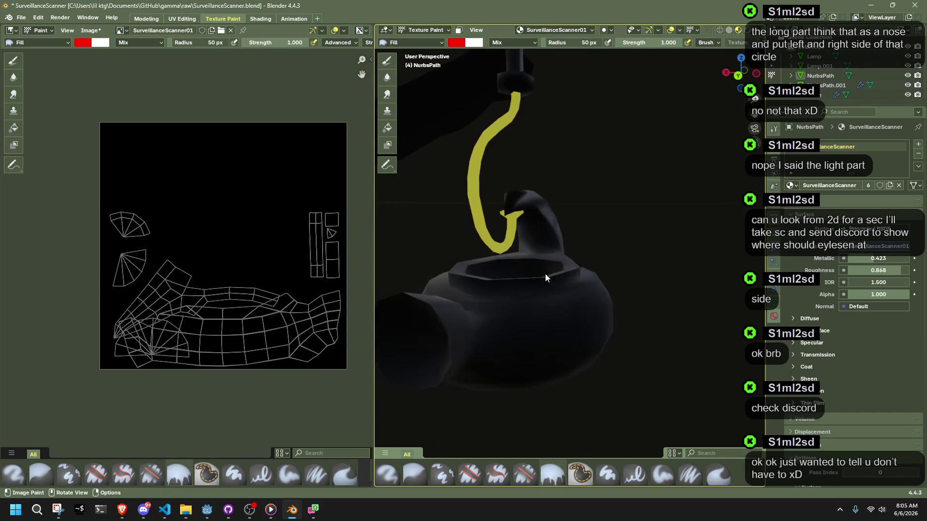
pyautogui.click(565, 305)
pyautogui.hotkey('ctrl', 'z')
pyautogui.scroll(-3, 461, 149)
# - Put the body into Edit Mode and select its whole mesh
pyautogui.press('Tab')
pyautogui.scroll(3, 560, 217)
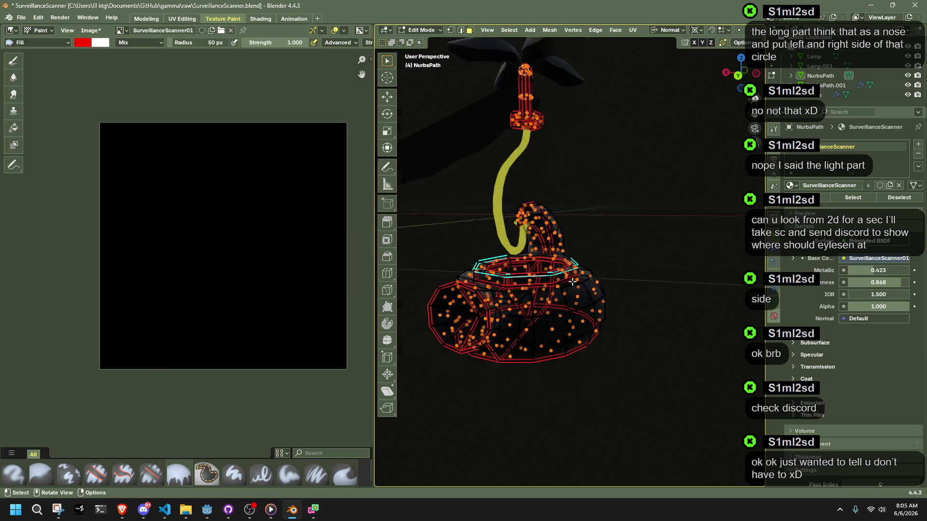
pyautogui.moveTo(560, 218); pyautogui.dragTo(555, 289, button='middle')
pyautogui.hotkey('alt', 'a')
pyautogui.press('a')
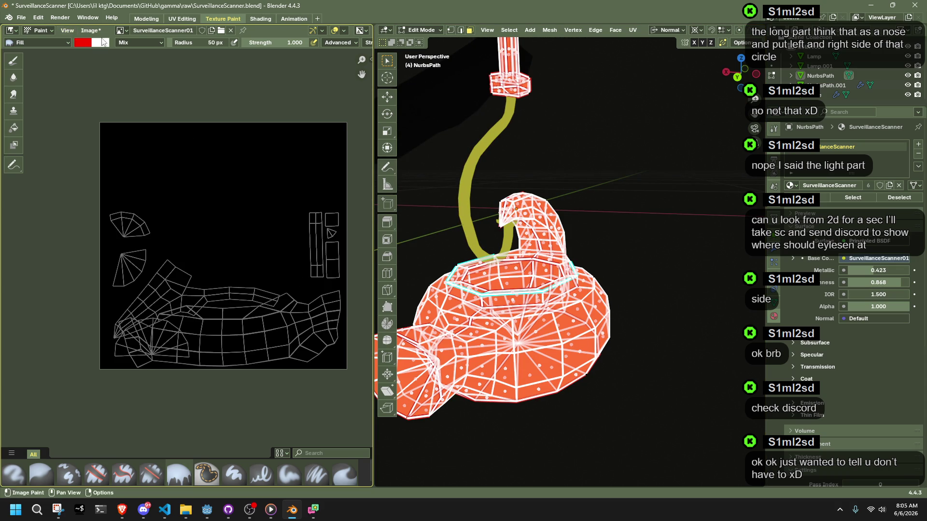
# - With X-ray off, box-select the top cap's centre vertex and delete it to open a hole
pyautogui.scroll(-2, 80, 47)
pyautogui.scroll(5, 627, 280)
pyautogui.scroll(-4, 631, 279)
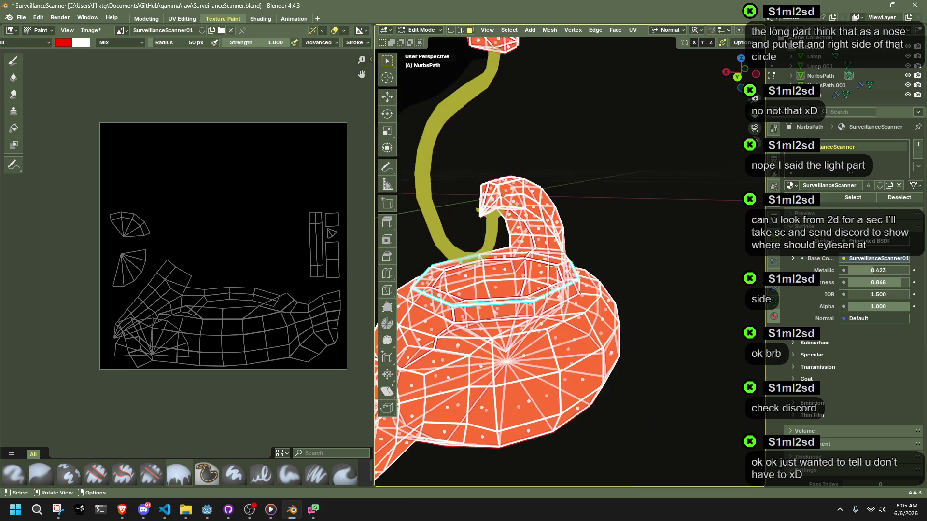
pyautogui.hotkey('alt', 'a')
pyautogui.press('a')
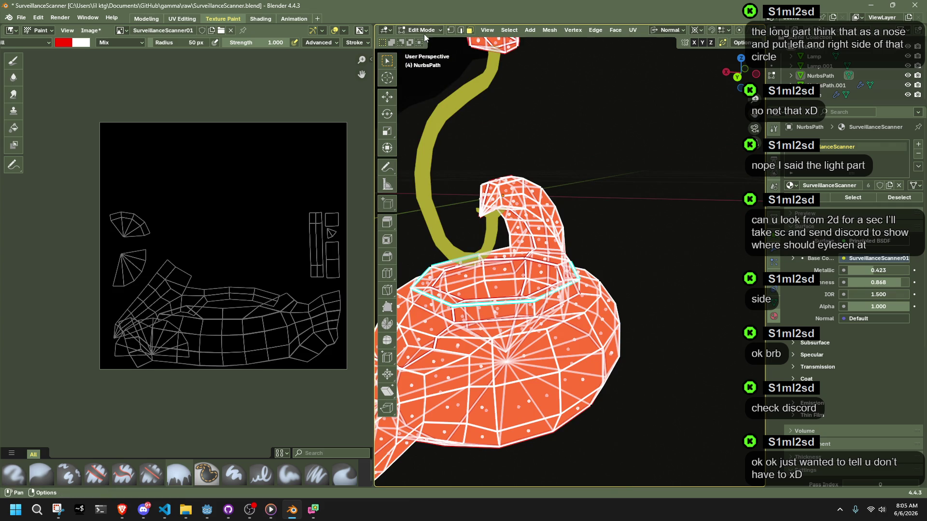
pyautogui.hotkey('alt', 'z')
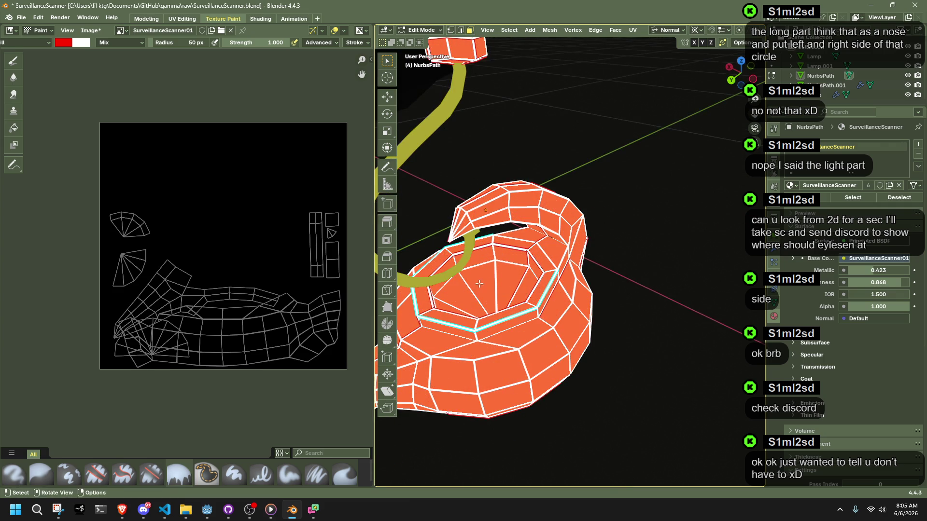
pyautogui.moveTo(603, 242); pyautogui.dragTo(526, 317, button='middle')
pyautogui.press('b')
pyautogui.moveTo(529, 362); pyautogui.dragTo(528, 361)
pyautogui.press('Delete')
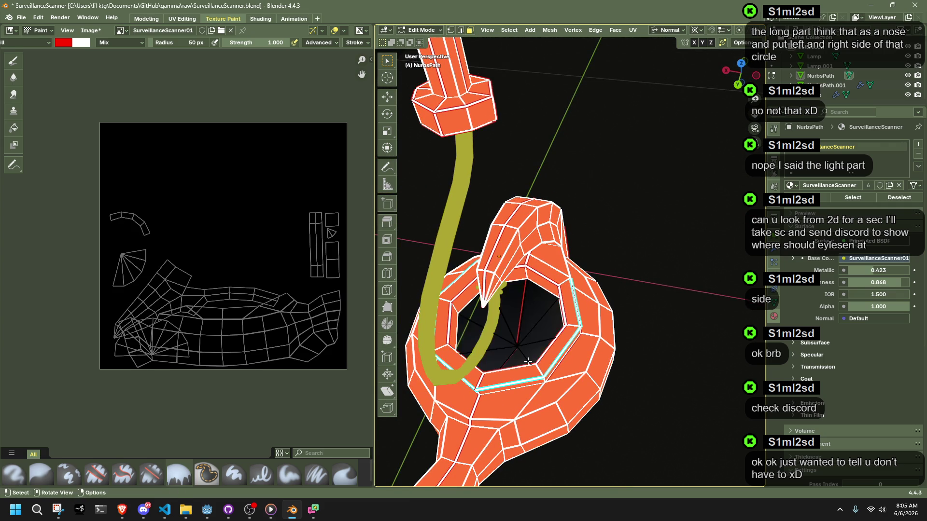
# - Orbit around the body and toggle X-ray to inspect the new opening
pyautogui.moveTo(524, 335); pyautogui.dragTo(527, 273, button='middle')
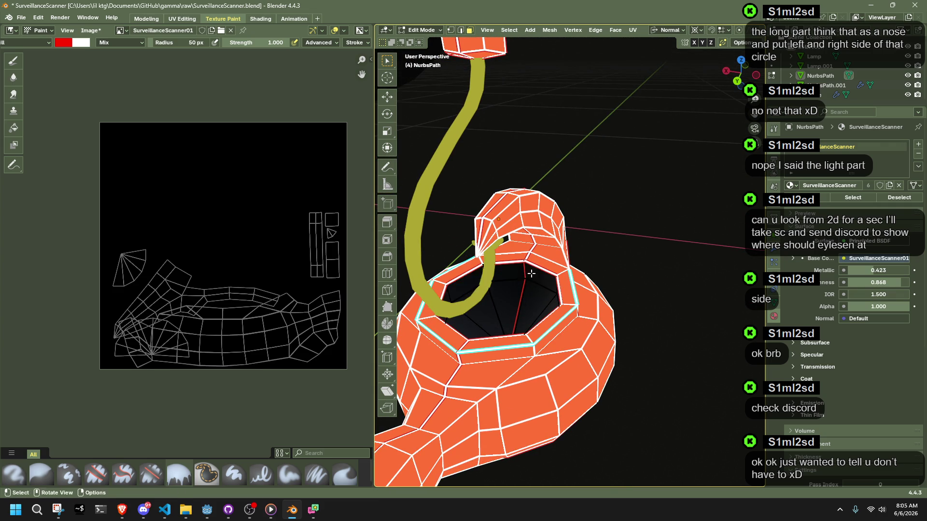
pyautogui.moveTo(603, 327)
pyautogui.mouseDown(button='middle')
pyautogui.moveTo(566, 284)
pyautogui.moveTo(538, 296)
pyautogui.moveTo(574, 158)
pyautogui.mouseUp(button='middle')
pyautogui.scroll(-3, 576, 294)
pyautogui.scroll(3, 555, 283)
pyautogui.hotkey('alt', 'z')
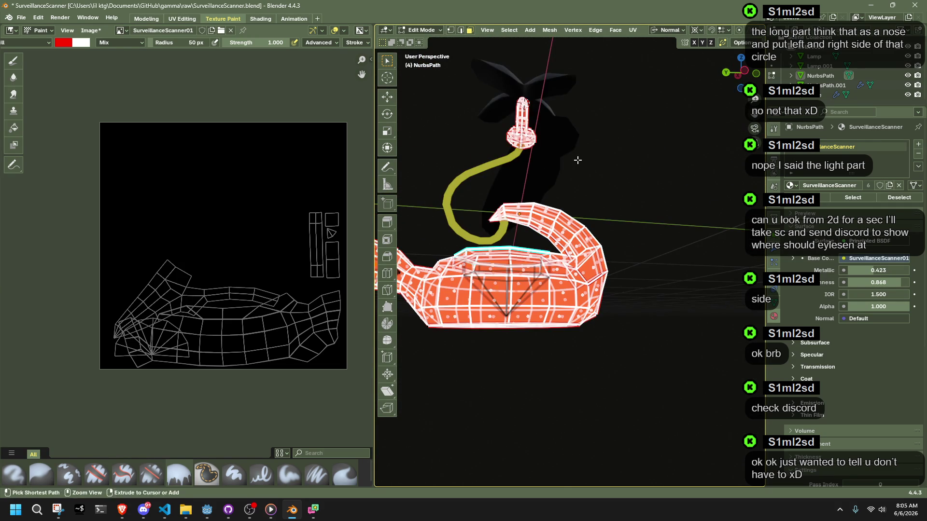
pyautogui.hotkey('alt', 'z')
pyautogui.moveTo(593, 219)
pyautogui.mouseDown(button='middle')
pyautogui.moveTo(632, 322)
pyautogui.moveTo(697, 262)
pyautogui.moveTo(686, 252)
pyautogui.moveTo(678, 352)
pyautogui.moveTo(583, 254)
pyautogui.moveTo(595, 207)
pyautogui.moveTo(644, 354)
pyautogui.moveTo(666, 385)
pyautogui.mouseUp(button='middle')
pyautogui.rightClick(549, 338)
pyautogui.moveTo(539, 383)
pyautogui.click(433, 32)
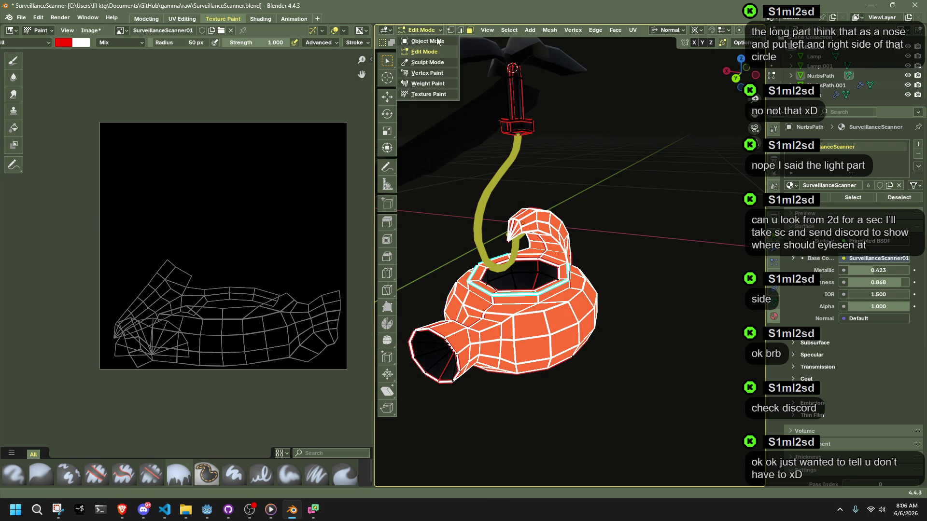
# - In Texture Paint, enable face-selection masking and fill the selected body faces red
pyautogui.click(439, 92)
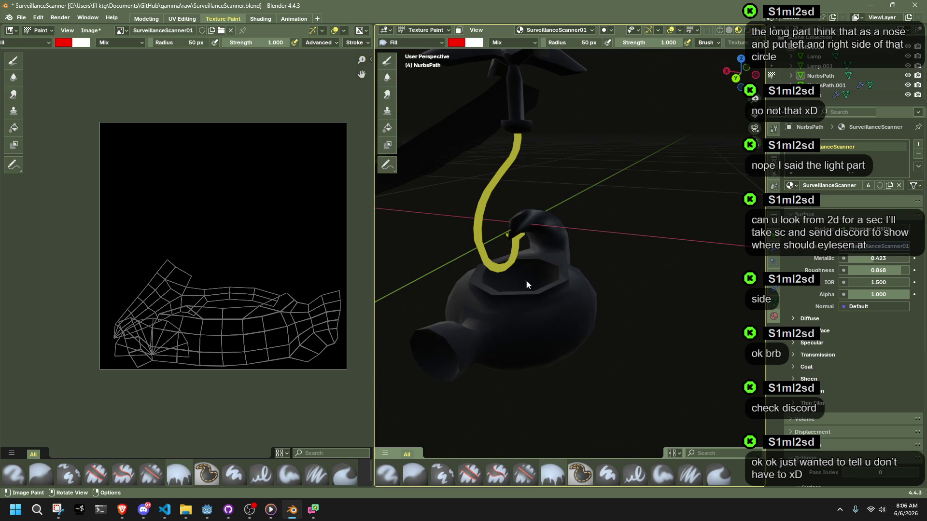
pyautogui.click(536, 324)
pyautogui.hotkey('ctrl', 'z')
pyautogui.hotkey('ctrl', 'z')
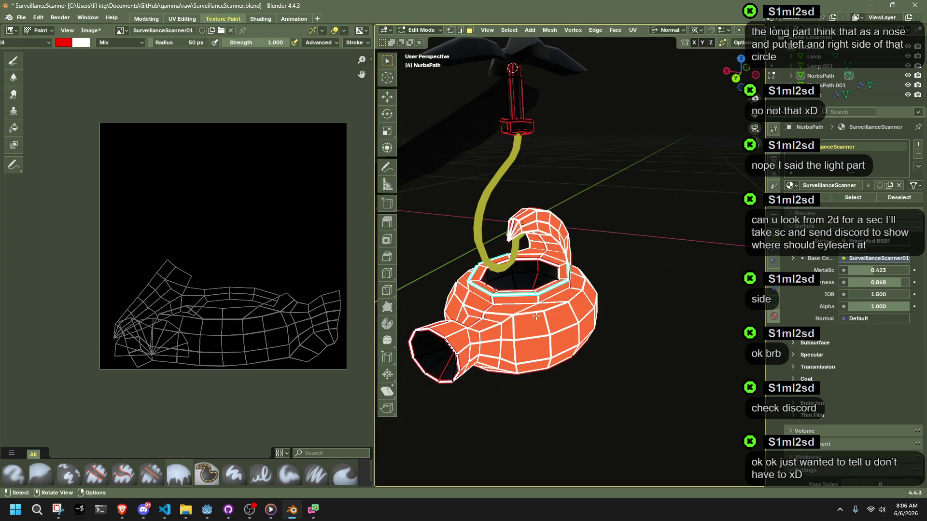
pyautogui.hotkey('ctrl', 'shift', 'z')
pyautogui.click(458, 31)
pyautogui.click(545, 332)
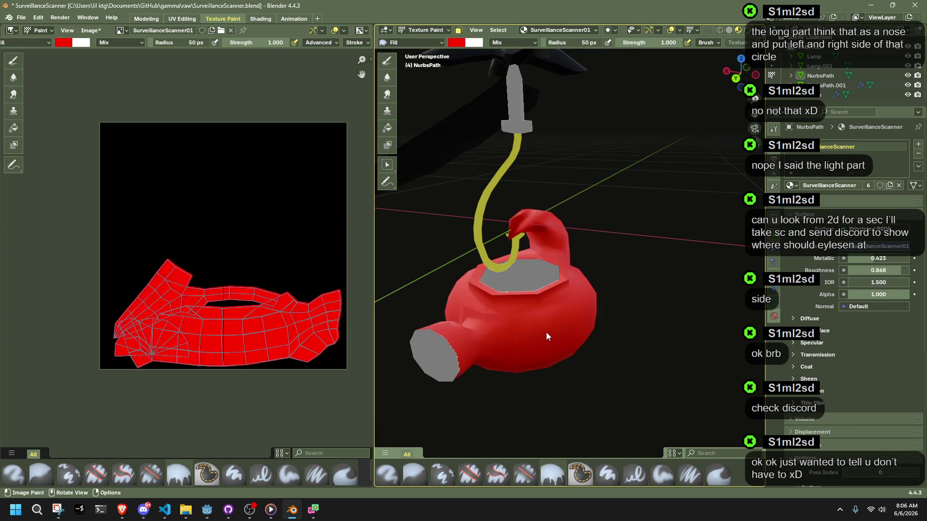
pyautogui.moveTo(546, 332)
pyautogui.mouseDown(button='middle')
pyautogui.moveTo(422, 349)
pyautogui.moveTo(488, 312)
pyautogui.moveTo(551, 311)
pyautogui.moveTo(602, 340)
pyautogui.moveTo(586, 322)
pyautogui.mouseUp(button='middle')
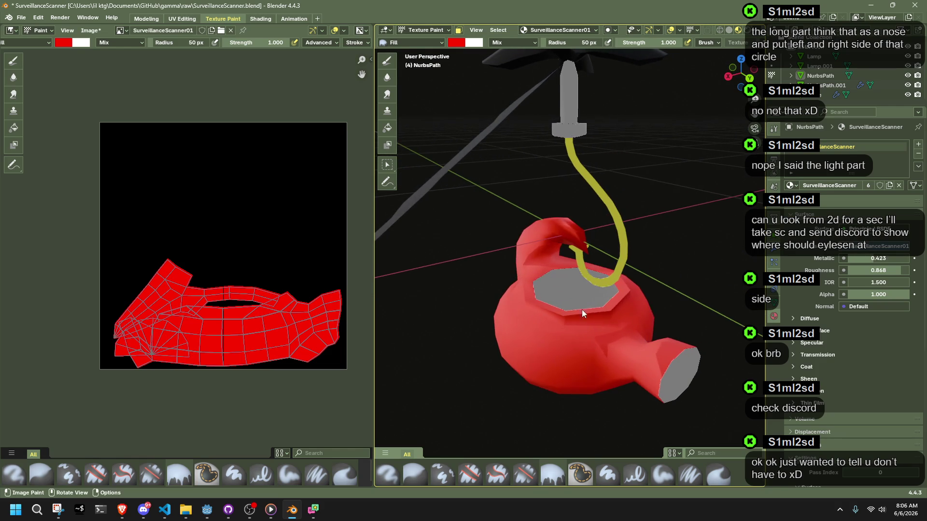
# - Back in Edit Mode, add the spout faces using X-ray, then return to Texture Paint
pyautogui.press('Tab')
pyautogui.moveTo(671, 365); pyautogui.dragTo(666, 423, button='middle')
pyautogui.moveTo(666, 424); pyautogui.dragTo(482, 259)
pyautogui.moveTo(482, 258); pyautogui.dragTo(472, 253, button='middle')
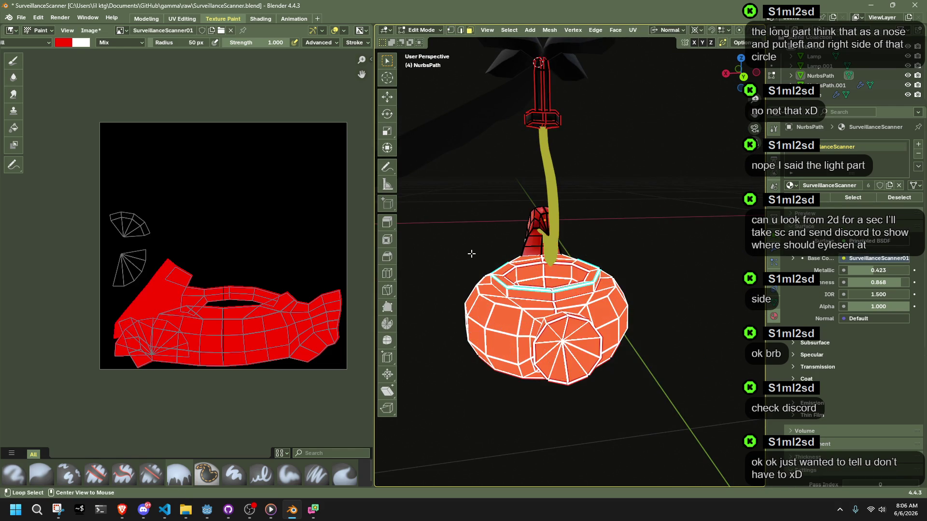
pyautogui.hotkey('alt', 'z')
pyautogui.moveTo(664, 414); pyautogui.dragTo(481, 161)
pyautogui.hotkey('alt', 'z')
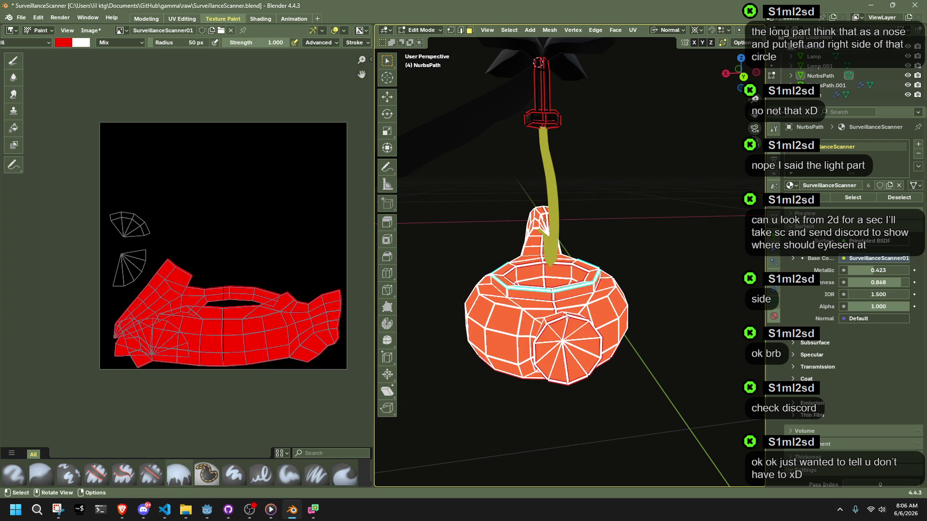
pyautogui.click(416, 30)
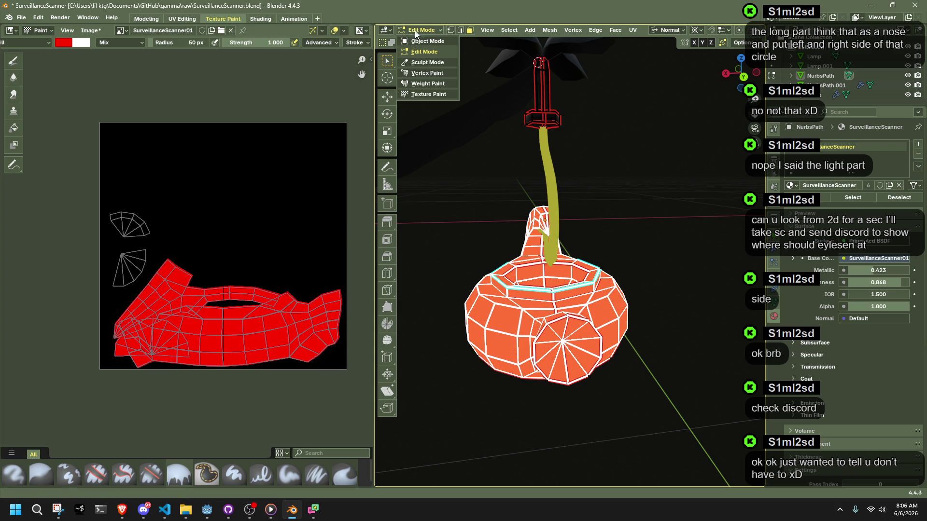
pyautogui.click(437, 93)
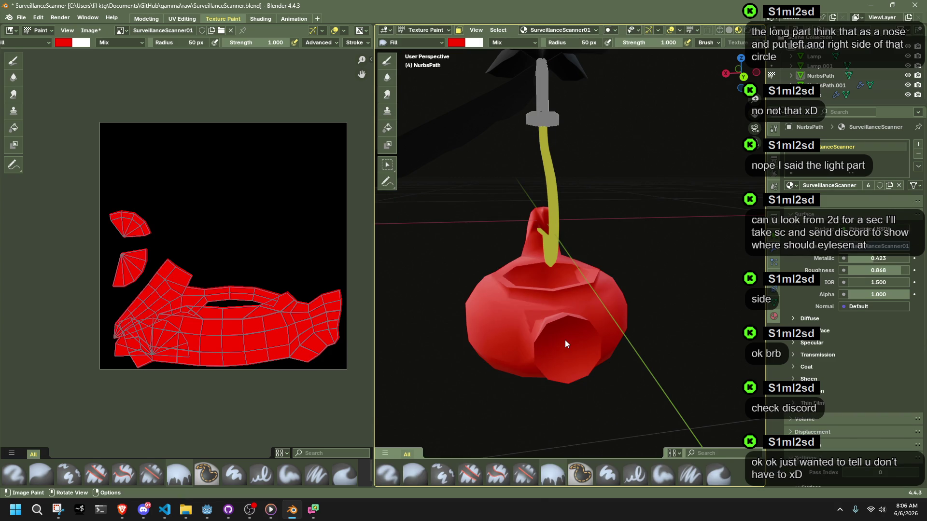
pyautogui.click(409, 44)
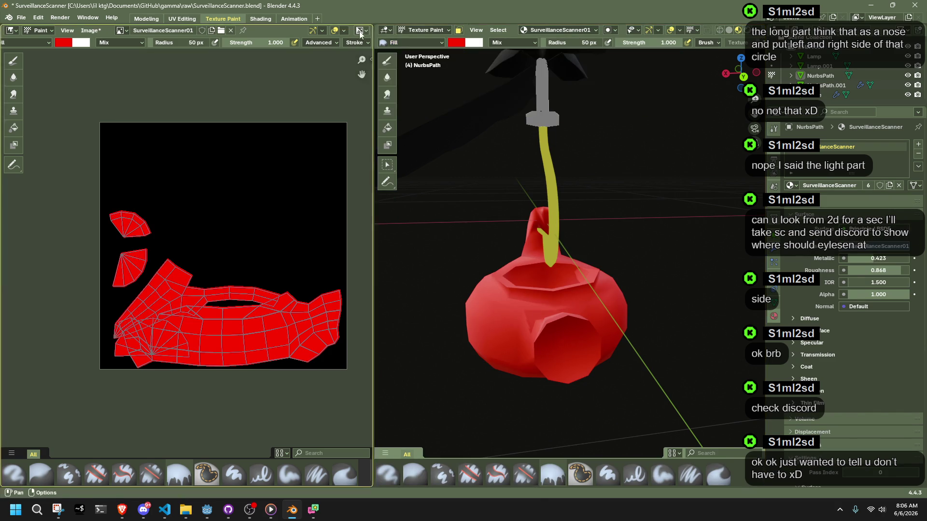
# - Select the top stalk piece's faces and fill them blue in Texture Paint
pyautogui.click(423, 31)
pyautogui.click(424, 41)
pyautogui.keyDown('shift'); pyautogui.click(543, 109); pyautogui.keyUp('shift')
pyautogui.press('Tab')
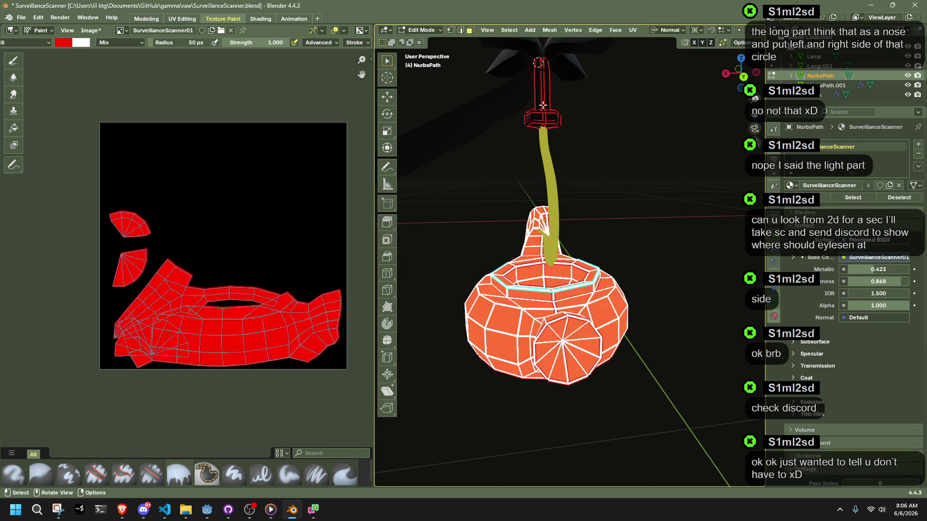
pyautogui.hotkey('ctrl', 'i')
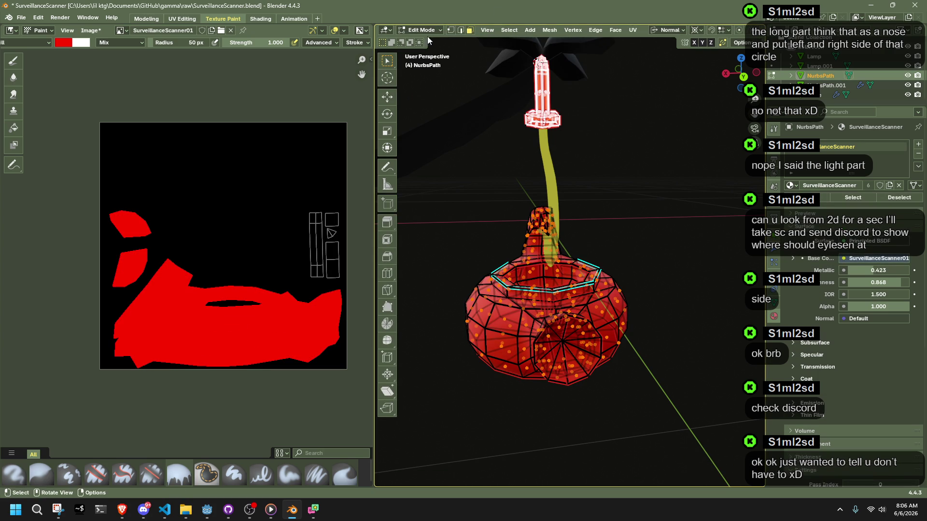
pyautogui.click(418, 31)
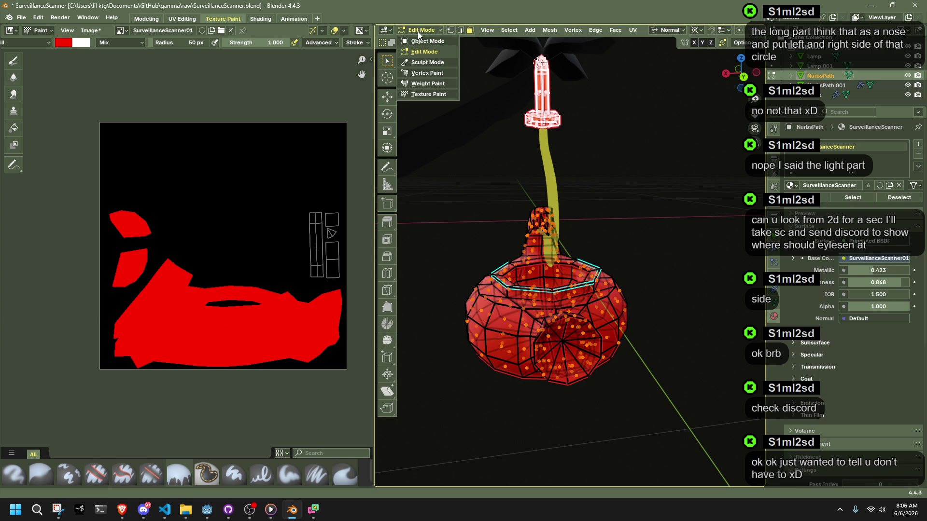
pyautogui.click(439, 95)
pyautogui.click(458, 42)
pyautogui.click(478, 91)
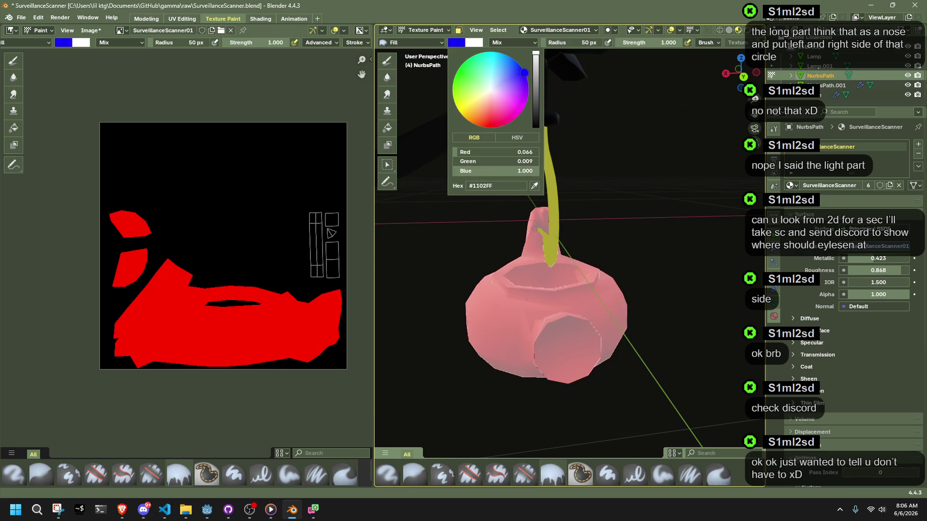
pyautogui.click(551, 101)
# - Back in Object Mode, select the wing piece NurbsPath.001 and enter Edit Mode
pyautogui.moveTo(552, 101); pyautogui.dragTo(531, 215, button='middle')
pyautogui.click(426, 29)
pyautogui.click(430, 41)
pyautogui.click(554, 207)
pyautogui.press('Tab')
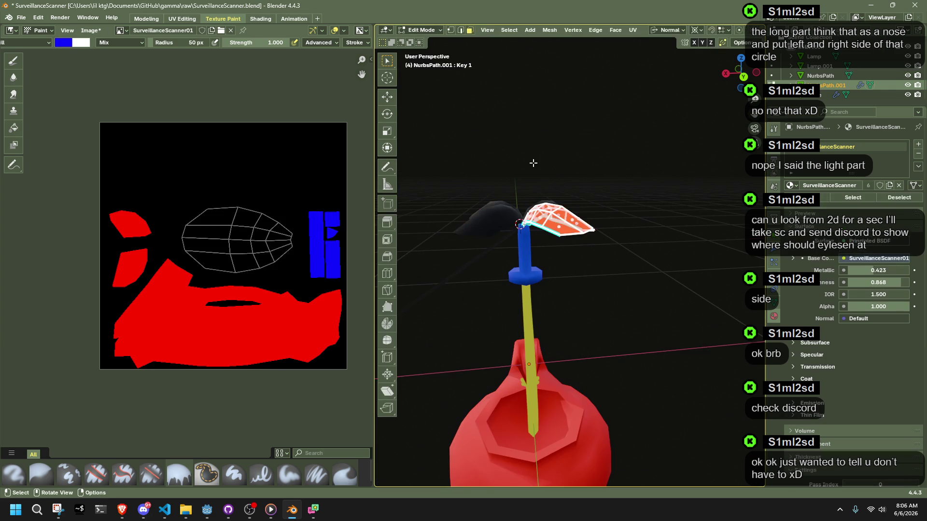
# - In Texture Paint mode, fill the dark leaves with green #1FFF00
pyautogui.click(435, 29)
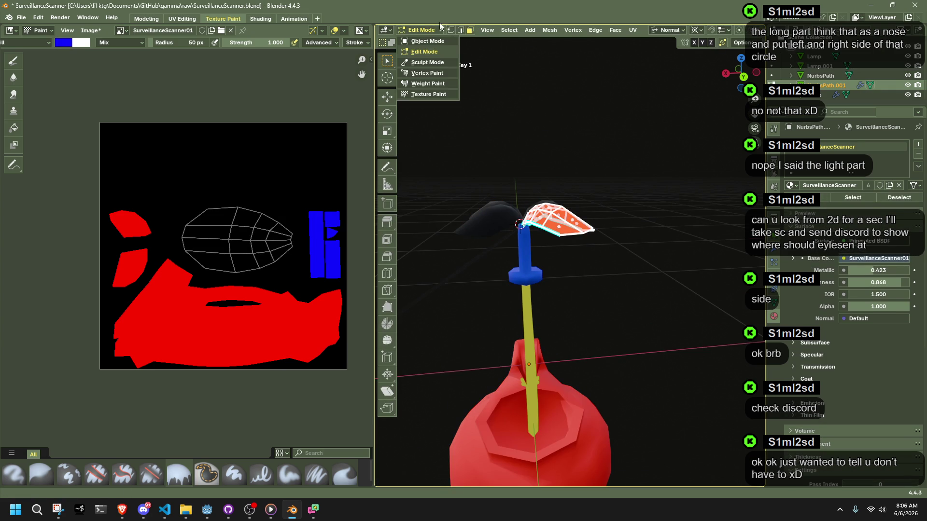
pyautogui.click(447, 95)
pyautogui.click(456, 43)
pyautogui.click(455, 75)
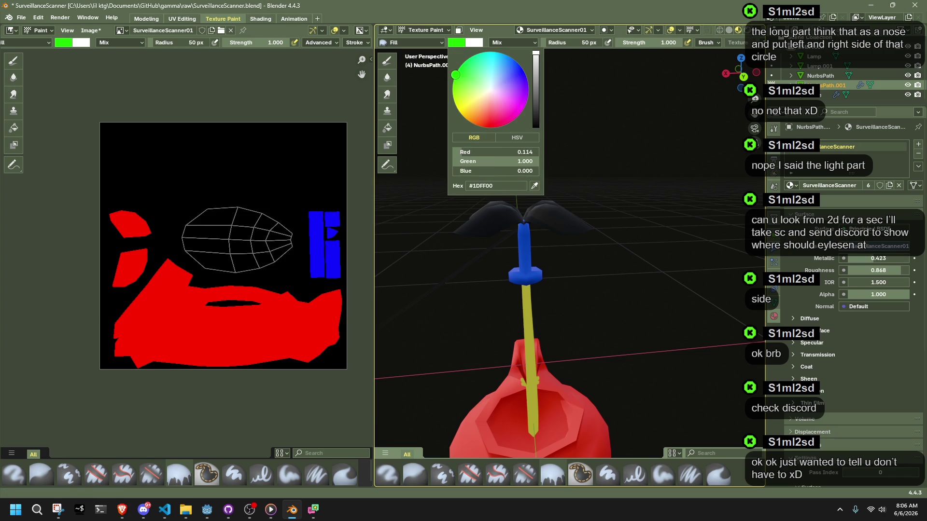
pyautogui.click(563, 210)
pyautogui.moveTo(500, 233); pyautogui.dragTo(555, 312, button='middle')
# - Back in Object Mode, select the Plane and select all its faces in Edit Mode
pyautogui.click(421, 30)
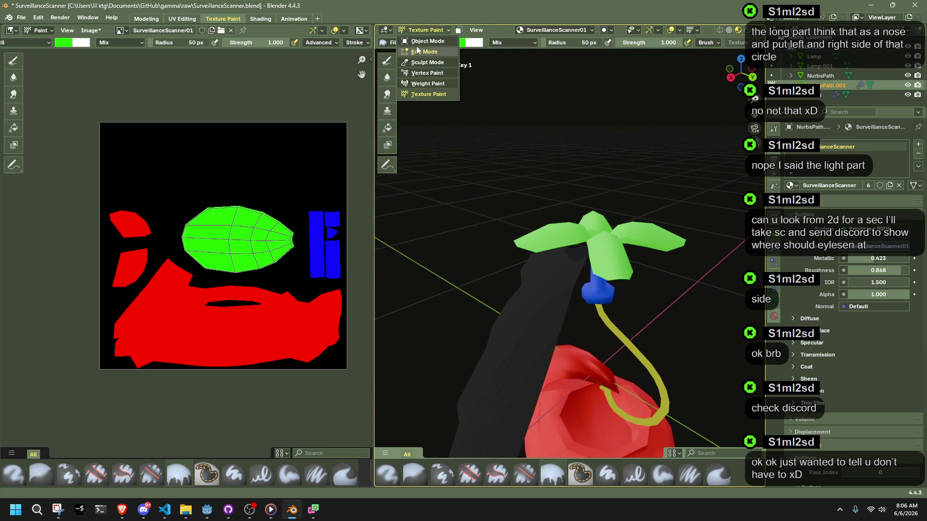
pyautogui.click(416, 47)
pyautogui.click(410, 30)
pyautogui.click(418, 38)
pyautogui.click(538, 275)
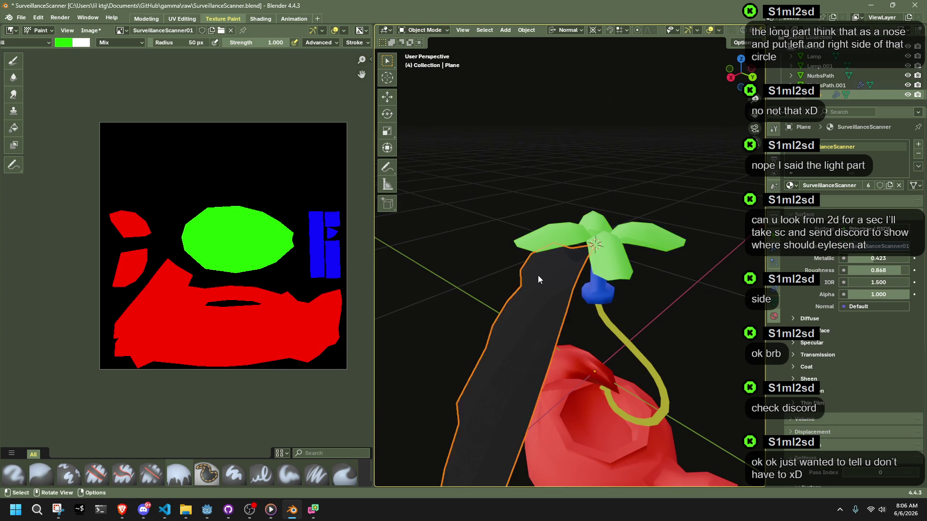
pyautogui.press('Tab')
pyautogui.hotkey('alt', 'a')
pyautogui.press('a')
# - Switch the Plane to Texture Paint and fill it with magenta
pyautogui.click(418, 30)
pyautogui.click(432, 84)
pyautogui.click(420, 30)
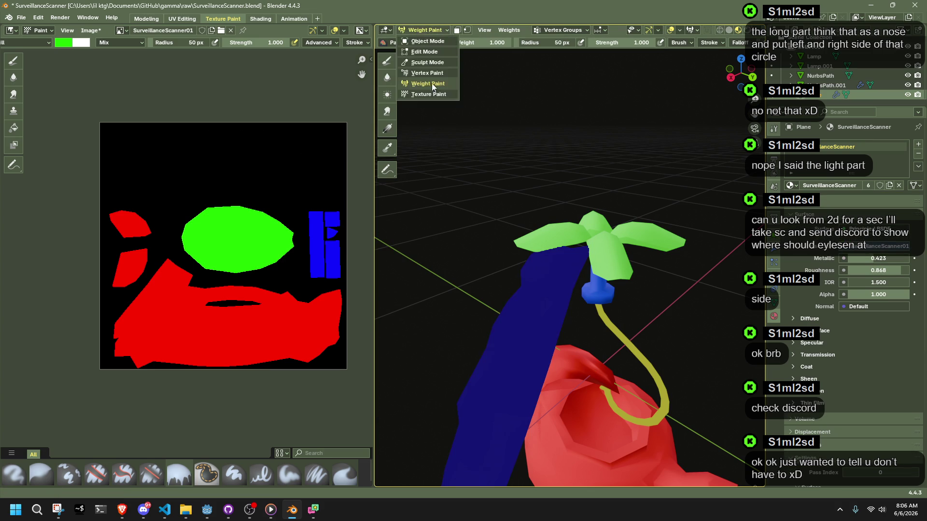
pyautogui.click(427, 94)
pyautogui.click(452, 44)
pyautogui.moveTo(516, 115); pyautogui.dragTo(503, 125)
pyautogui.moveTo(483, 171); pyautogui.dragTo(538, 171)
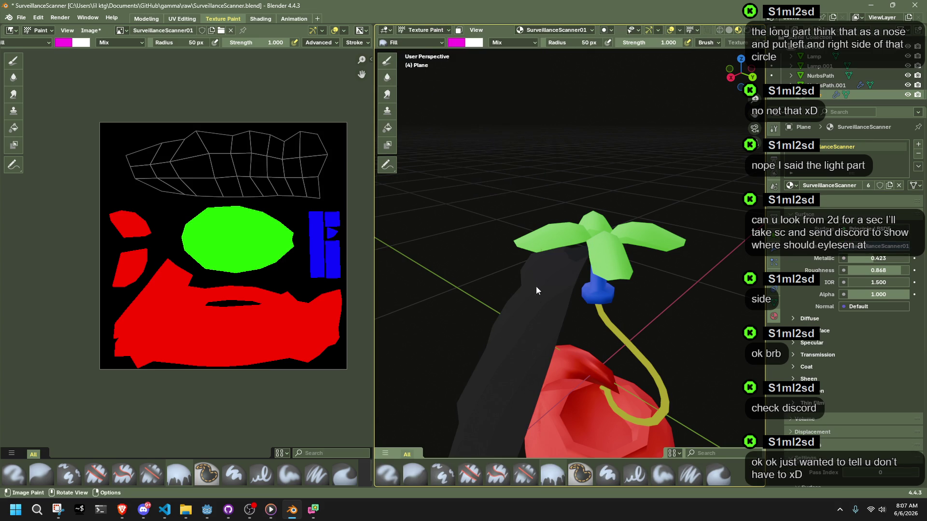
pyautogui.click(535, 267)
# - Return the Plane to Object Mode
pyautogui.scroll(-3, 539, 292)
pyautogui.click(420, 30)
pyautogui.click(419, 43)
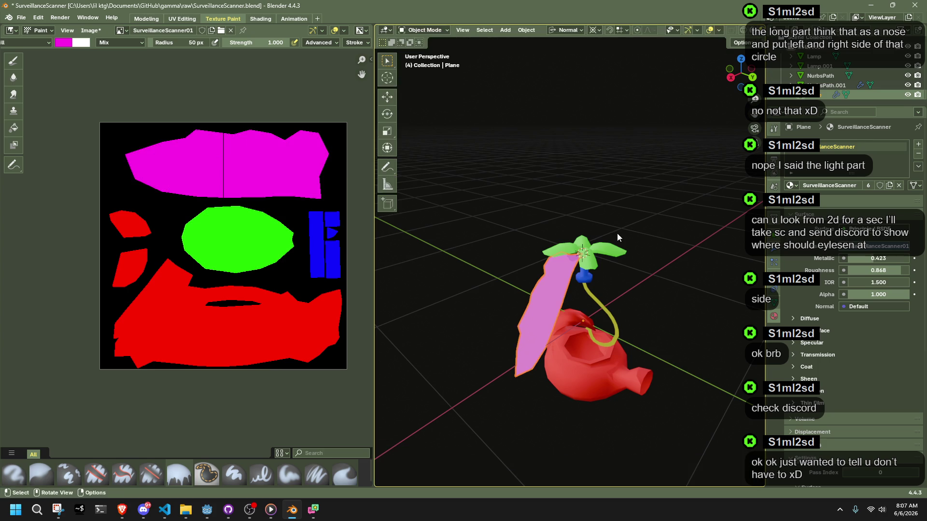
pyautogui.scroll(4, 195, 161)
pyautogui.scroll(-5, 233, 253)
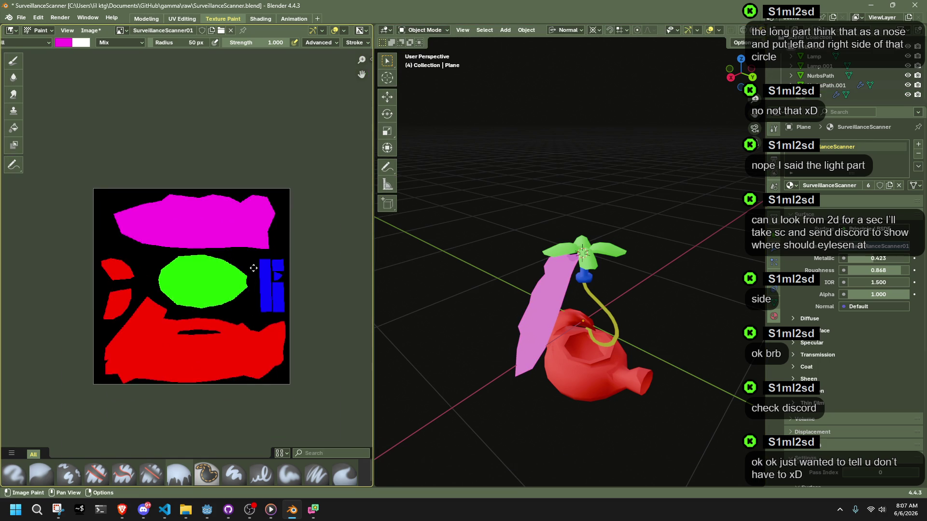
pyautogui.click(99, 33)
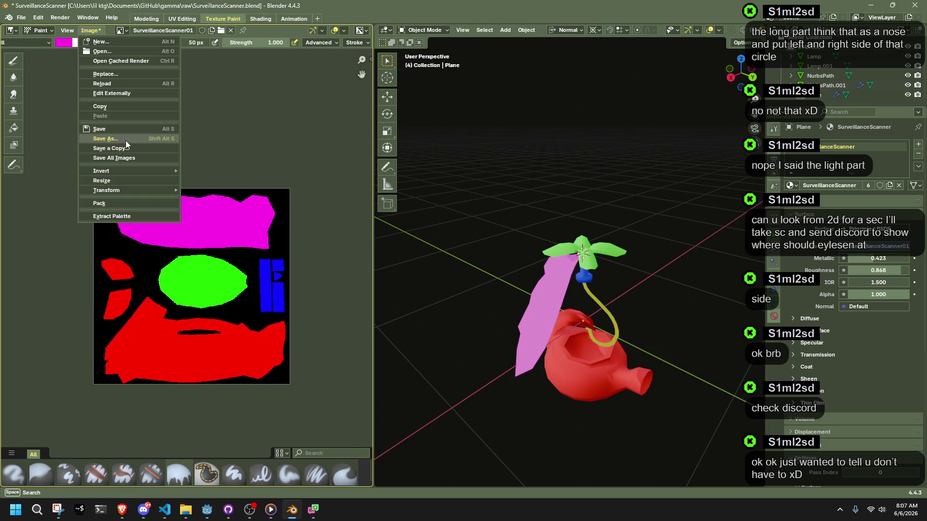
# - Start Save As for the texture and browse to the raw\Textures folder
pyautogui.click(125, 139)
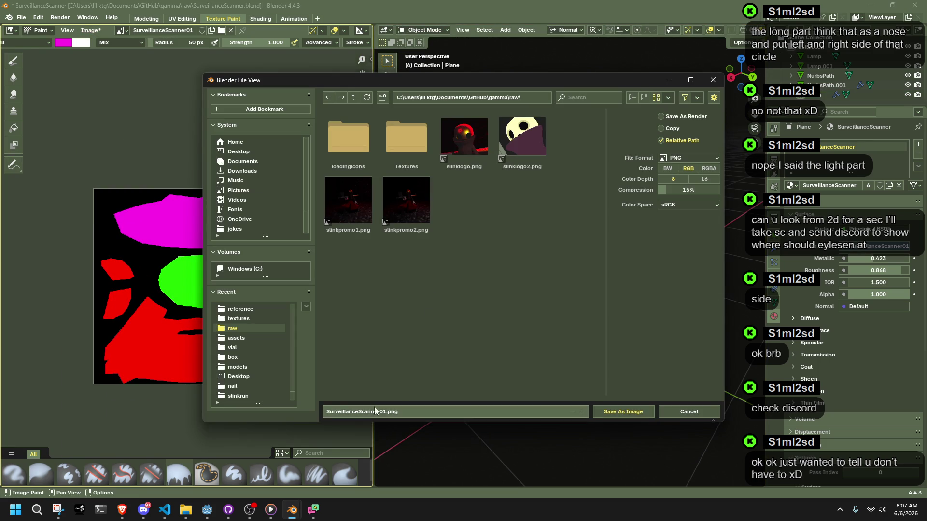
pyautogui.click(233, 319)
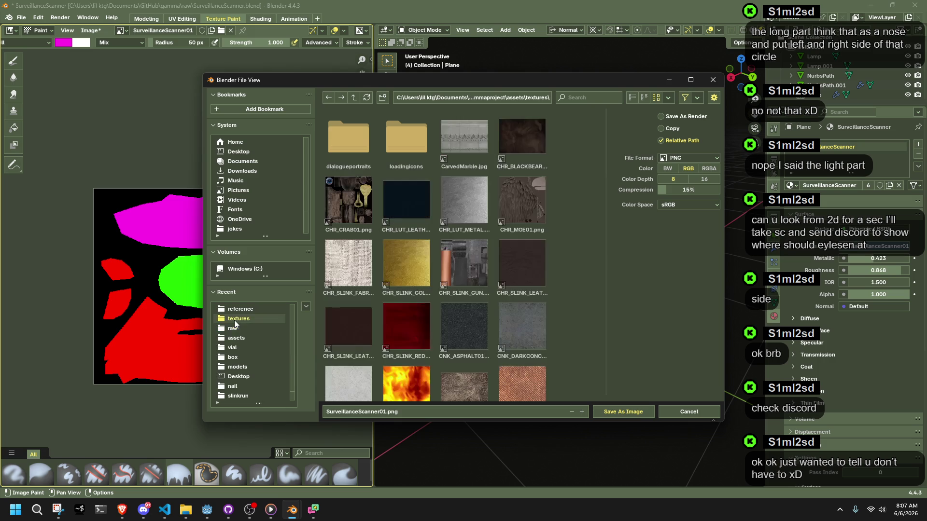
pyautogui.click(245, 329)
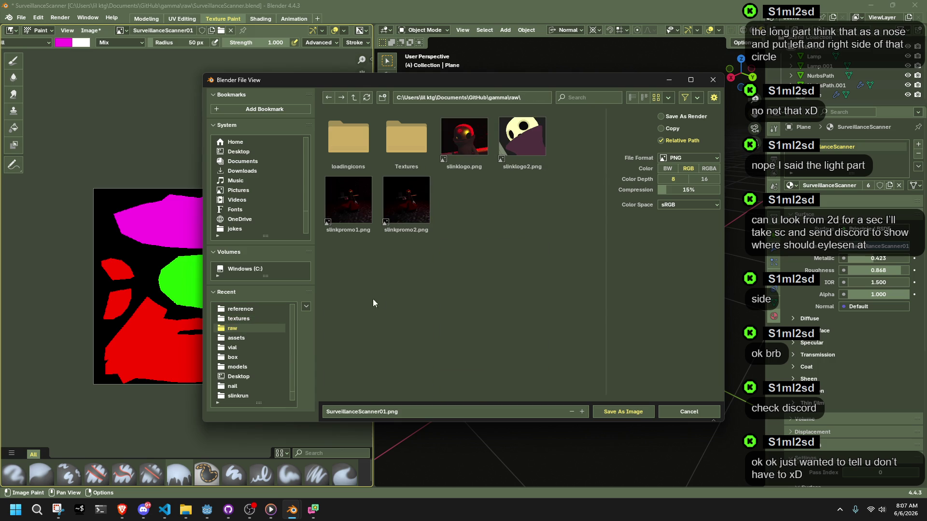
pyautogui.click(248, 317)
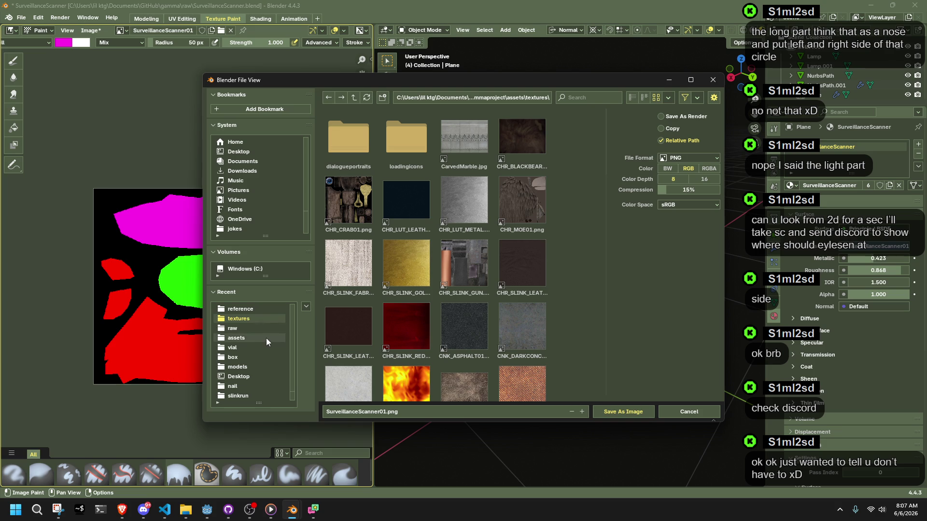
pyautogui.click(244, 329)
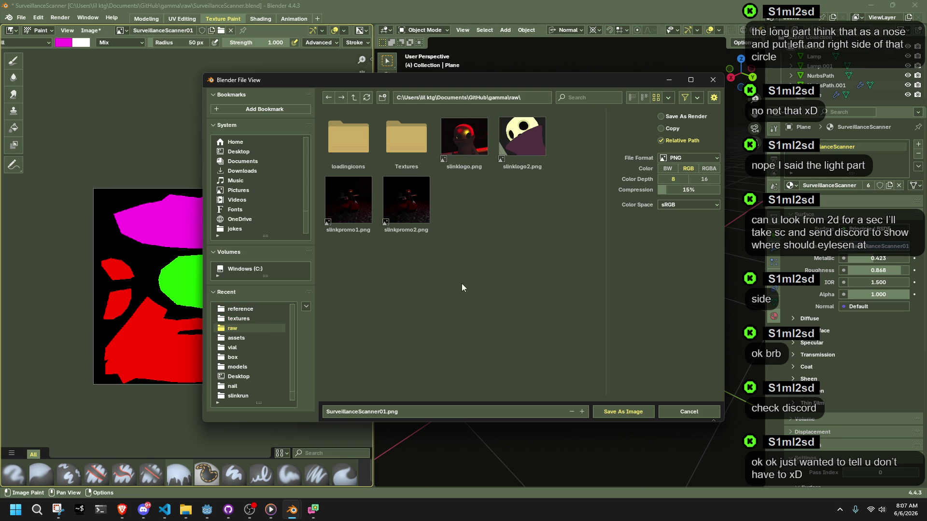
pyautogui.click(387, 142)
# - Name the file CHR_SURVEILLANCESCANNER_01.png and save the image
pyautogui.click(363, 409)
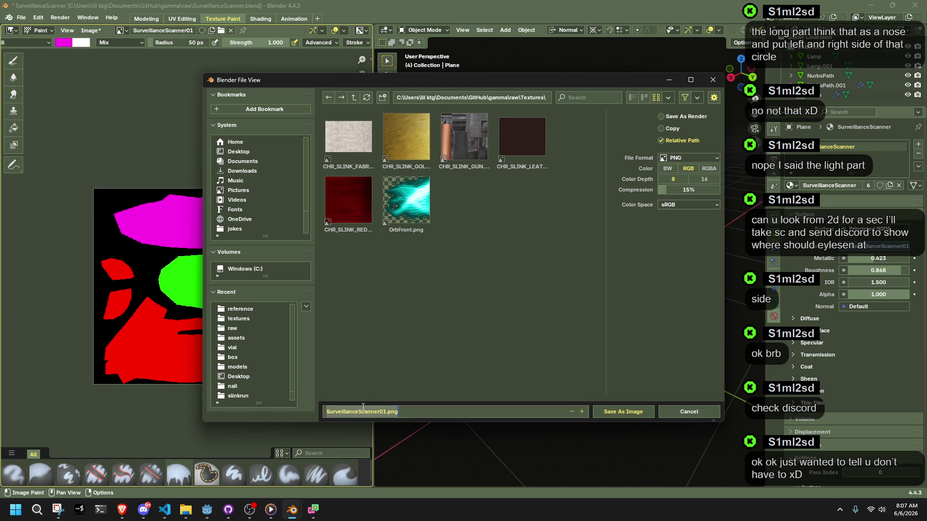
pyautogui.click(385, 409)
pyautogui.doubleClick(381, 410)
pyautogui.write('CH')
pyautogui.write('SLIN')
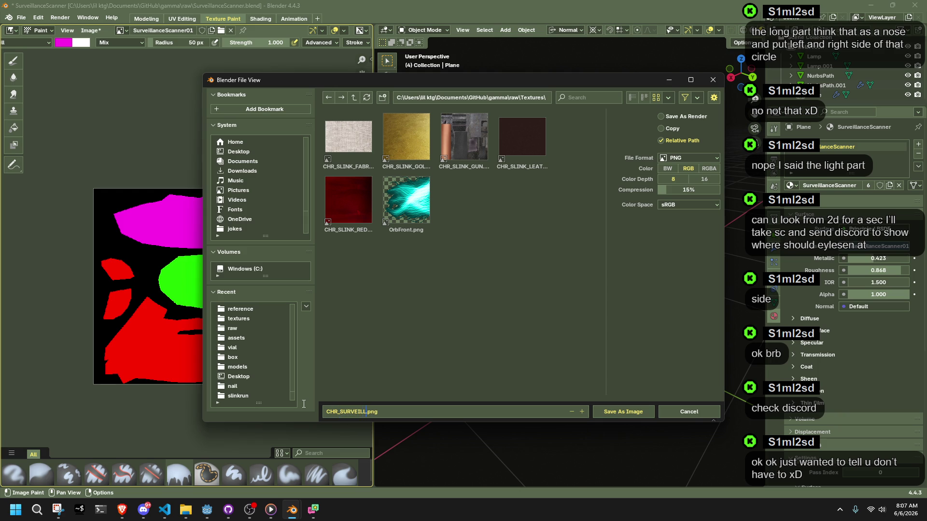
pyautogui.write('SCANNER_')
pyautogui.click(500, 390)
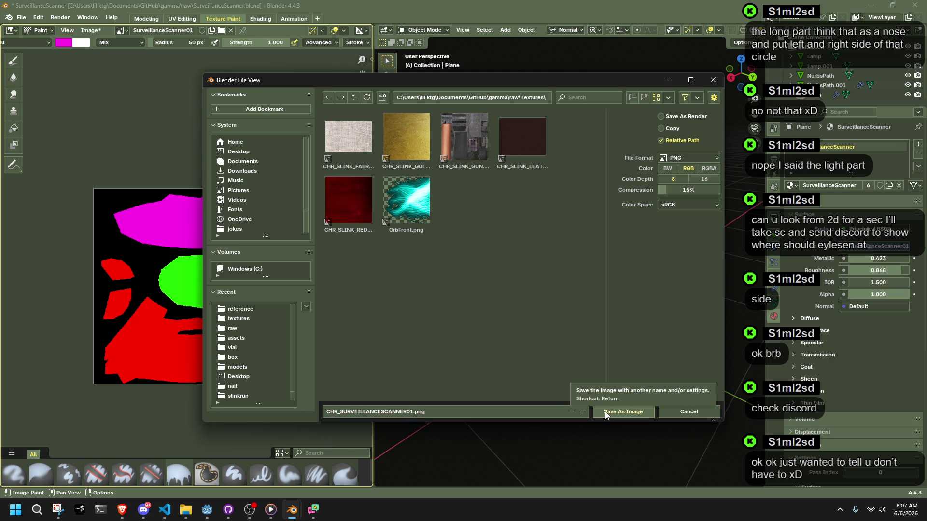
pyautogui.click(413, 412)
pyautogui.write('_')
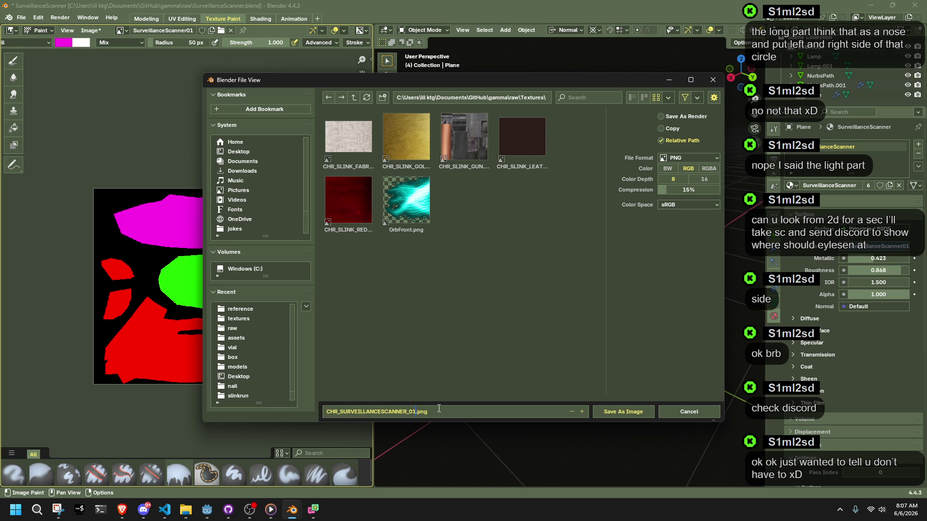
pyautogui.click(439, 409)
pyautogui.click(610, 412)
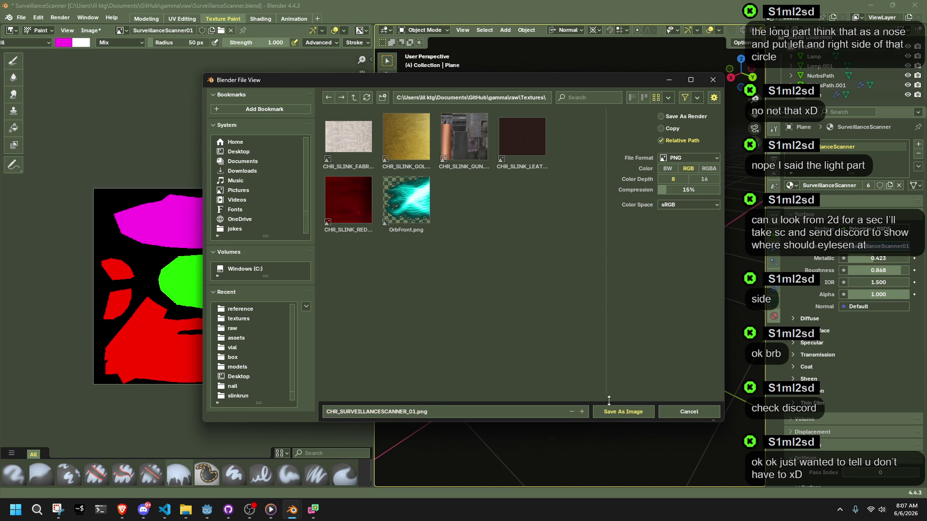
pyautogui.click(610, 411)
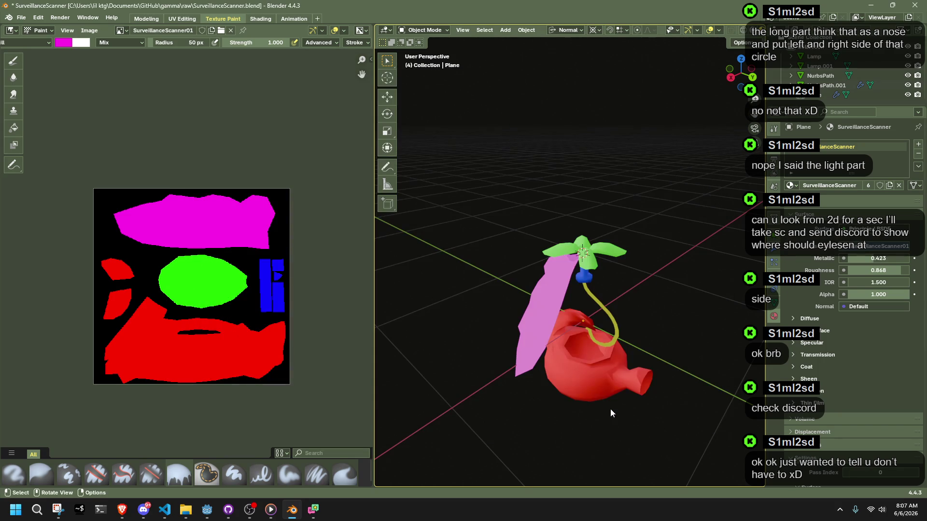
# - Save SurveillanceScanner.blend with Ctrl+S, then close the File menu without exporting
pyautogui.hotkey('ctrl', 's')
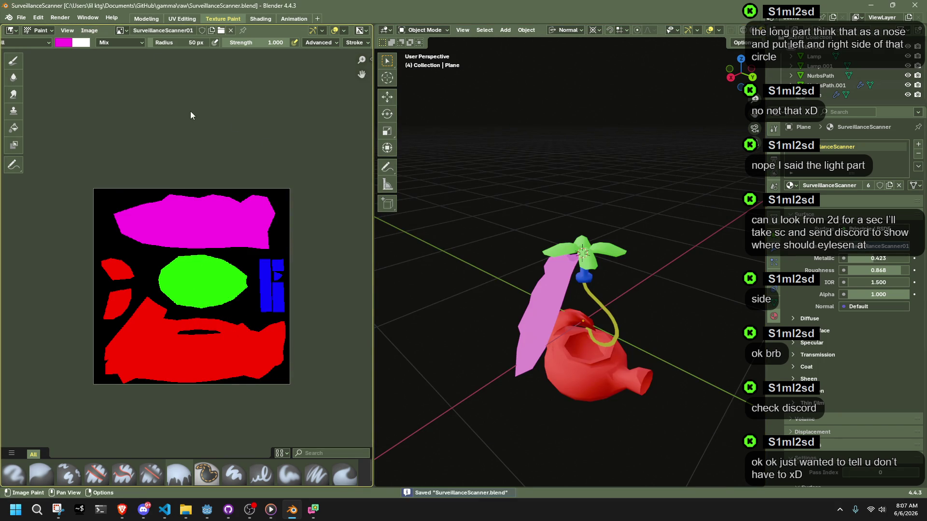
pyautogui.click(21, 18)
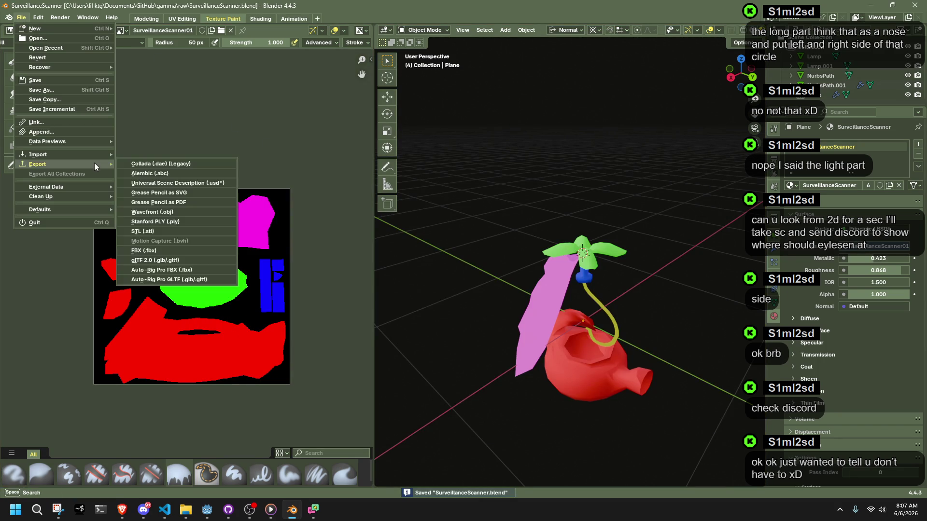
pyautogui.click(170, 121)
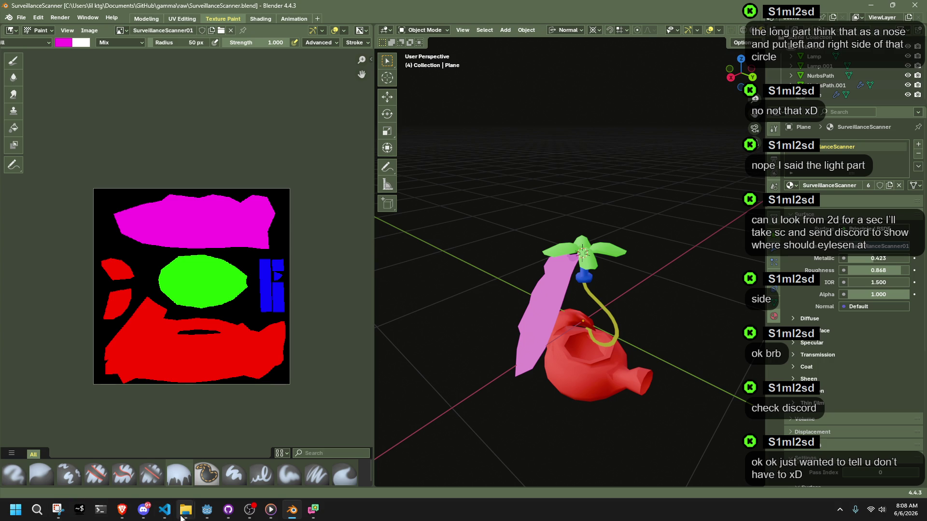
pyautogui.moveTo(186, 509)
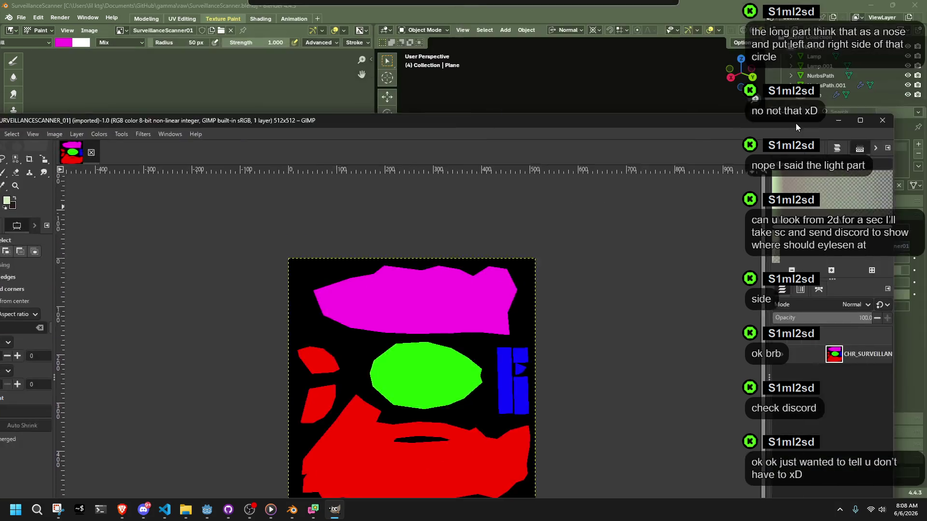
# - Maximize the GIMP window and zoom around the 512×512 four-colour UV map
pyautogui.doubleClick(796, 124)
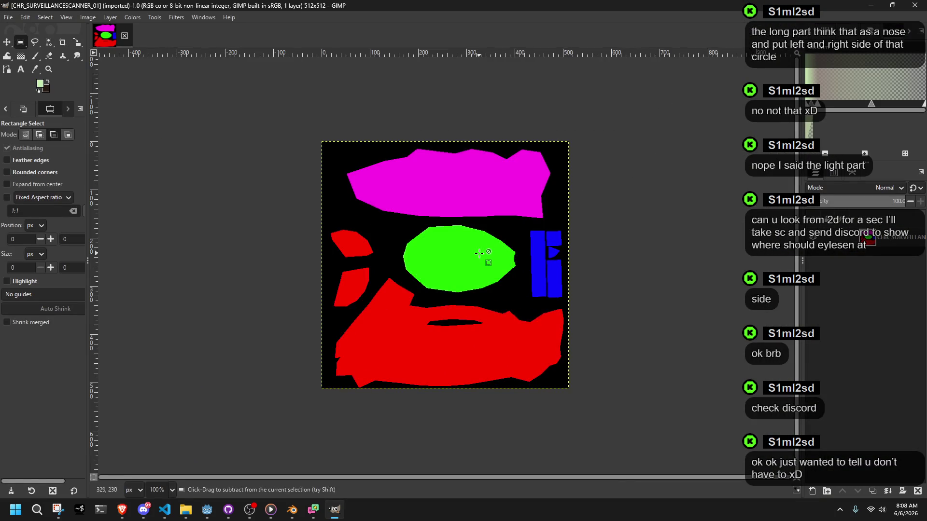
pyautogui.keyDown('ctrl'); pyautogui.scroll(5, 478, 254); pyautogui.keyUp('ctrl')
pyautogui.keyDown('ctrl'); pyautogui.scroll(-4, 479, 253); pyautogui.keyUp('ctrl')
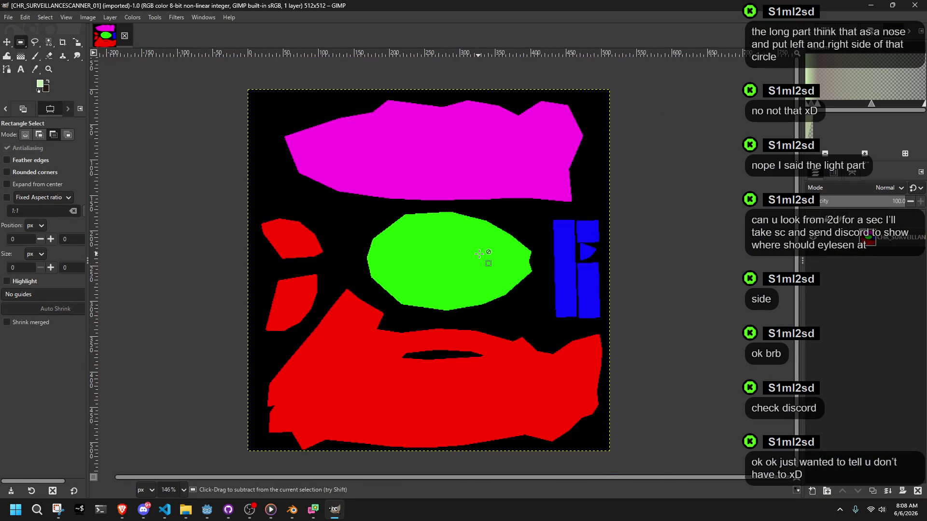
pyautogui.keyDown('ctrl'); pyautogui.scroll(3, 467, 387); pyautogui.keyUp('ctrl')
pyautogui.keyDown('ctrl'); pyautogui.scroll(-3, 467, 388); pyautogui.keyUp('ctrl')
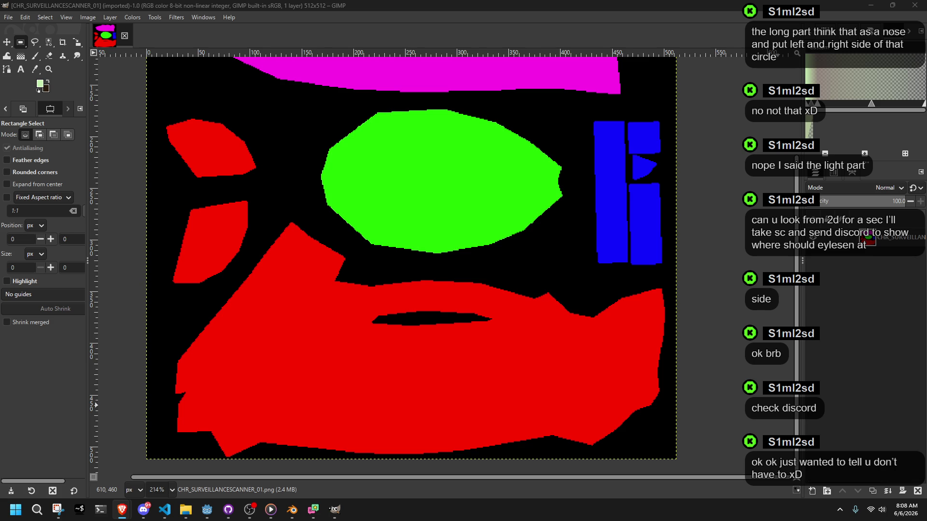
# - Add a new layer and paste the stone tablet texture
pyautogui.click(872, 291)
pyautogui.rightClick(861, 252)
pyautogui.click(799, 246)
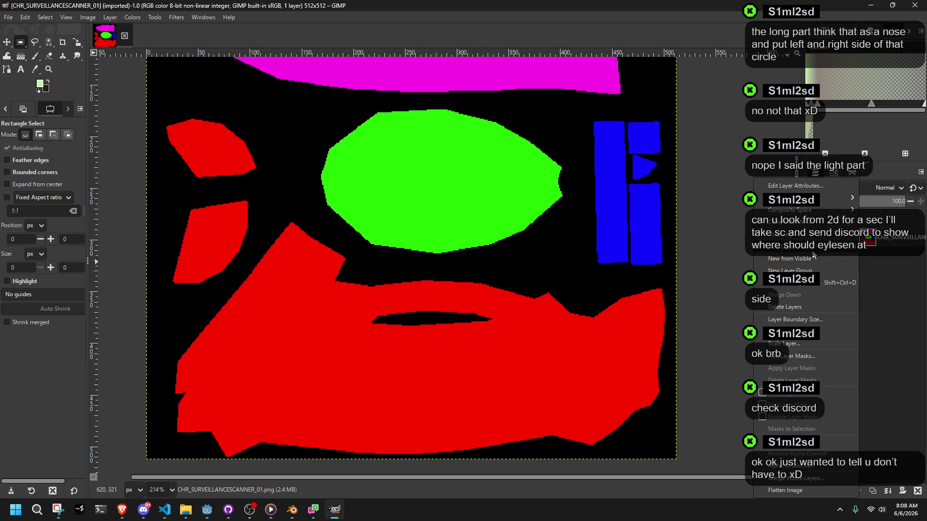
pyautogui.click(539, 384)
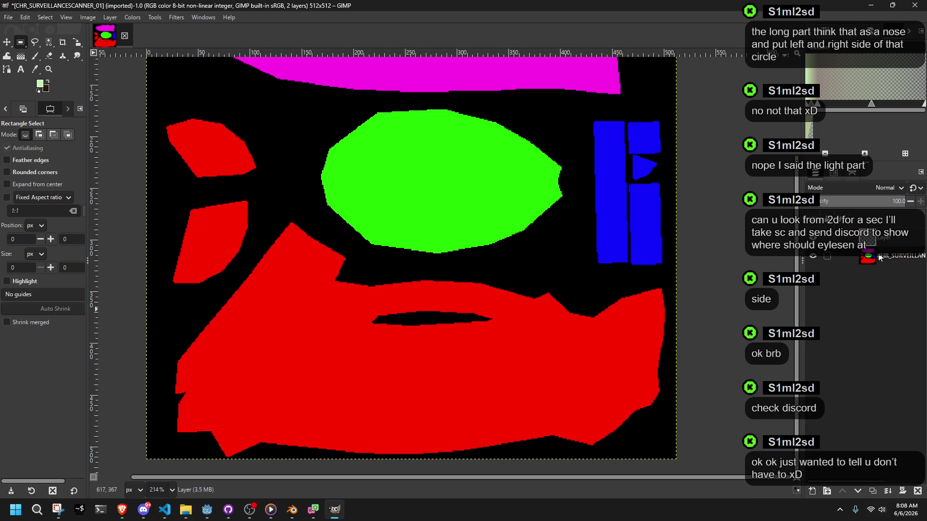
pyautogui.keyDown('ctrl'); pyautogui.scroll(-6, 517, 284); pyautogui.keyUp('ctrl')
pyautogui.hotkey('ctrl', 'v')
pyautogui.keyDown('ctrl'); pyautogui.scroll(-3, 518, 282); pyautogui.keyUp('ctrl')
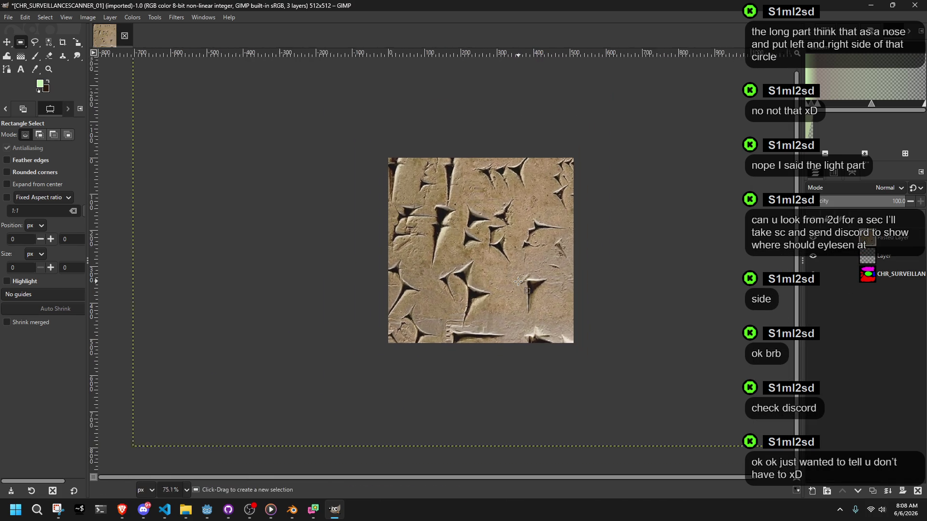
# - Start scaling the pasted stone texture and lower its layer opacity to 41
pyautogui.rightClick(432, 173)
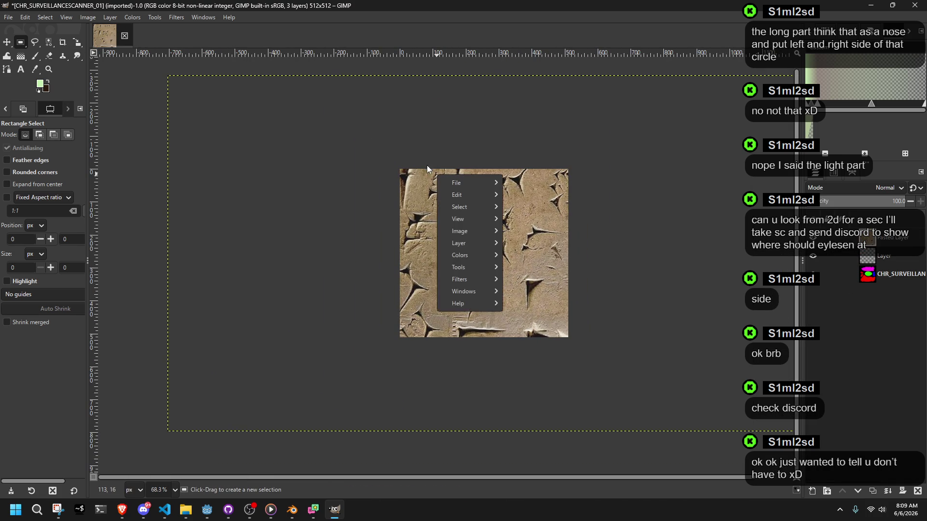
pyautogui.click(80, 42)
pyautogui.click(77, 43)
pyautogui.click(327, 301)
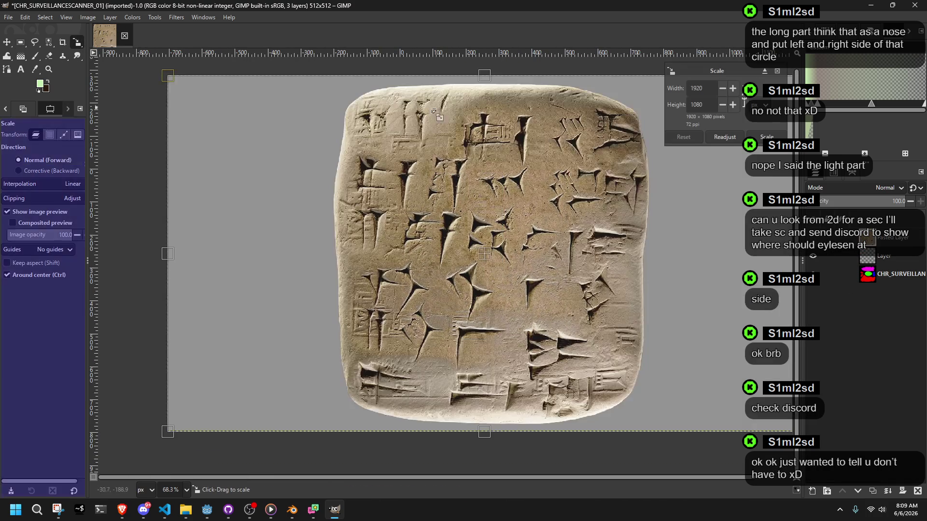
pyautogui.keyDown('ctrl'); pyautogui.scroll(-2, 328, 302); pyautogui.keyUp('ctrl')
pyautogui.moveTo(328, 301)
pyautogui.mouseDown()
pyautogui.moveTo(374, 293)
pyautogui.moveTo(633, 176)
pyautogui.moveTo(612, 197)
pyautogui.moveTo(572, 207)
pyautogui.moveTo(583, 213)
pyautogui.mouseUp()
pyautogui.moveTo(510, 212)
pyautogui.mouseDown()
pyautogui.moveTo(480, 301)
pyautogui.moveTo(475, 248)
pyautogui.mouseUp()
pyautogui.moveTo(857, 208); pyautogui.dragTo(846, 205)
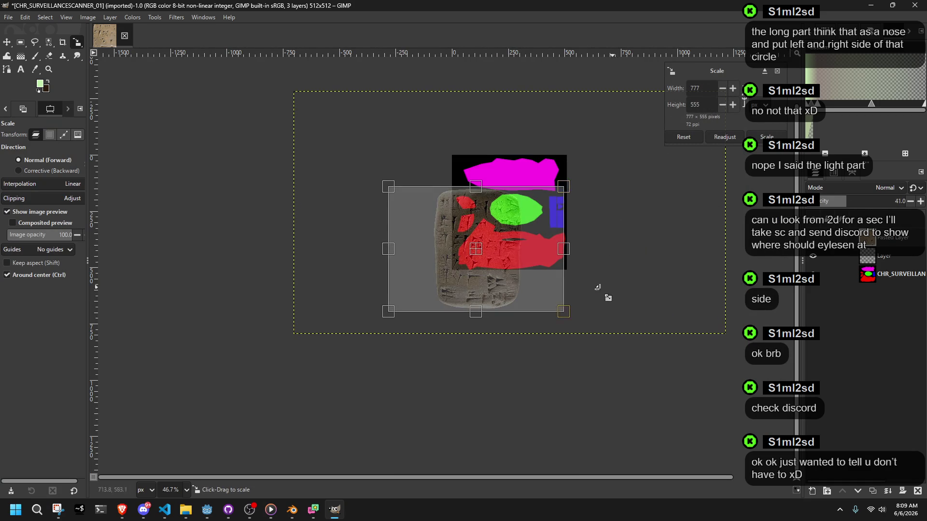
pyautogui.scroll(2, 593, 318)
# - Size the stone strip to 1121×328 over the red region
pyautogui.moveTo(469, 315); pyautogui.dragTo(487, 350)
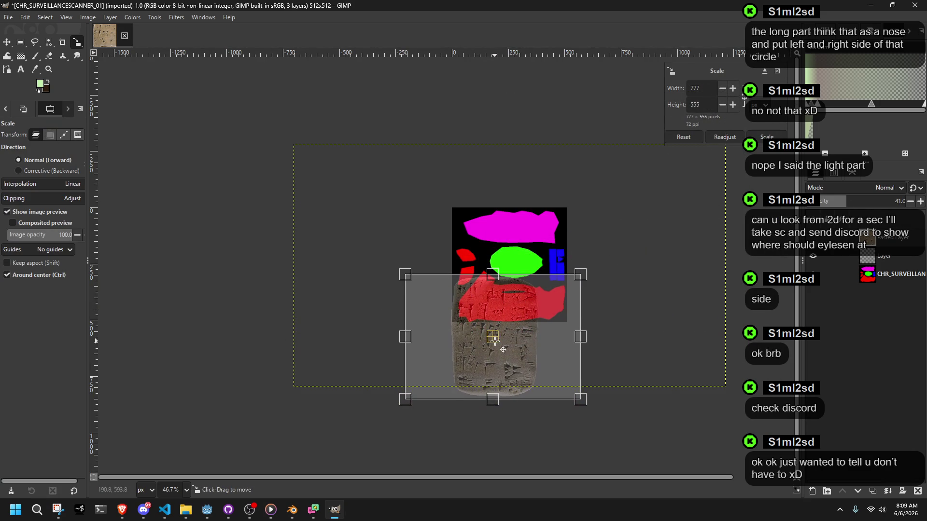
pyautogui.moveTo(503, 404); pyautogui.dragTo(501, 316)
pyautogui.moveTo(587, 355)
pyautogui.mouseDown()
pyautogui.moveTo(685, 381)
pyautogui.moveTo(685, 362)
pyautogui.mouseUp()
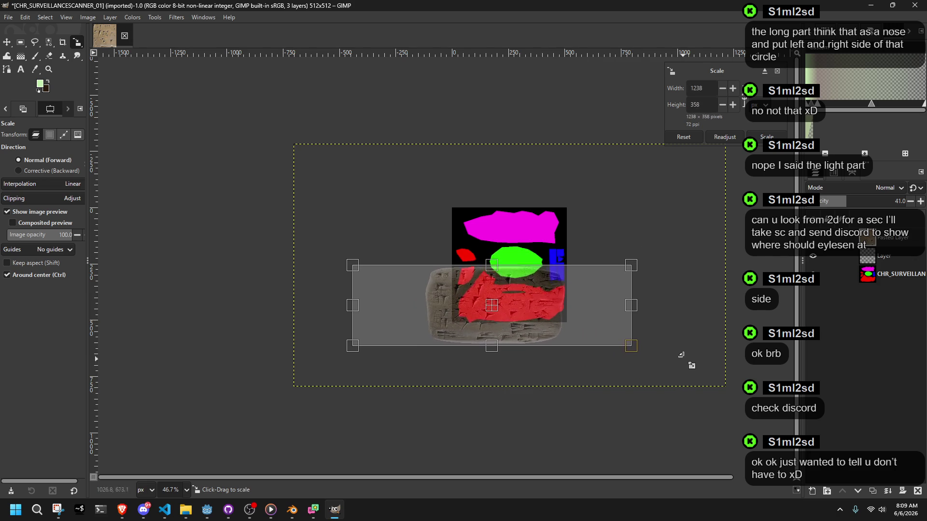
pyautogui.keyDown('ctrl'); pyautogui.scroll(5, 573, 364); pyautogui.keyUp('ctrl')
pyautogui.keyDown('ctrl'); pyautogui.scroll(-2, 413, 265); pyautogui.keyUp('ctrl')
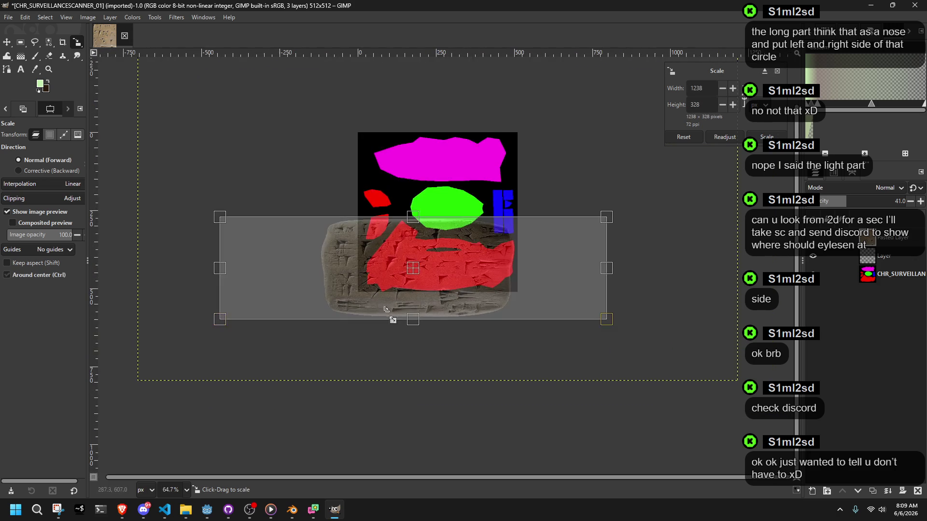
pyautogui.keyDown('ctrl'); pyautogui.moveTo(222, 267); pyautogui.dragTo(288, 274); pyautogui.keyUp('ctrl')
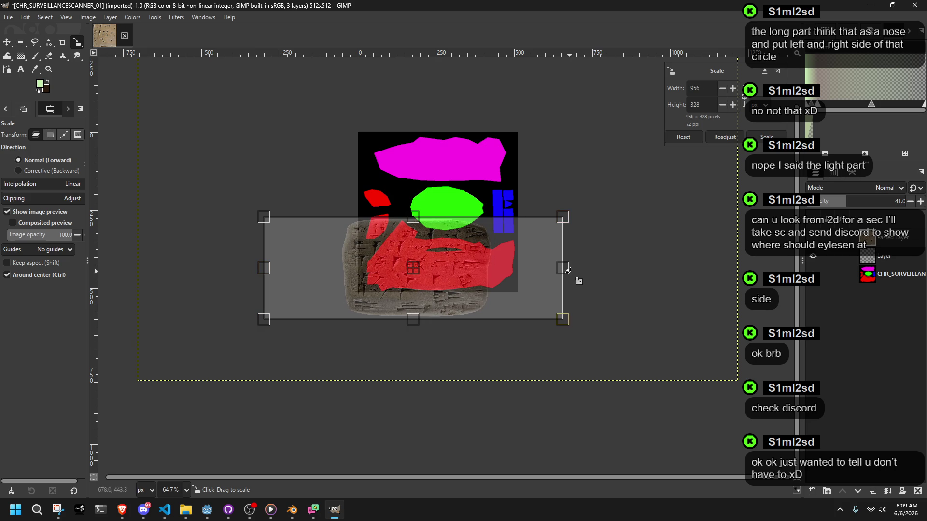
pyautogui.moveTo(593, 274); pyautogui.dragTo(614, 272)
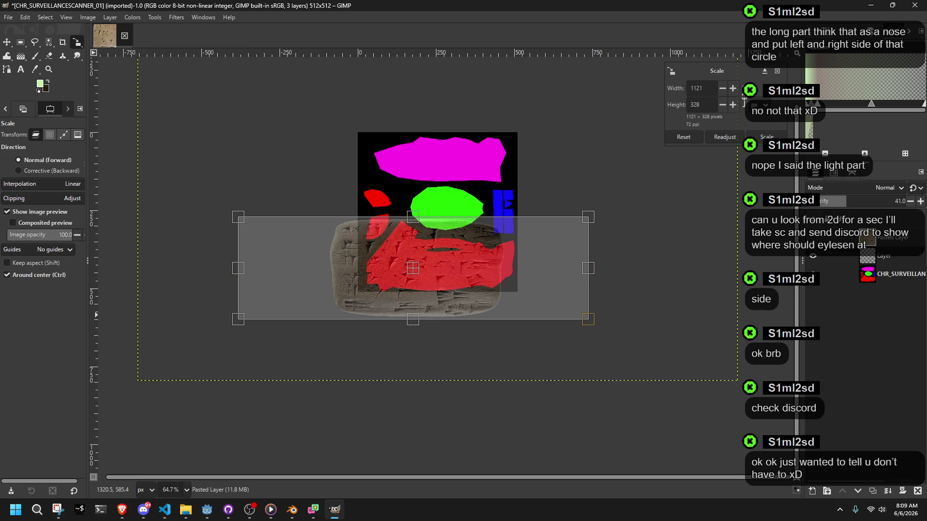
pyautogui.hotkey('alt', 'Tab')
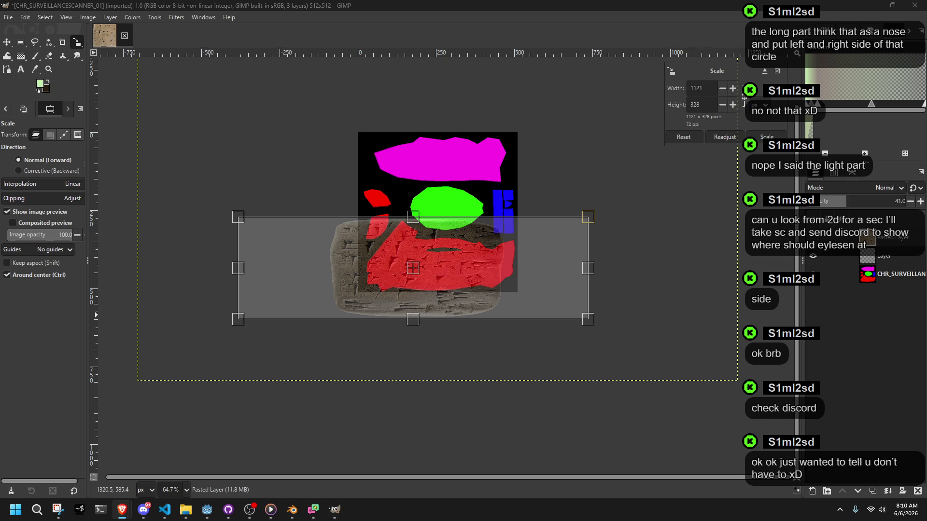
# - Apply the stone strip scaling and drop its layer opacity to 0
pyautogui.click(758, 135)
pyautogui.keyDown('ctrl'); pyautogui.scroll(5, 440, 293); pyautogui.keyUp('ctrl')
pyautogui.moveTo(867, 203)
pyautogui.mouseDown()
pyautogui.moveTo(907, 203)
pyautogui.moveTo(811, 202)
pyautogui.mouseUp()
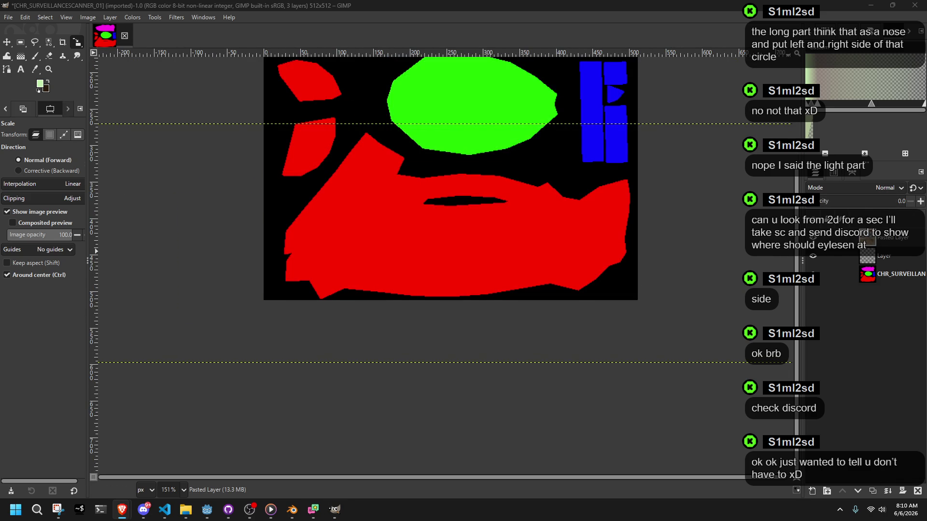
# - View the Blender side-view screenshot, then cancel a new screen capture
pyautogui.click(58, 510)
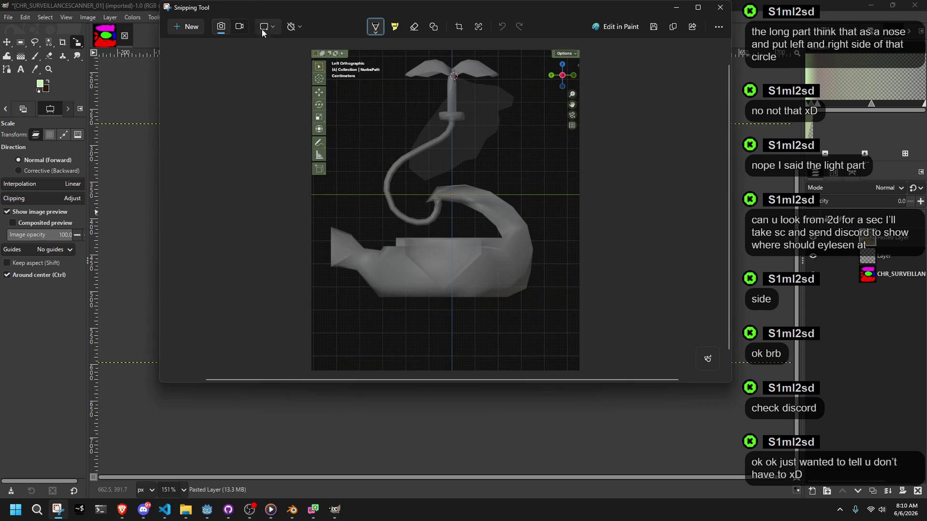
pyautogui.hotkey('alt', 'Tab')
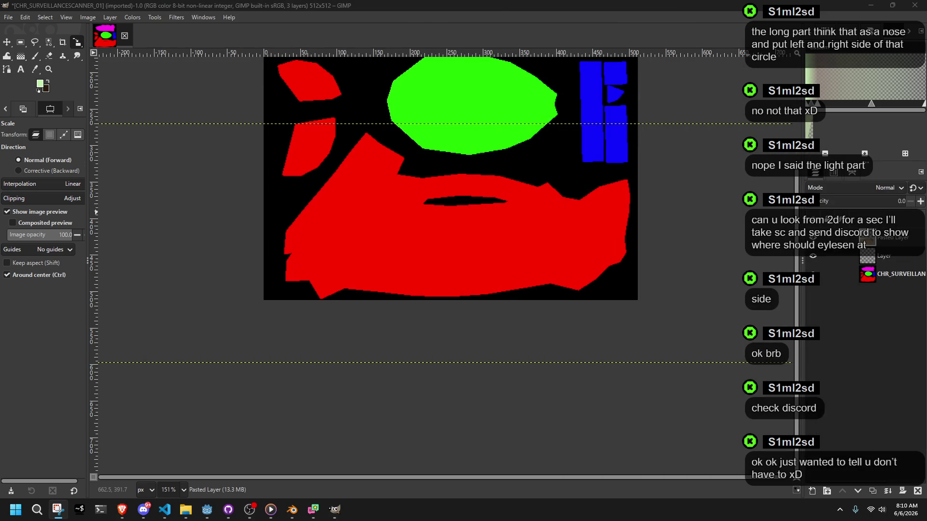
pyautogui.press('super+shift+s')
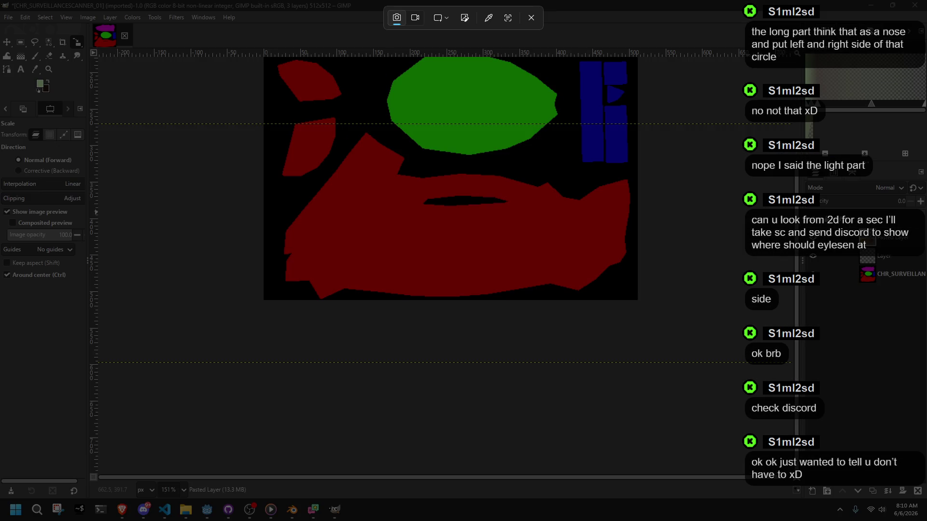
pyautogui.press('Escape')
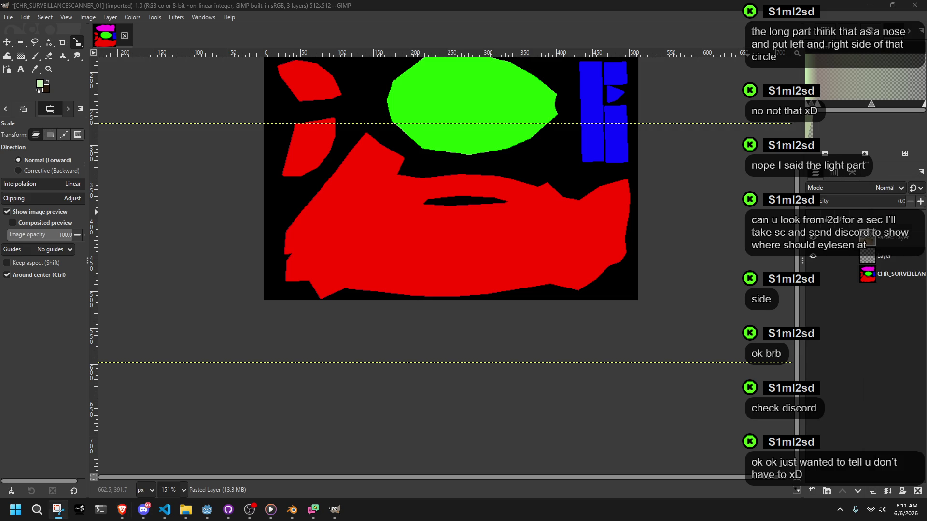
pyautogui.rightClick(842, 290)
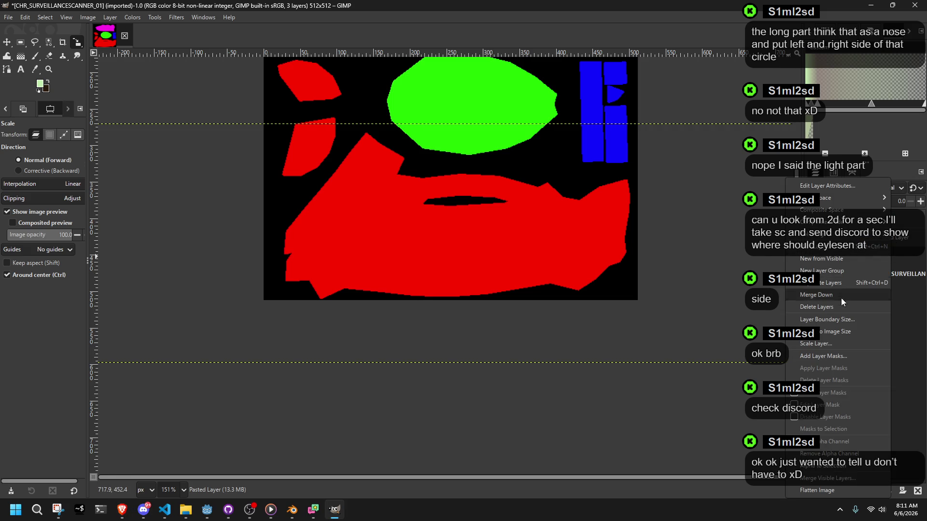
# - Start scaling the stone layer, set it to 38% opacity, and move it down over the map
pyautogui.press('Escape')
pyautogui.click(526, 230)
pyautogui.keyDown('ctrl'); pyautogui.scroll(-5, 531, 237); pyautogui.keyUp('ctrl')
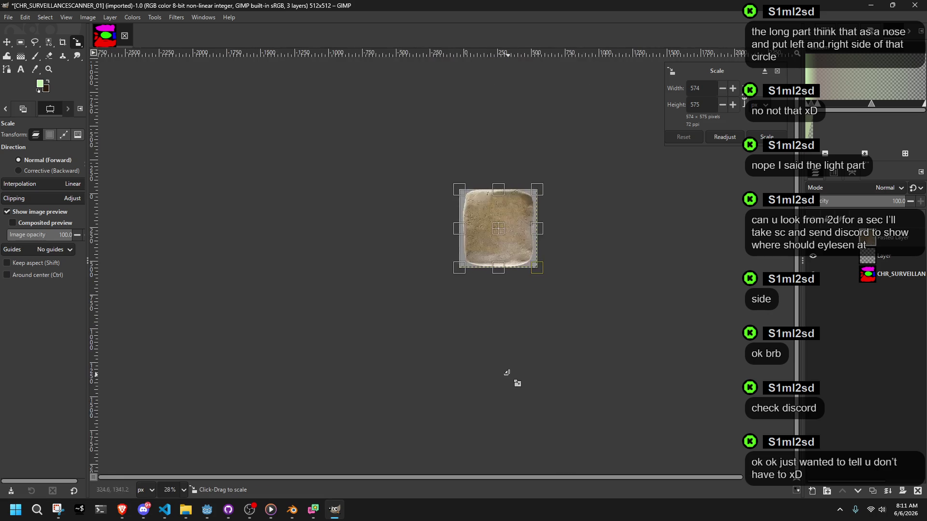
pyautogui.keyDown('ctrl'); pyautogui.scroll(6, 508, 376); pyautogui.keyUp('ctrl')
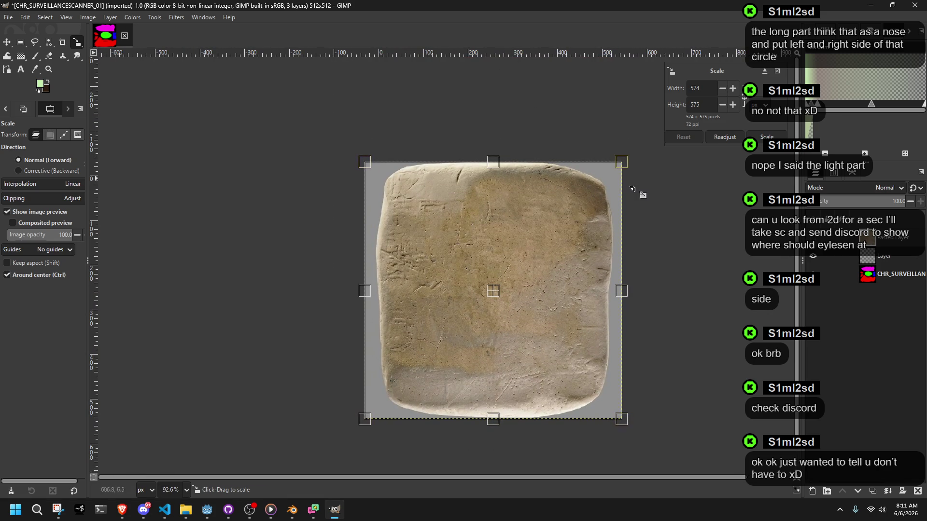
pyautogui.click(844, 200)
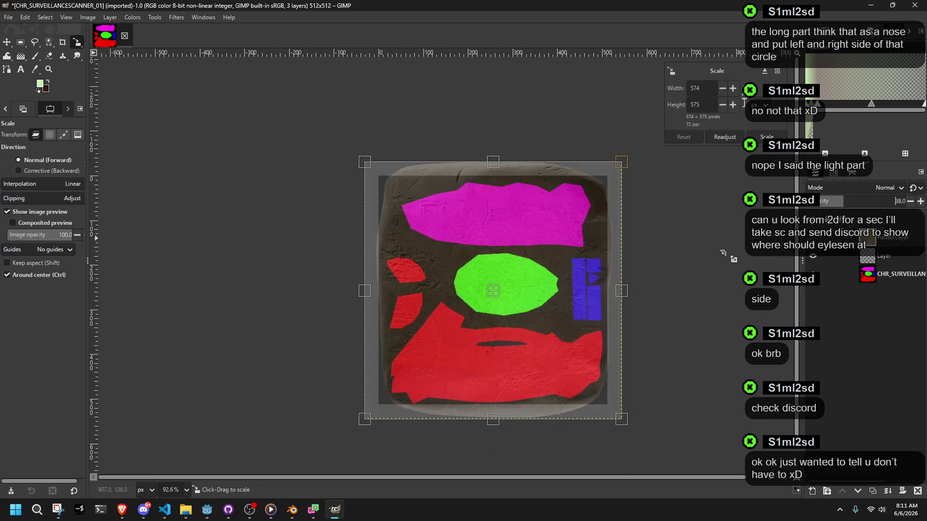
pyautogui.moveTo(500, 303); pyautogui.dragTo(493, 363)
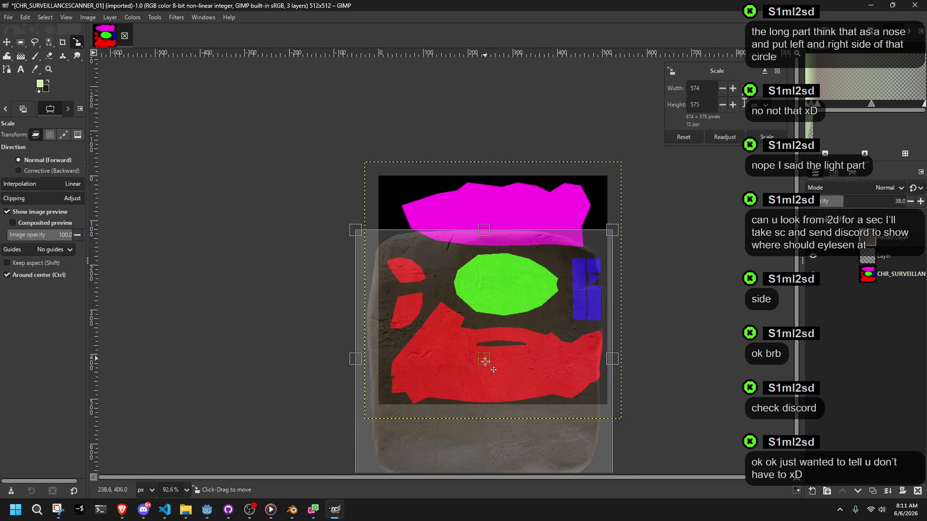
# - Resize the stone layer to 595×393, apply it, and select the UV map layer
pyautogui.keyDown('ctrl'); pyautogui.scroll(-1, 603, 430); pyautogui.keyUp('ctrl')
pyautogui.moveTo(490, 458); pyautogui.dragTo(483, 417)
pyautogui.moveTo(484, 410); pyautogui.dragTo(484, 409)
pyautogui.moveTo(607, 321); pyautogui.dragTo(618, 320)
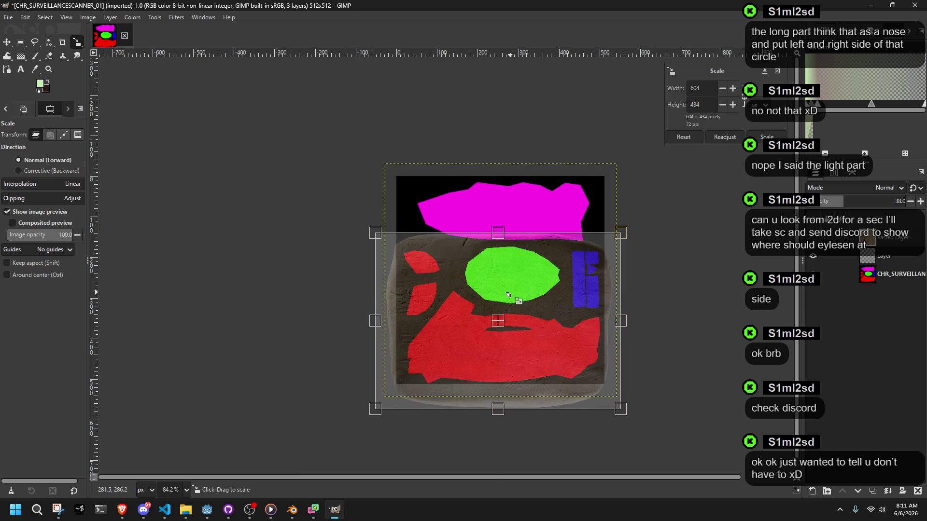
pyautogui.moveTo(390, 408); pyautogui.dragTo(394, 392)
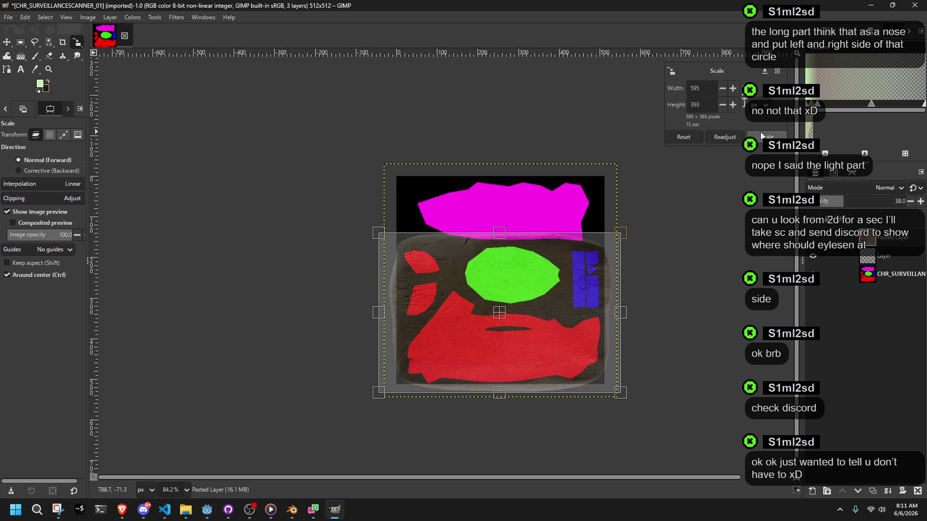
pyautogui.click(758, 135)
pyautogui.click(892, 277)
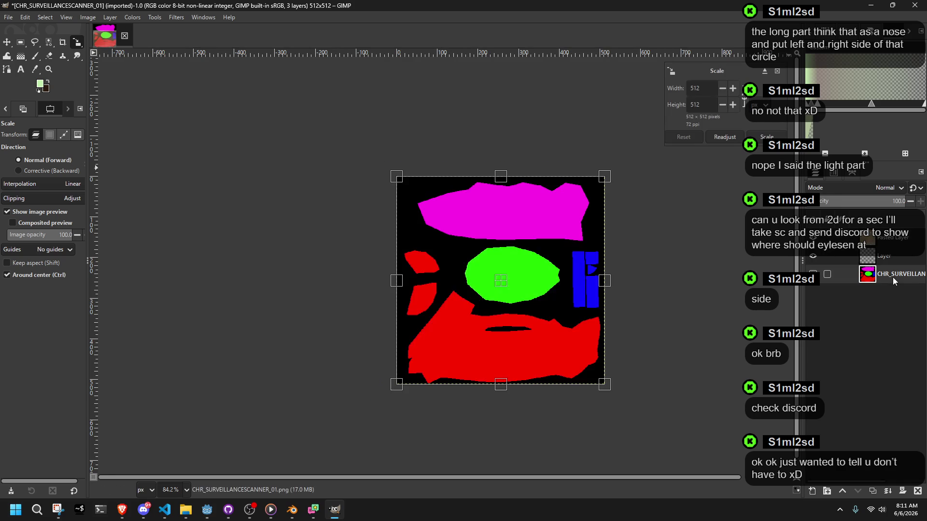
# - Select the red areas by colour and grow the selection by 4 px
pyautogui.click(48, 42)
pyautogui.click(429, 353)
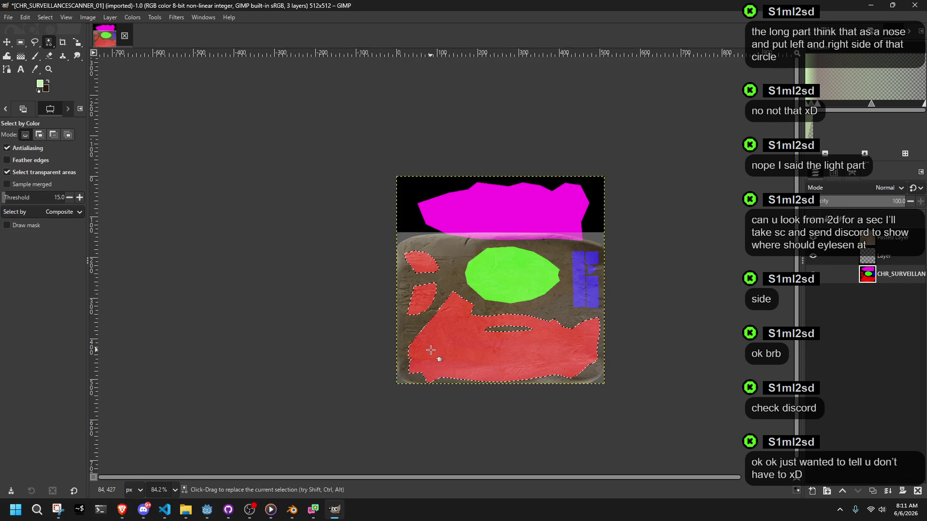
pyautogui.click(45, 17)
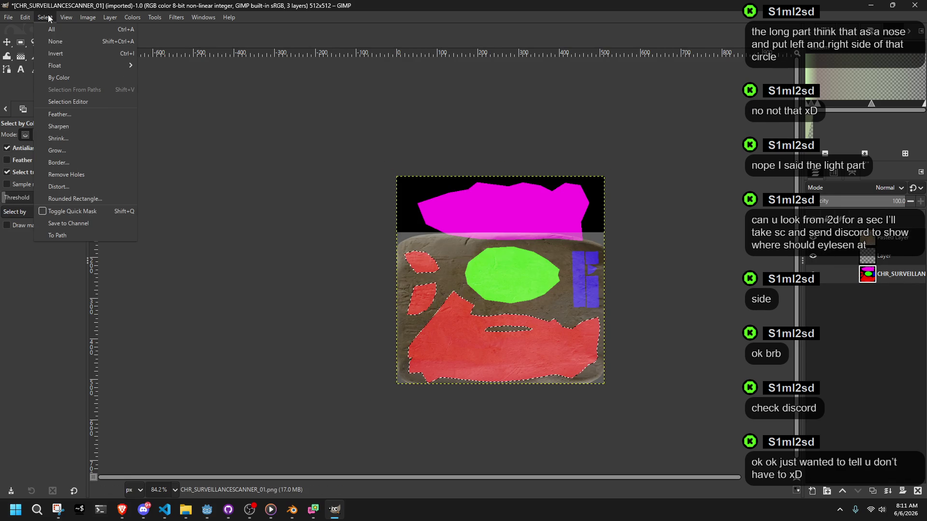
pyautogui.click(65, 147)
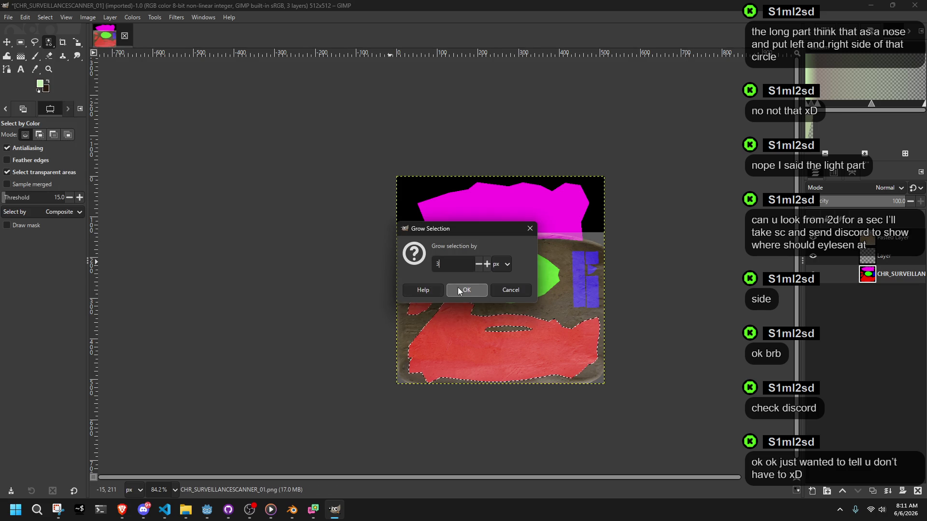
pyautogui.write('4')
pyautogui.press('BackSpace')
pyautogui.write('4')
pyautogui.click(463, 288)
# - Add the dark slit and the small left-hand red pieces to the selection with Free Select
pyautogui.keyDown('ctrl'); pyautogui.scroll(5, 507, 338); pyautogui.keyUp('ctrl')
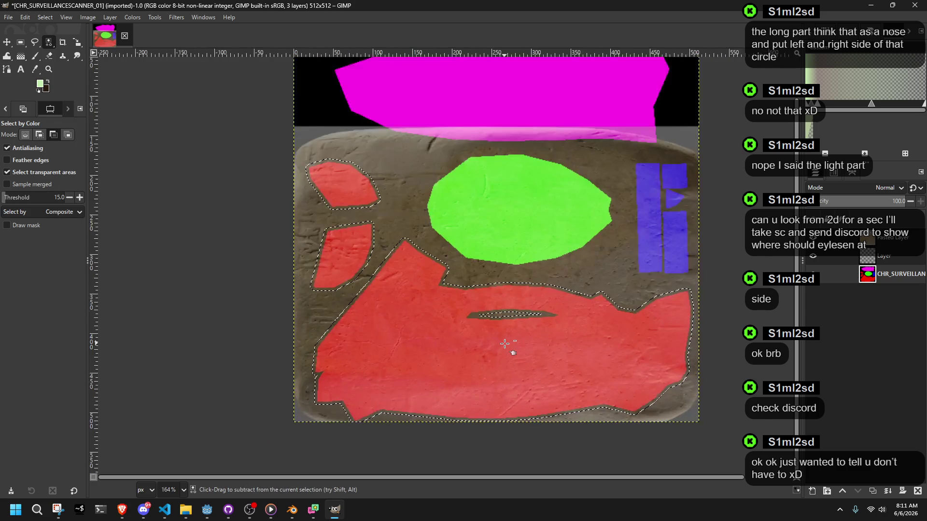
pyautogui.click(34, 42)
pyautogui.moveTo(510, 333)
pyautogui.mouseDown()
pyautogui.moveTo(468, 309)
pyautogui.moveTo(519, 290)
pyautogui.moveTo(510, 336)
pyautogui.moveTo(456, 304)
pyautogui.moveTo(522, 280)
pyautogui.moveTo(567, 355)
pyautogui.moveTo(489, 347)
pyautogui.mouseUp()
pyautogui.press('Return')
pyautogui.click(48, 43)
pyautogui.click(35, 43)
pyautogui.keyDown('shift'); pyautogui.click(247, 265); pyautogui.keyUp('shift')
pyautogui.moveTo(249, 332)
pyautogui.mouseDown()
pyautogui.moveTo(314, 324)
pyautogui.moveTo(365, 236)
pyautogui.mouseUp()
pyautogui.moveTo(368, 205)
pyautogui.mouseDown()
pyautogui.moveTo(366, 189)
pyautogui.moveTo(291, 145)
pyautogui.moveTo(267, 174)
pyautogui.mouseUp()
pyautogui.moveTo(252, 247); pyautogui.dragTo(249, 264)
pyautogui.press('Return')
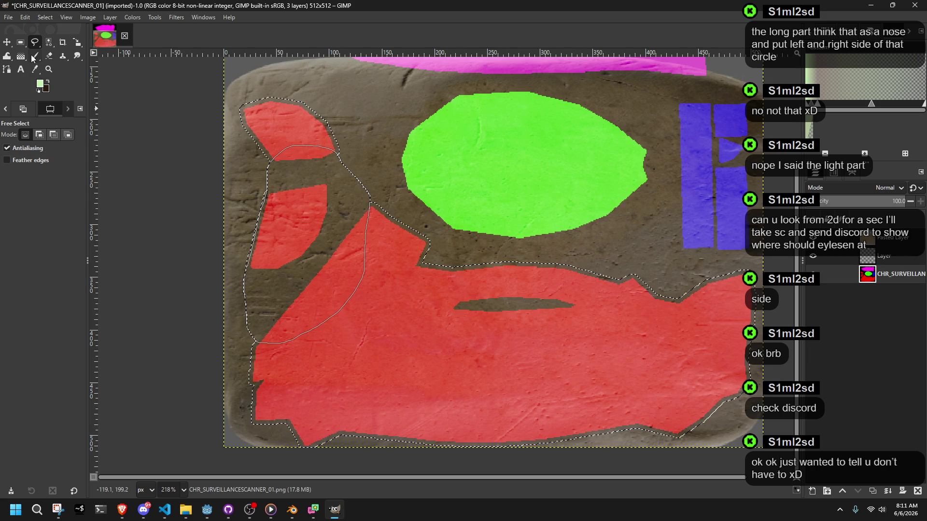
pyautogui.click(34, 56)
pyautogui.keyDown('ctrl'); pyautogui.scroll(-5, 325, 253); pyautogui.keyUp('ctrl')
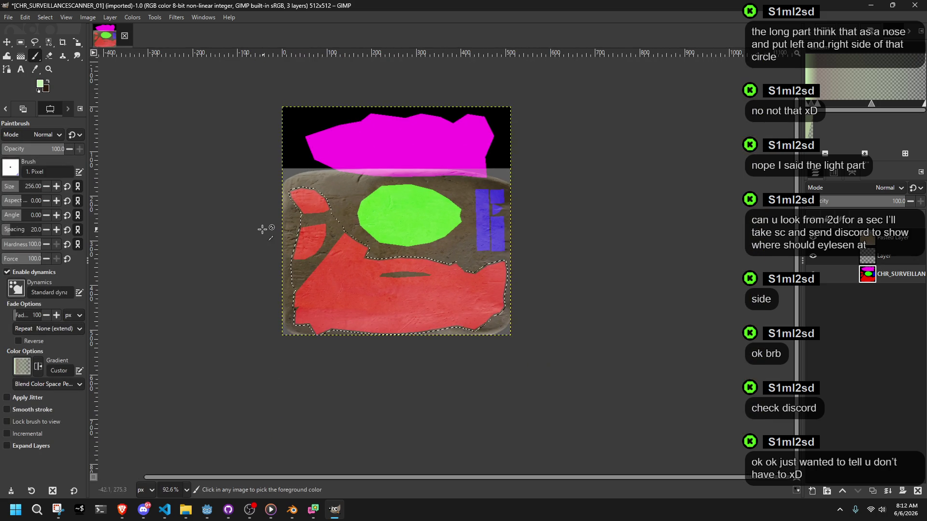
# - On the pasted stone layer, erase outside the red selection and raise opacity to 100
pyautogui.keyDown('ctrl'); pyautogui.scroll(2, 266, 230); pyautogui.keyUp('ctrl')
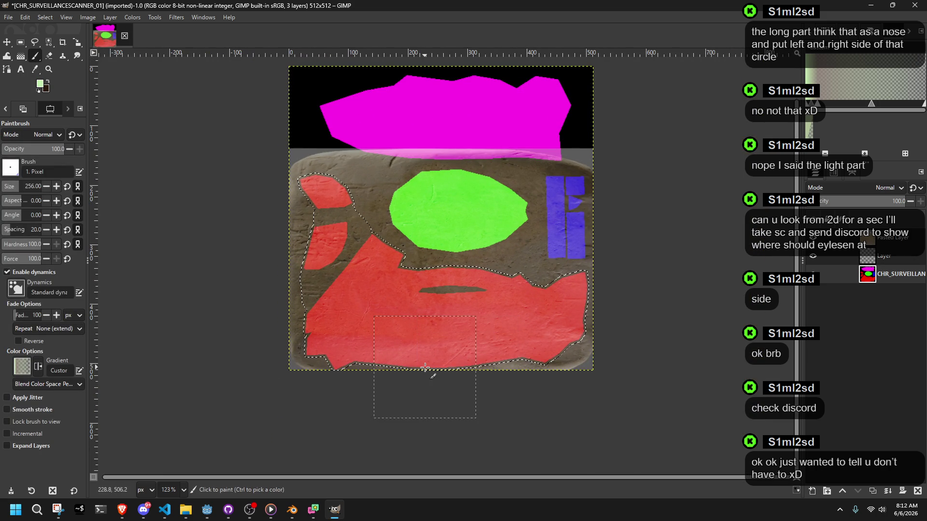
pyautogui.click(883, 239)
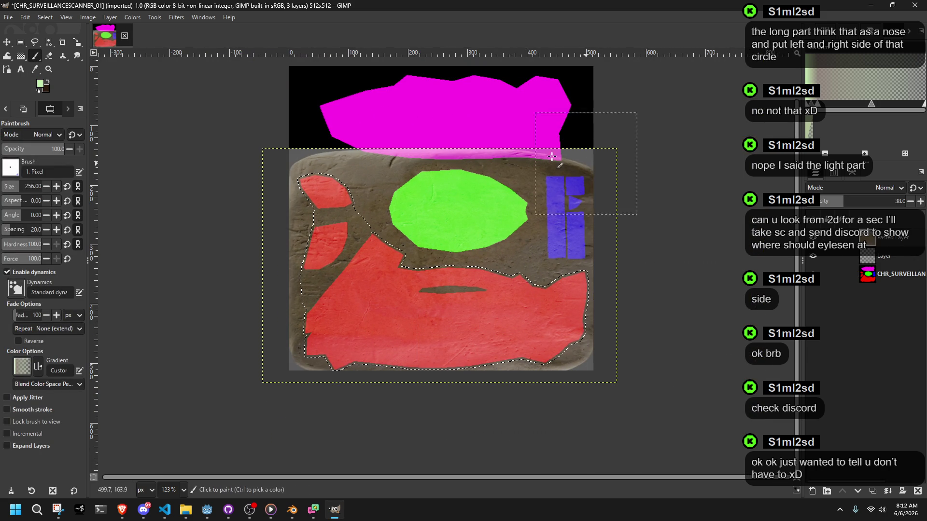
pyautogui.click(46, 18)
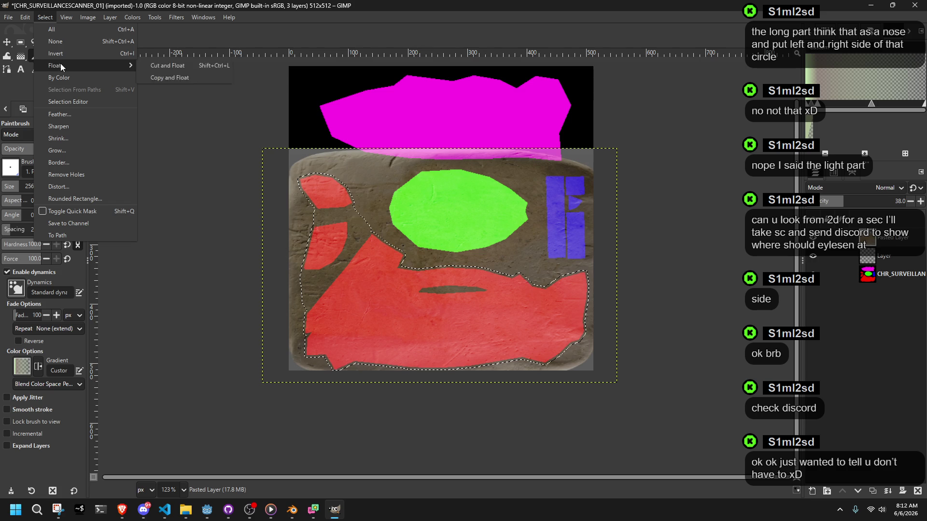
pyautogui.click(297, 155)
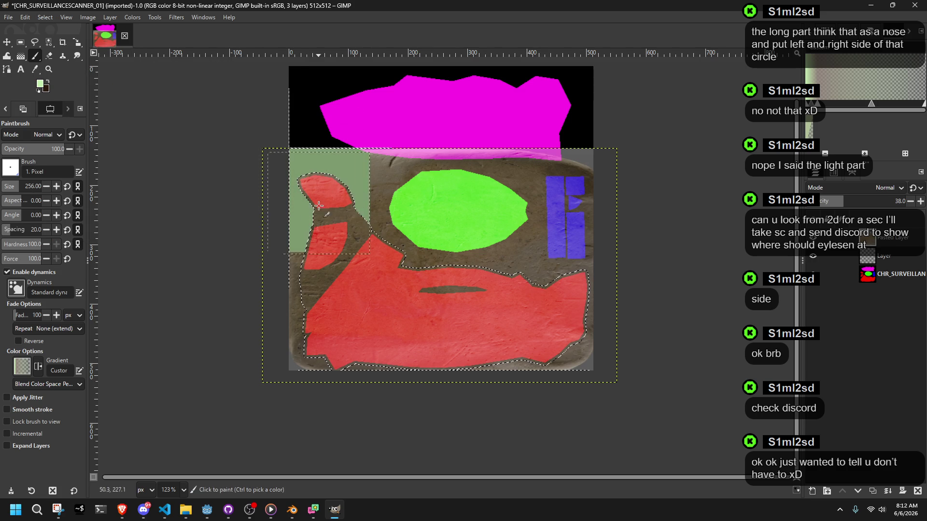
pyautogui.hotkey('shift', 'e')
pyautogui.moveTo(292, 193)
pyautogui.mouseDown()
pyautogui.moveTo(528, 363)
pyautogui.moveTo(364, 203)
pyautogui.moveTo(289, 259)
pyautogui.moveTo(554, 439)
pyautogui.mouseUp()
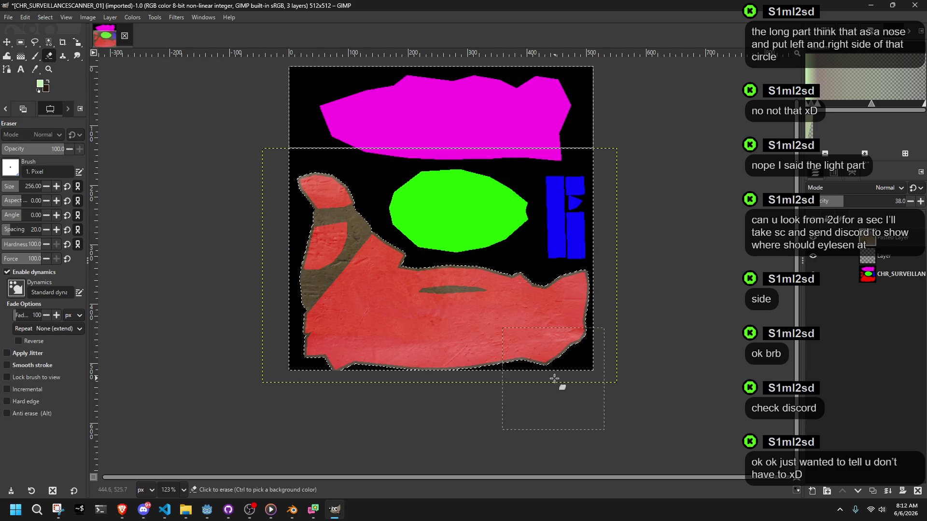
pyautogui.moveTo(844, 201); pyautogui.dragTo(908, 201)
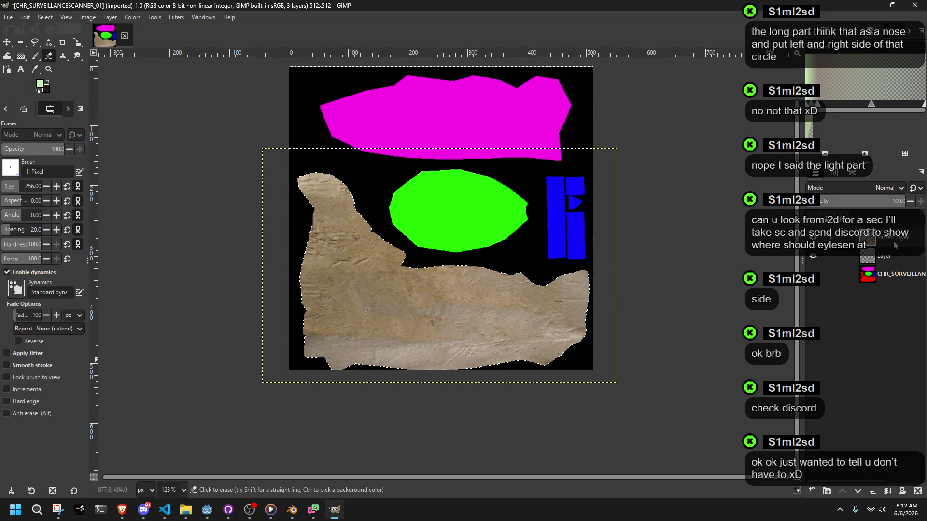
# - Overwrite CHR_SURVEILLANCESCANNER_01.png and switch to Blender
pyautogui.click(898, 274)
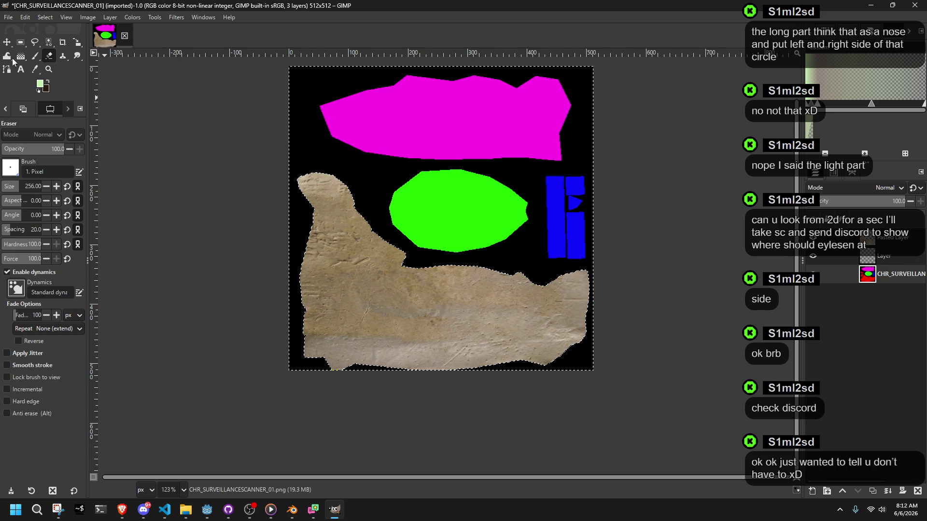
pyautogui.click(8, 17)
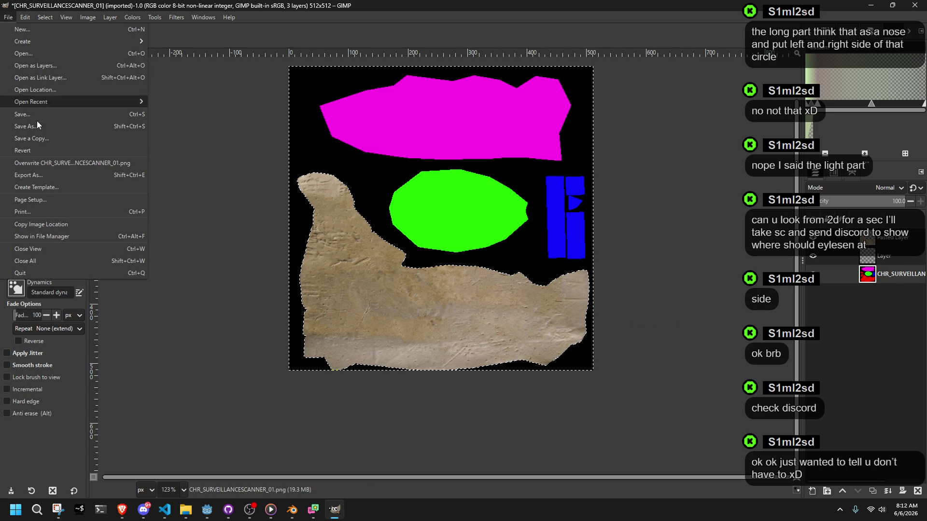
pyautogui.click(45, 163)
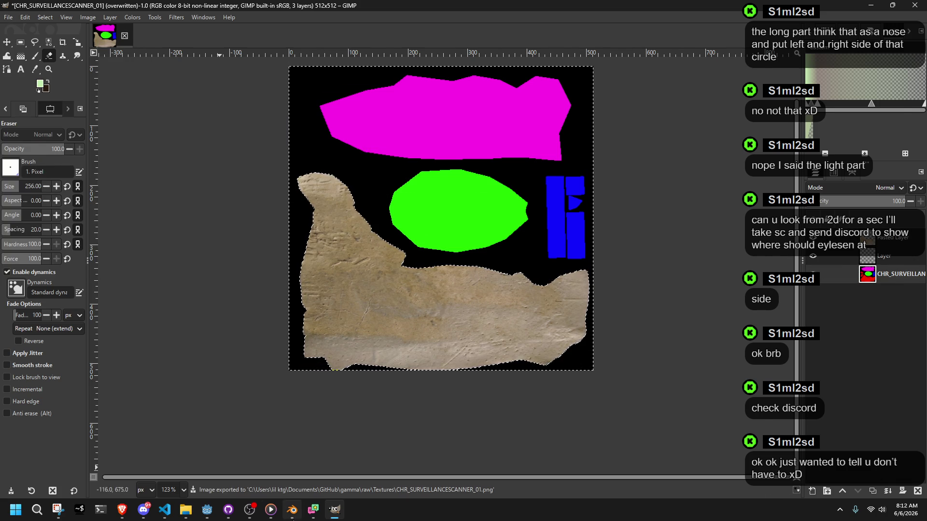
pyautogui.click(292, 509)
pyautogui.click(54, 19)
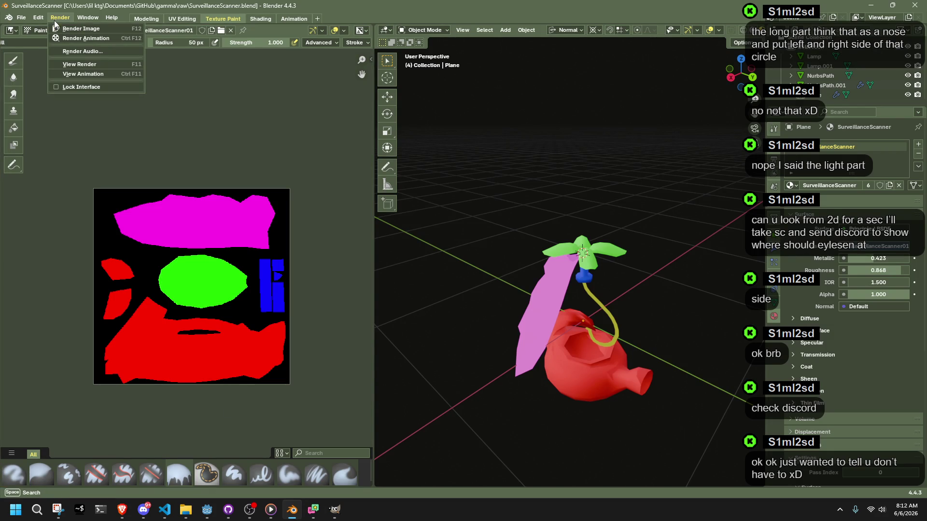
# - Reload the texture image, orbit to check the stone-wrapped scanner, and return to GIMP
pyautogui.click(89, 31)
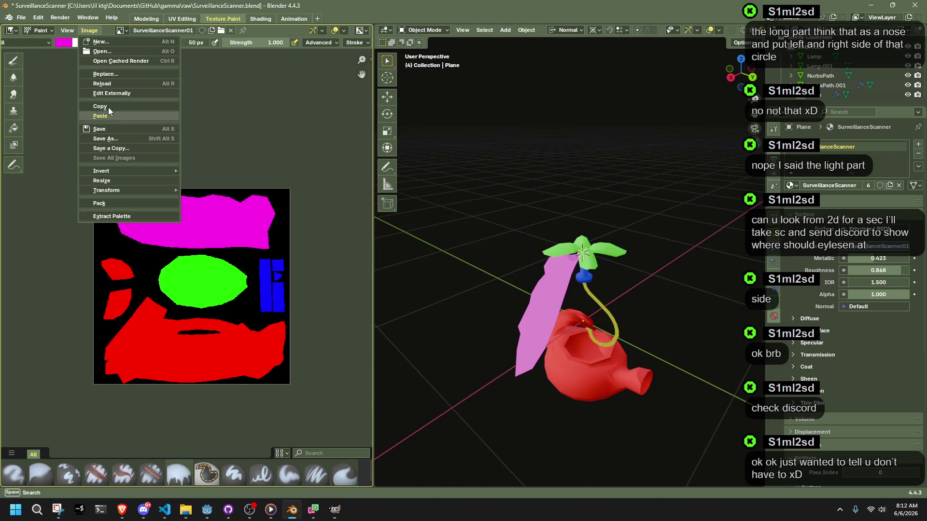
pyautogui.click(108, 84)
pyautogui.moveTo(597, 354); pyautogui.dragTo(460, 283, button='middle')
pyautogui.scroll(4, 492, 299)
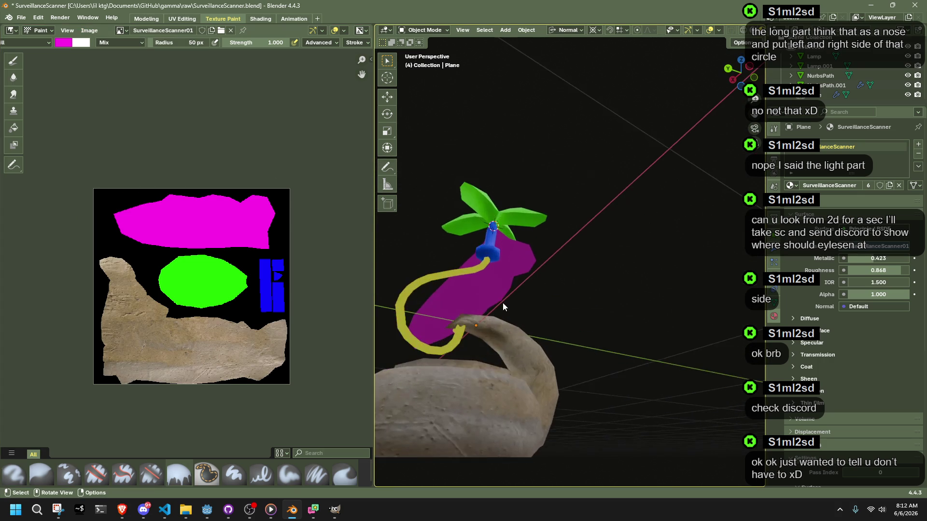
pyautogui.hotkey('alt', 'Tab')
pyautogui.click(136, 18)
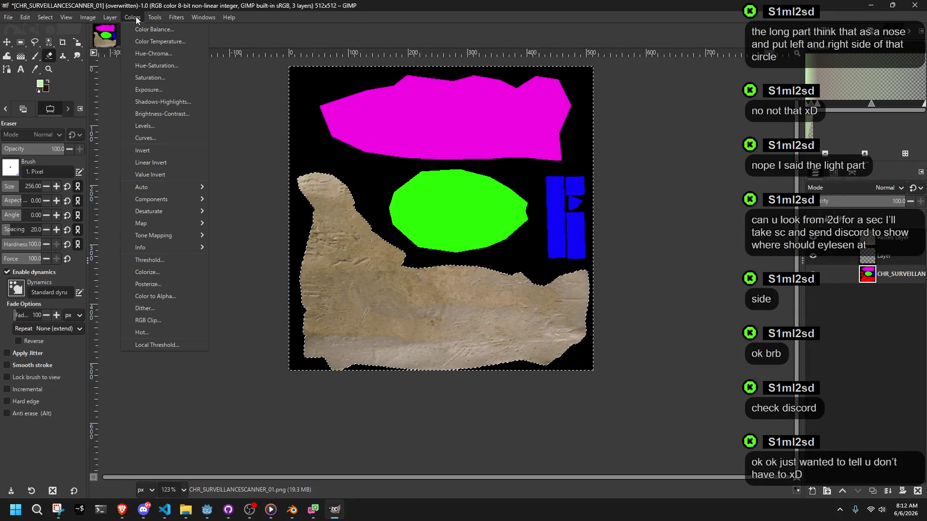
# - Try Levels, then Curves (black point 97, a point lowered to 89) on the stone, cancelling both
pyautogui.click(156, 127)
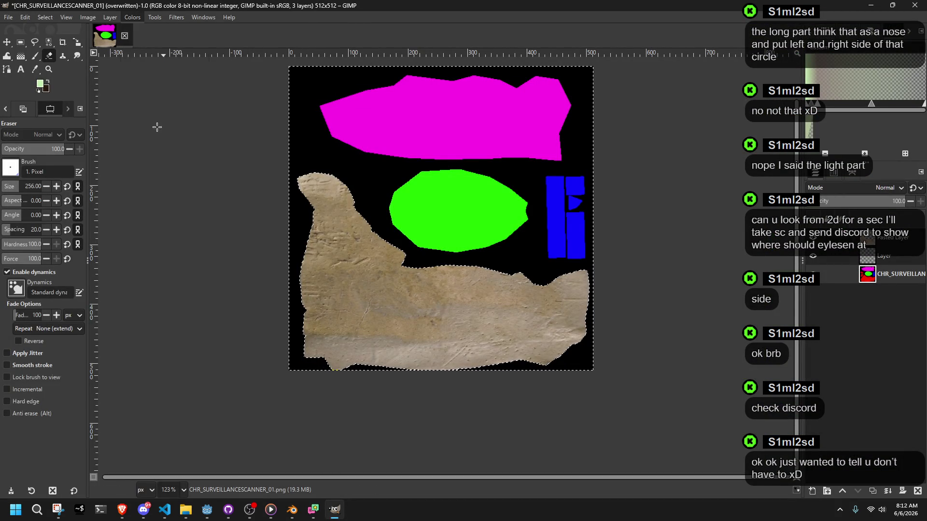
pyautogui.click(273, 233)
pyautogui.click(129, 19)
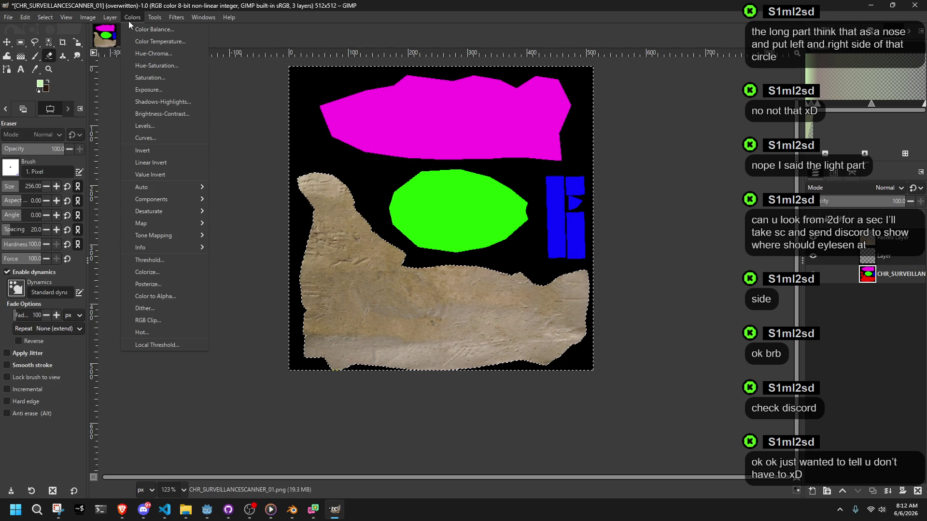
pyautogui.click(146, 138)
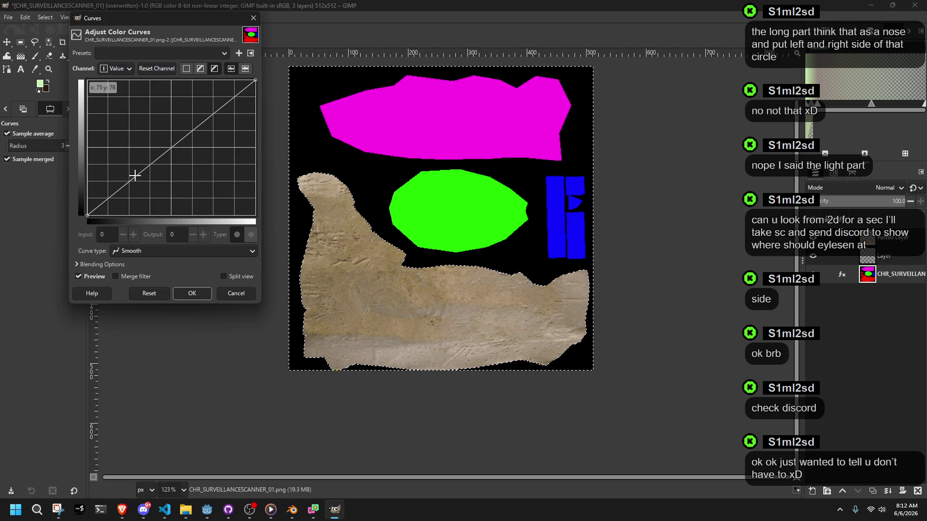
pyautogui.moveTo(96, 215); pyautogui.dragTo(153, 204)
pyautogui.moveTo(246, 93)
pyautogui.mouseDown()
pyautogui.moveTo(246, 168)
pyautogui.moveTo(211, 205)
pyautogui.moveTo(215, 97)
pyautogui.moveTo(215, 132)
pyautogui.mouseUp()
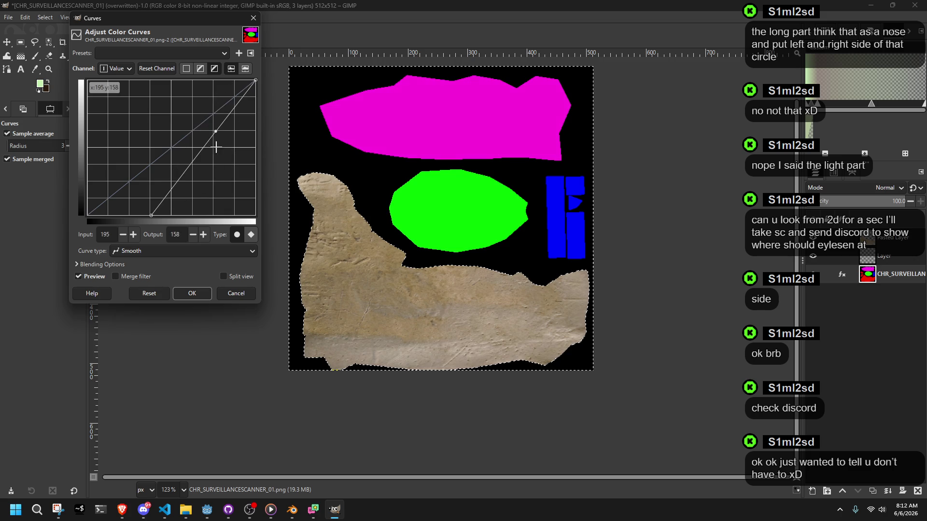
pyautogui.click(226, 298)
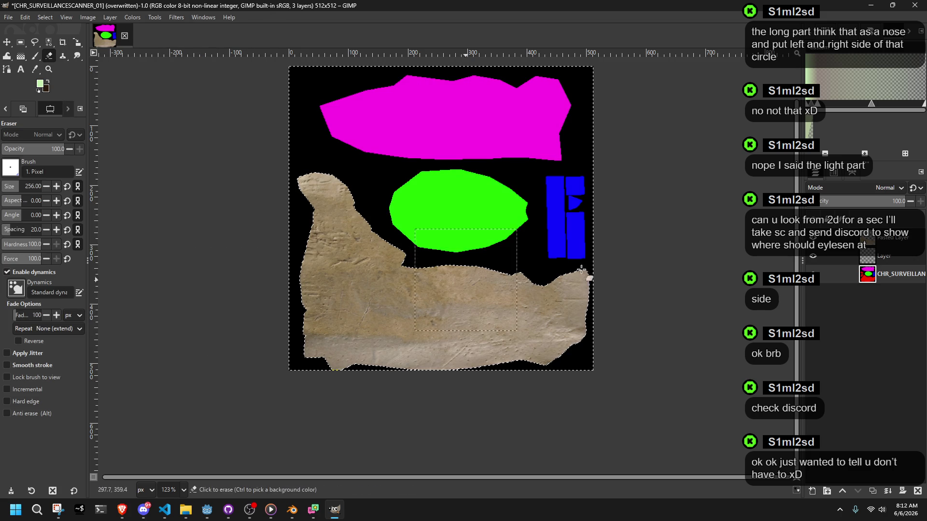
# - Delete the extra layer and retry Curves (black point 111, point 135→45), then cancel
pyautogui.rightClick(879, 257)
pyautogui.click(833, 306)
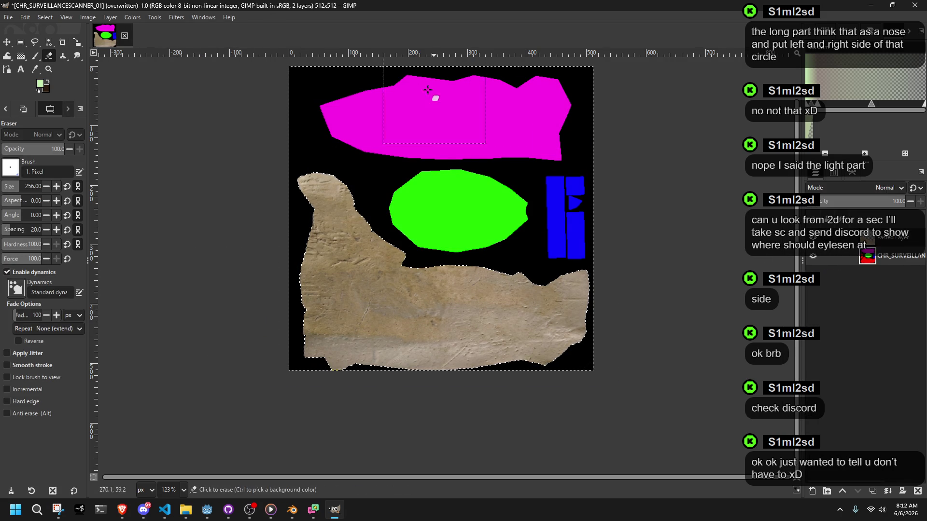
pyautogui.click(133, 17)
pyautogui.click(147, 140)
pyautogui.moveTo(88, 215); pyautogui.dragTo(160, 216)
pyautogui.moveTo(202, 181); pyautogui.dragTo(173, 189)
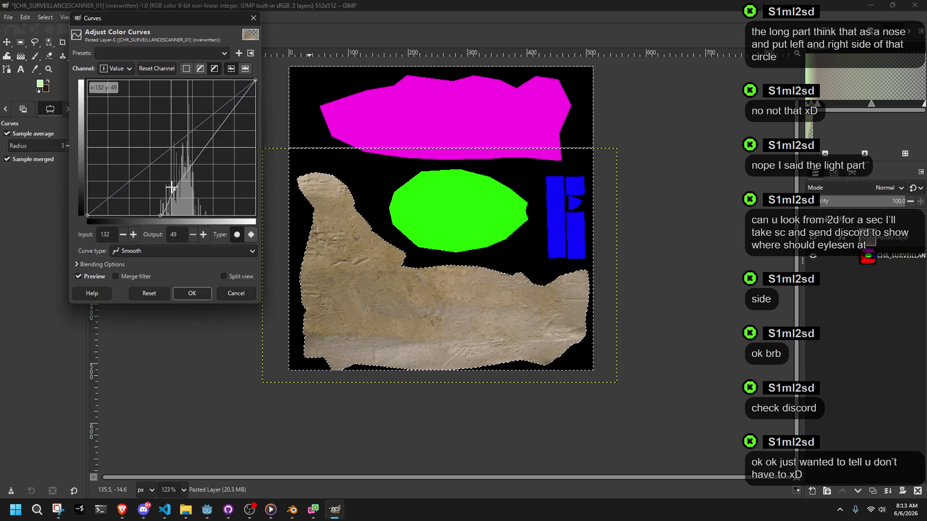
pyautogui.click(236, 292)
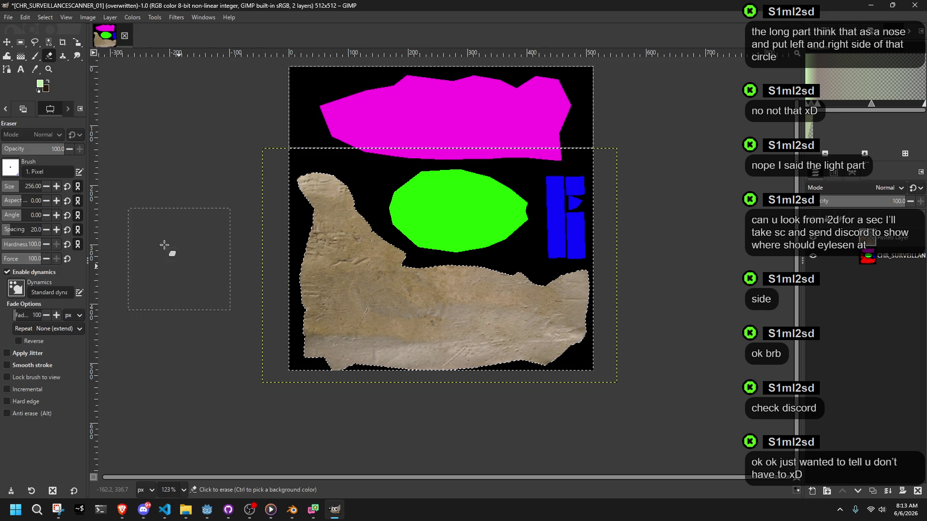
# - Invert the selection and return to the Colors menu
pyautogui.click(45, 17)
pyautogui.click(63, 52)
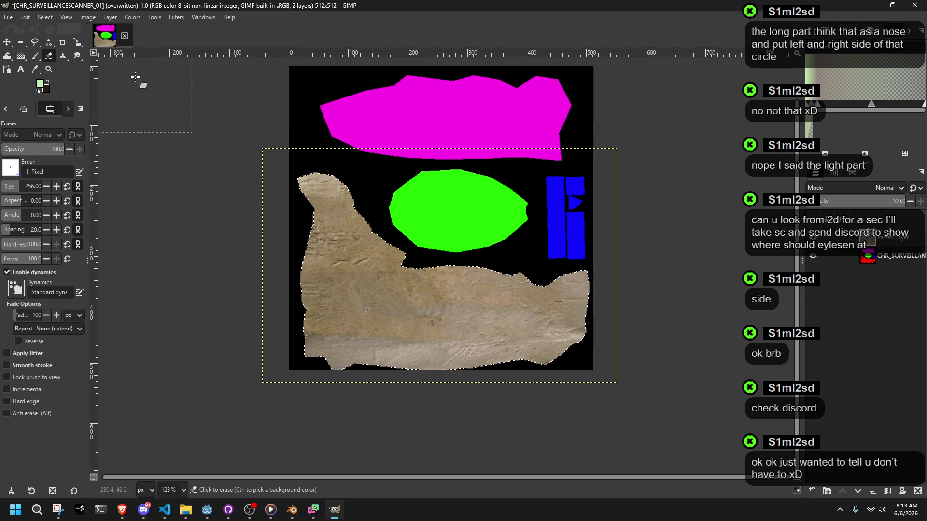
pyautogui.keyDown('ctrl'); pyautogui.scroll(3, 293, 255); pyautogui.keyUp('ctrl')
pyautogui.keyDown('ctrl'); pyautogui.scroll(-4, 293, 255); pyautogui.keyUp('ctrl')
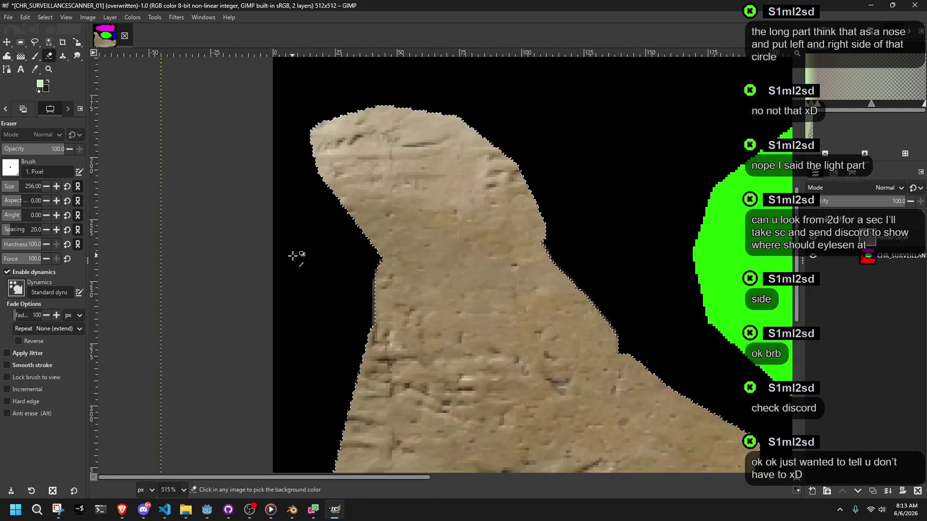
pyautogui.click(131, 19)
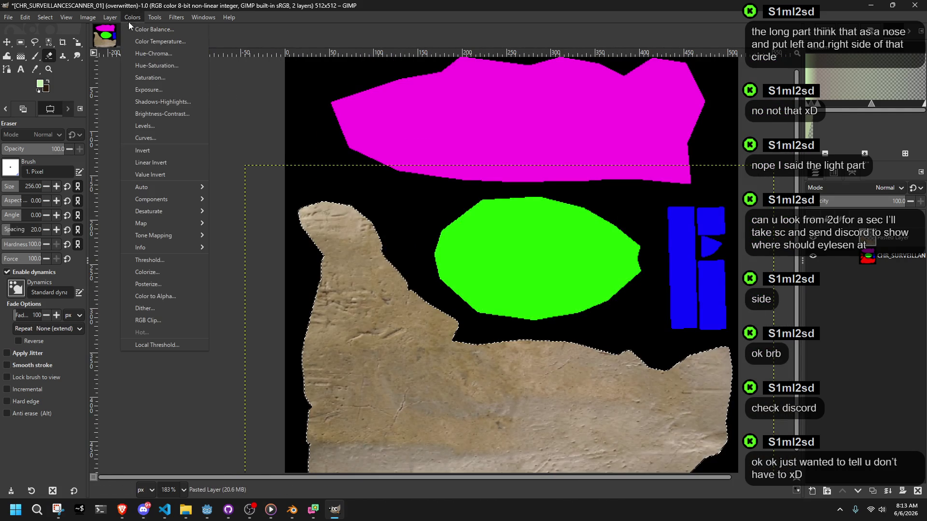
# - Darken the stone with Curves, lowering the shadows and highlights and deepening the black point
pyautogui.click(147, 138)
pyautogui.moveTo(124, 190); pyautogui.dragTo(124, 215)
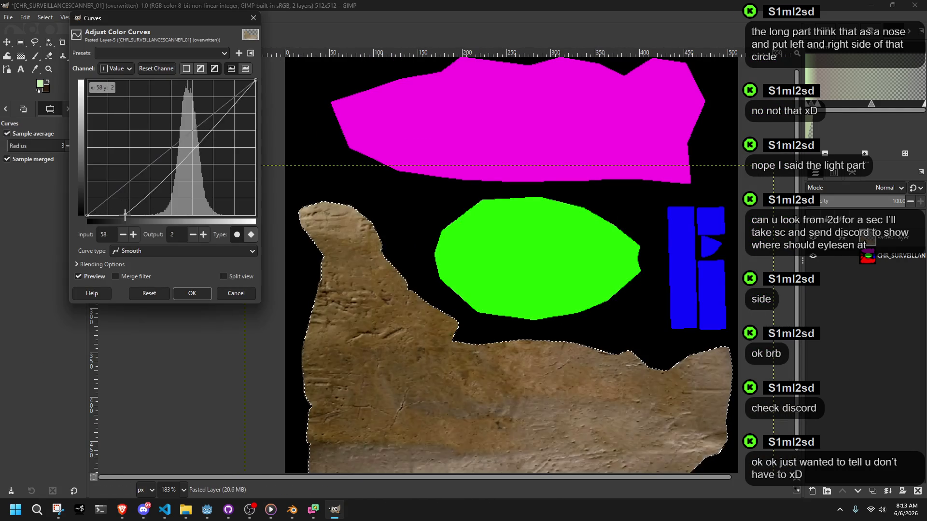
pyautogui.moveTo(255, 80); pyautogui.dragTo(255, 131)
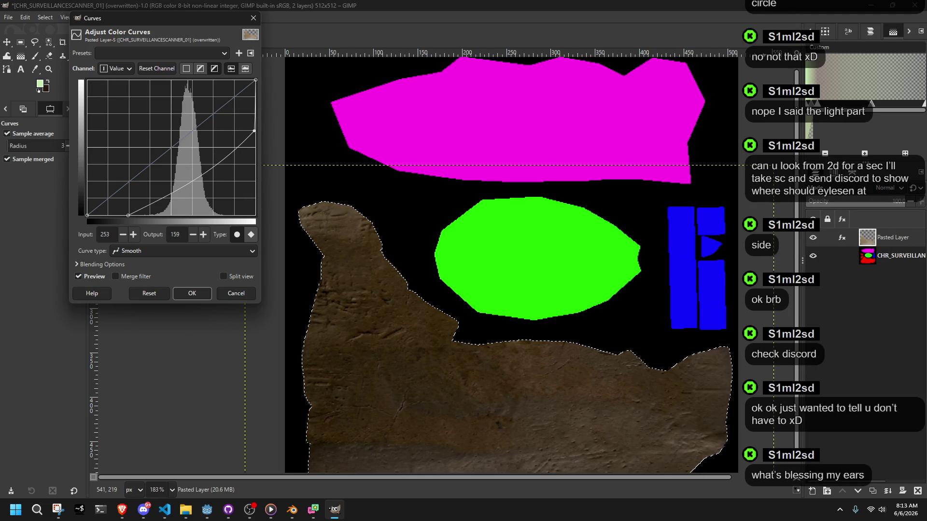
pyautogui.hotkey('alt', 'Tab')
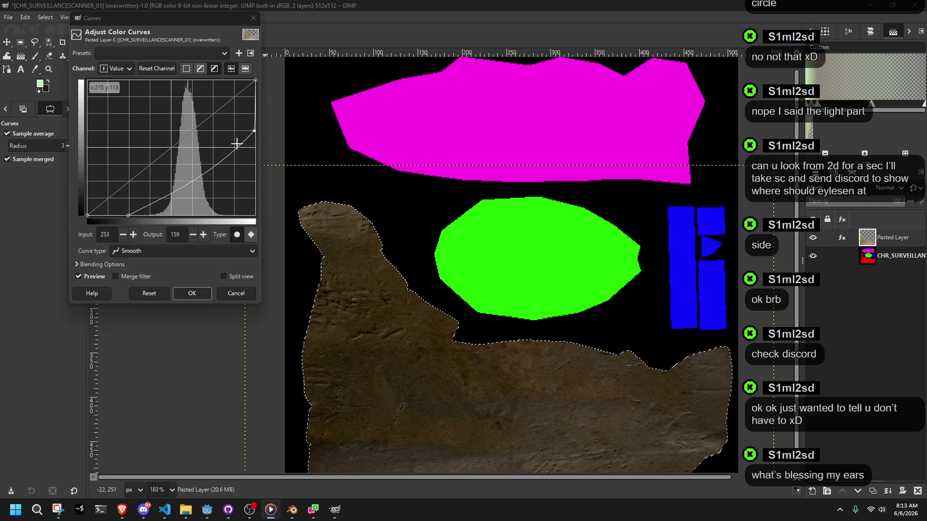
pyautogui.moveTo(254, 131)
pyautogui.mouseDown()
pyautogui.moveTo(232, 104)
pyautogui.moveTo(253, 121)
pyautogui.mouseUp()
pyautogui.moveTo(129, 217)
pyautogui.mouseDown()
pyautogui.moveTo(149, 222)
pyautogui.moveTo(134, 224)
pyautogui.mouseUp()
# - Apply the curve and overwrite CHR_SURVEILLANCESCANNER_01.png
pyautogui.click(183, 294)
pyautogui.click(8, 17)
pyautogui.click(71, 163)
# - In Blender, copy the painted texture image, then bring the itch.io game page forward
pyautogui.click(293, 510)
pyautogui.click(89, 30)
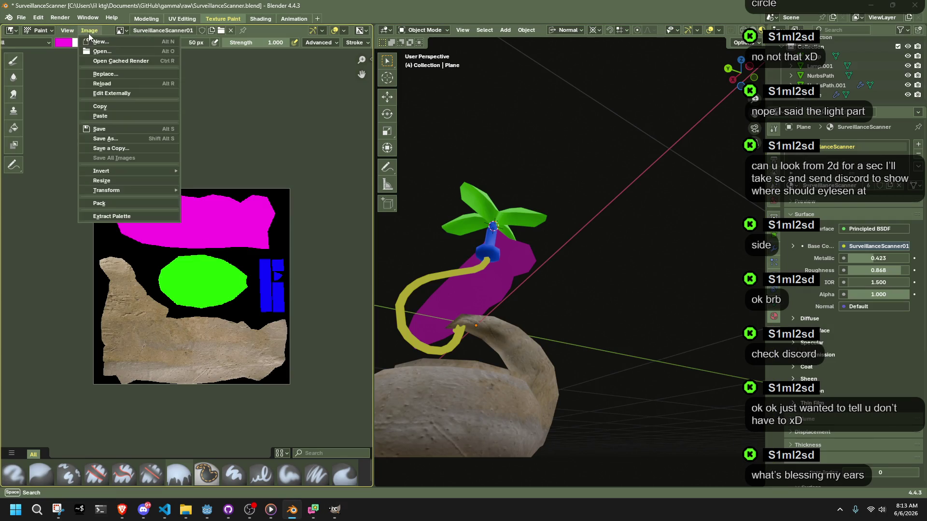
pyautogui.click(113, 106)
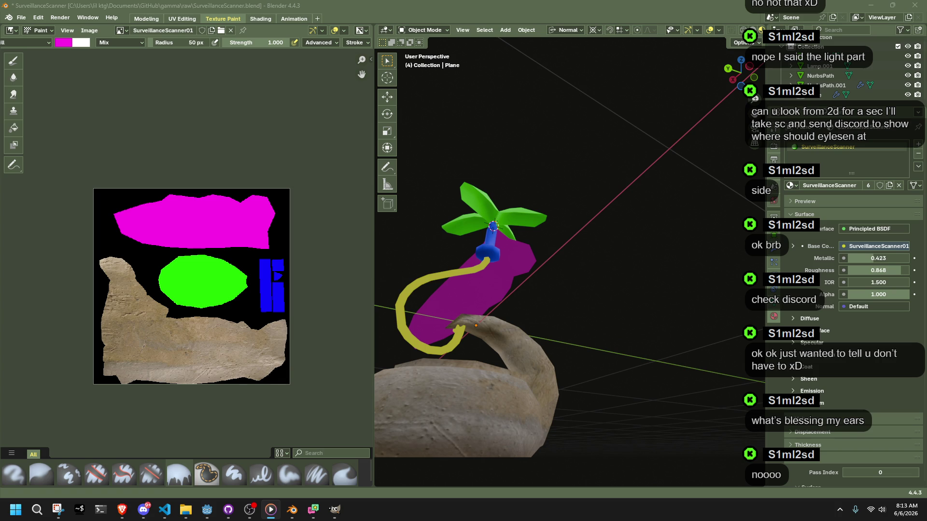
pyautogui.hotkey('alt', 'Tab')
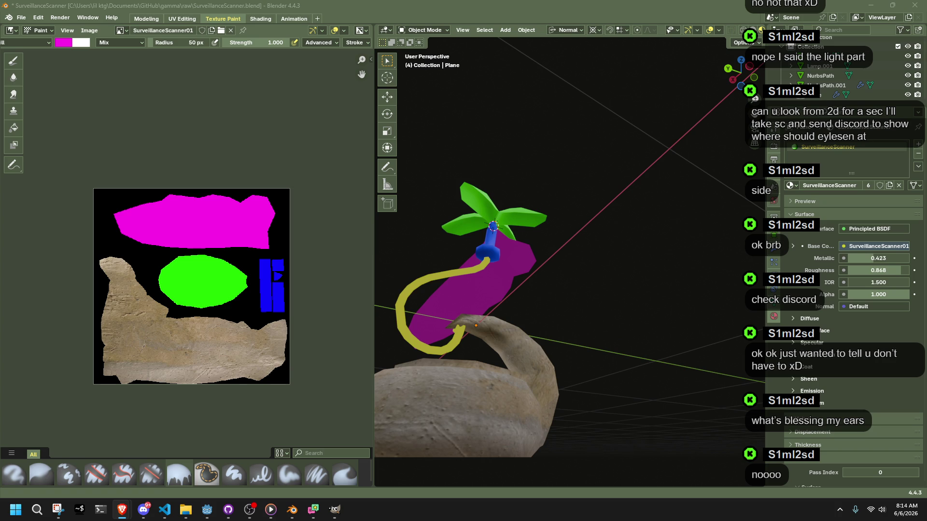
pyautogui.hotkey('alt', 'Tab')
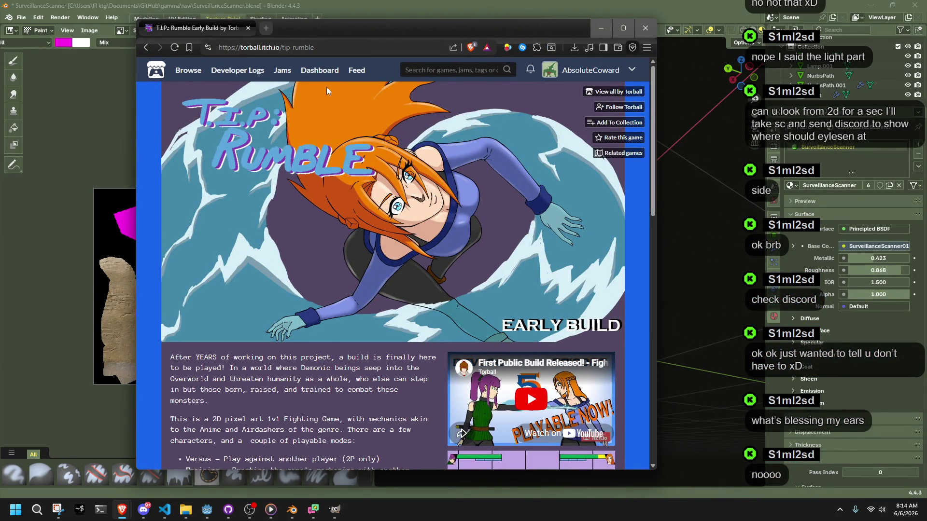
# - Scroll the T.I.P.: Rumble page down to the comments and back, then close the browser
pyautogui.keyDown('ctrl'); pyautogui.scroll(2, 332, 76); pyautogui.keyUp('ctrl')
pyautogui.keyDown('ctrl'); pyautogui.scroll(-4, 270, 81); pyautogui.keyUp('ctrl')
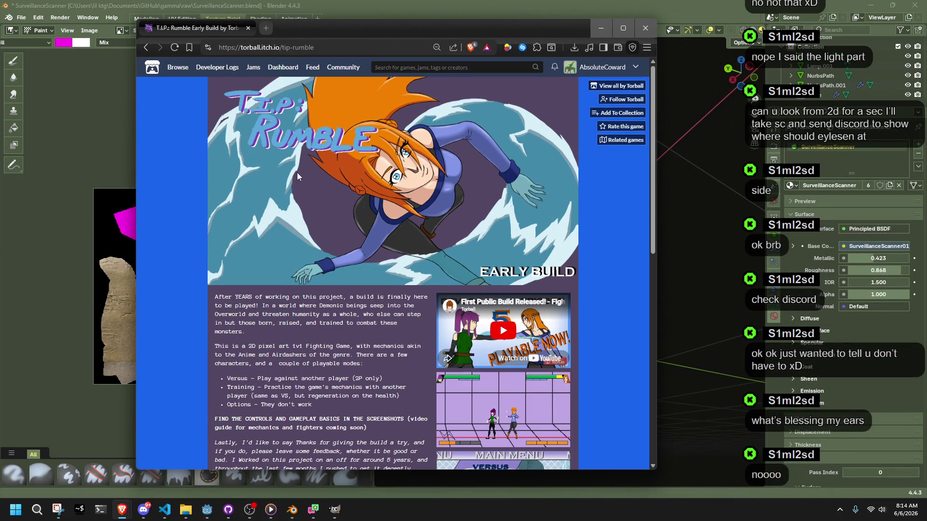
pyautogui.scroll(-4, 297, 170)
pyautogui.scroll(-4, 471, 367)
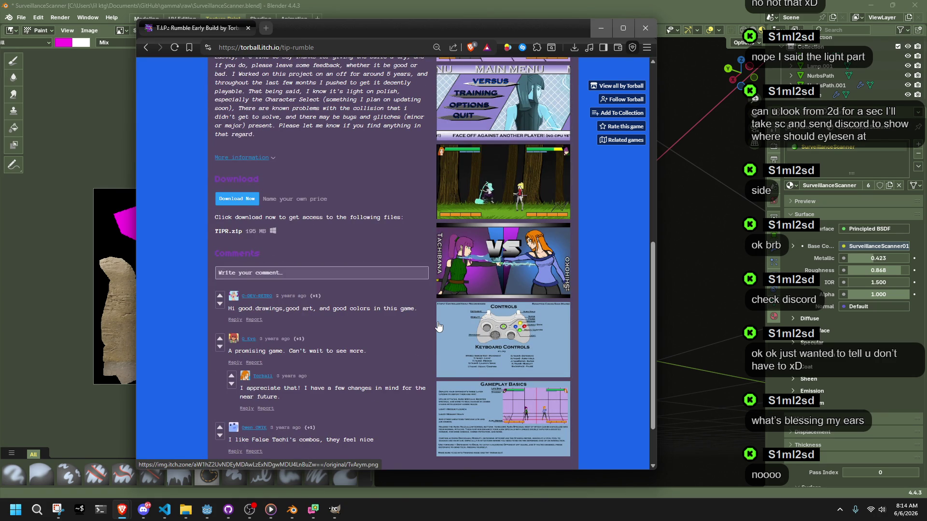
pyautogui.scroll(-2, 429, 326)
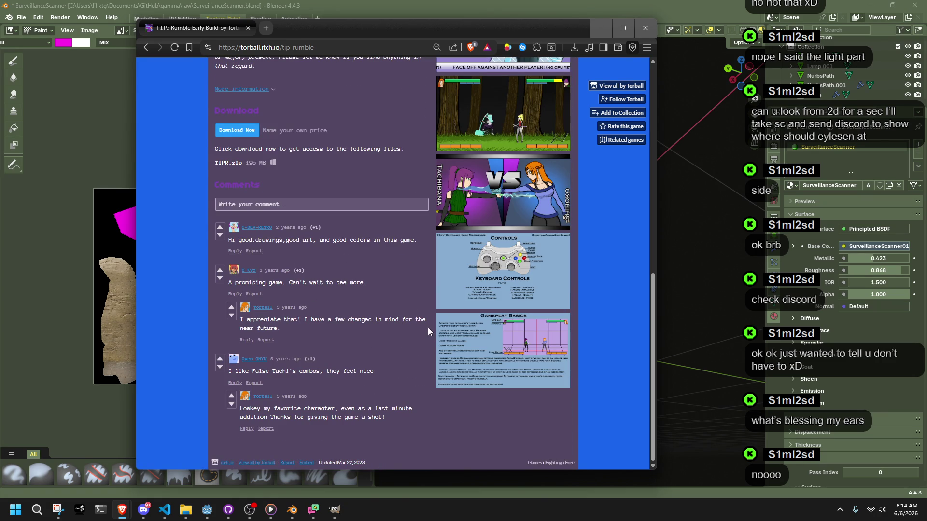
pyautogui.scroll(3, 427, 327)
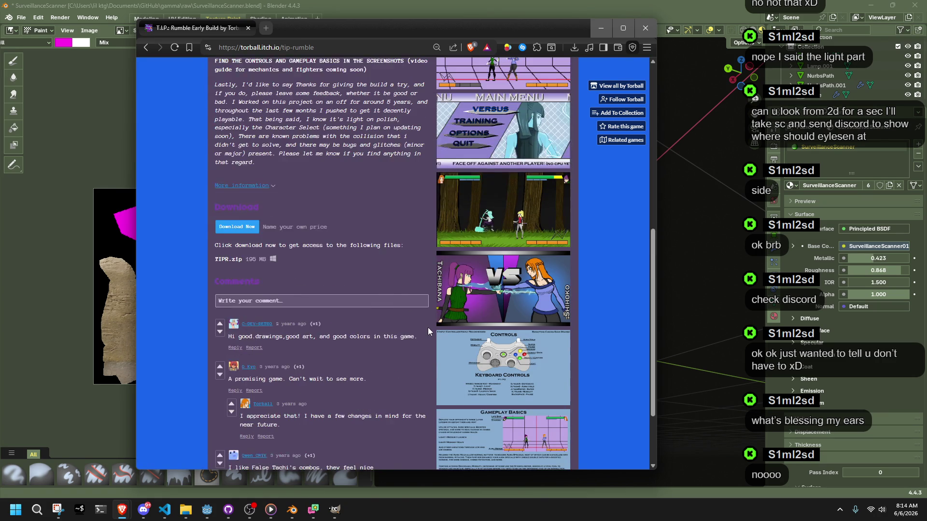
pyautogui.scroll(-3, 428, 327)
pyautogui.scroll(8, 427, 327)
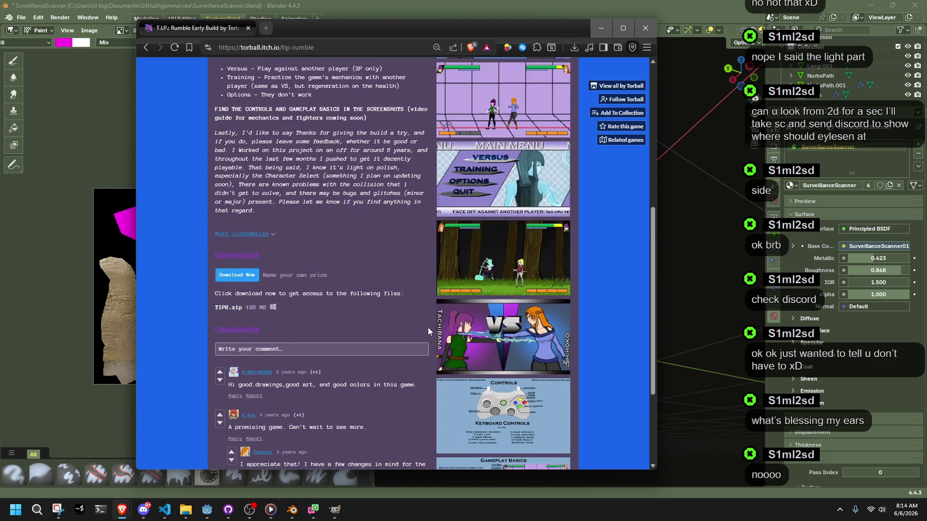
pyautogui.scroll(1, 428, 331)
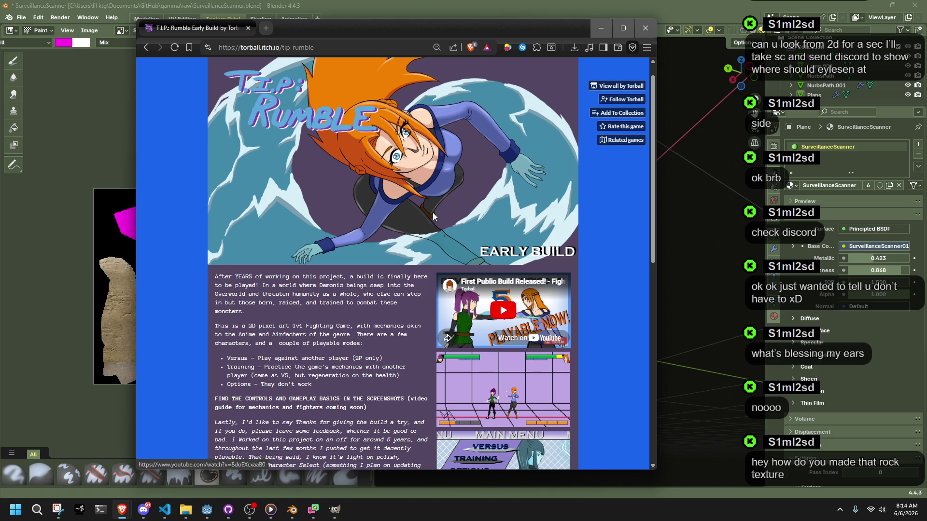
pyautogui.click(640, 32)
pyautogui.moveTo(468, 306)
pyautogui.mouseDown(button='middle')
pyautogui.moveTo(555, 347)
pyautogui.moveTo(624, 351)
pyautogui.moveTo(563, 346)
pyautogui.moveTo(436, 398)
pyautogui.moveTo(396, 372)
pyautogui.moveTo(722, 310)
pyautogui.moveTo(528, 364)
pyautogui.mouseUp(button='middle')
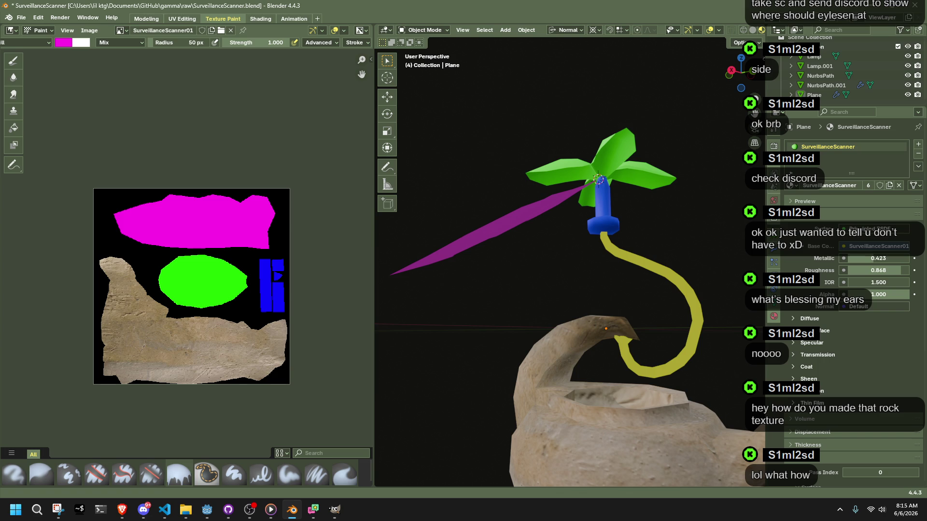
pyautogui.hotkey('alt', 'Tab')
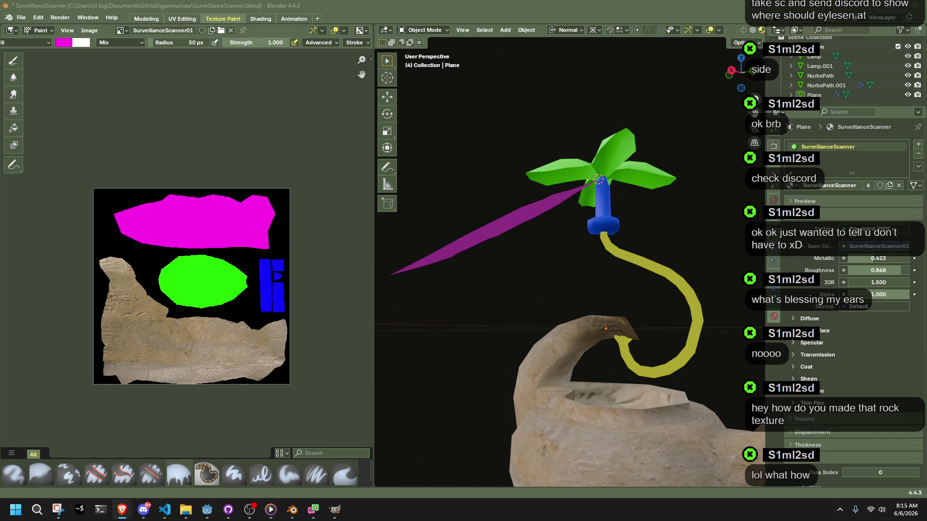
pyautogui.scroll(-8, 696, 358)
pyautogui.moveTo(627, 389)
pyautogui.mouseDown(button='middle')
pyautogui.moveTo(559, 412)
pyautogui.moveTo(496, 396)
pyautogui.moveTo(590, 369)
pyautogui.moveTo(574, 338)
pyautogui.moveTo(657, 351)
pyautogui.moveTo(624, 372)
pyautogui.moveTo(579, 363)
pyautogui.moveTo(700, 426)
pyautogui.moveTo(477, 429)
pyautogui.moveTo(667, 421)
pyautogui.mouseUp(button='middle')
pyautogui.scroll(6, 640, 384)
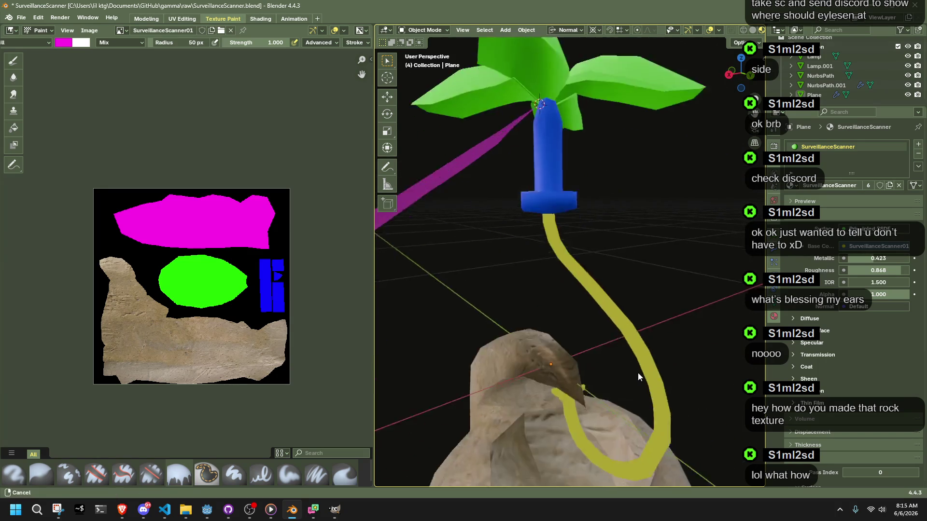
pyautogui.scroll(-6, 661, 314)
pyautogui.moveTo(673, 345)
pyautogui.mouseDown(button='middle')
pyautogui.moveTo(632, 337)
pyautogui.moveTo(604, 362)
pyautogui.mouseUp(button='middle')
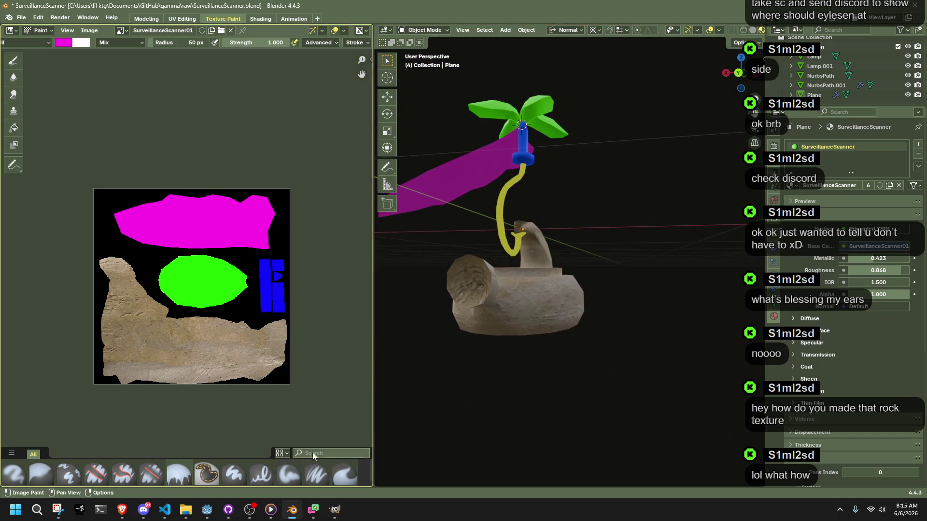
pyautogui.click(335, 510)
# - Drop Beetlewing_unfolded.jpg in as a layer, undo it, and clear the selection with Select > None
pyautogui.scroll(-1, 545, 327)
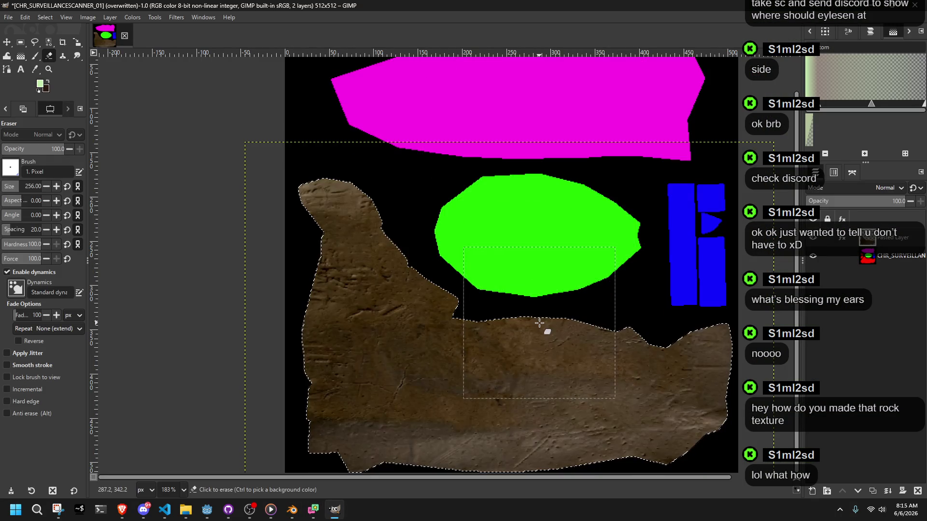
pyautogui.keyDown('ctrl'); pyautogui.scroll(-1, 531, 320); pyautogui.keyUp('ctrl')
pyautogui.keyDown('ctrl'); pyautogui.scroll(-2, 530, 319); pyautogui.keyUp('ctrl')
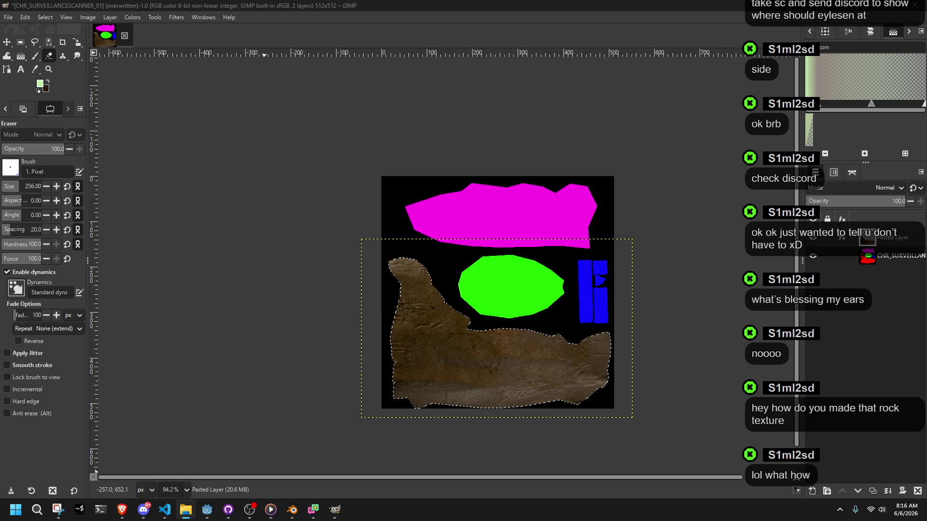
pyautogui.moveTo(926, 111)
pyautogui.mouseDown()
pyautogui.moveTo(608, 111)
pyautogui.moveTo(566, 126)
pyautogui.moveTo(573, 108)
pyautogui.moveTo(775, 84)
pyautogui.mouseUp()
pyautogui.click(633, 269)
pyautogui.moveTo(633, 269); pyautogui.dragTo(409, 238)
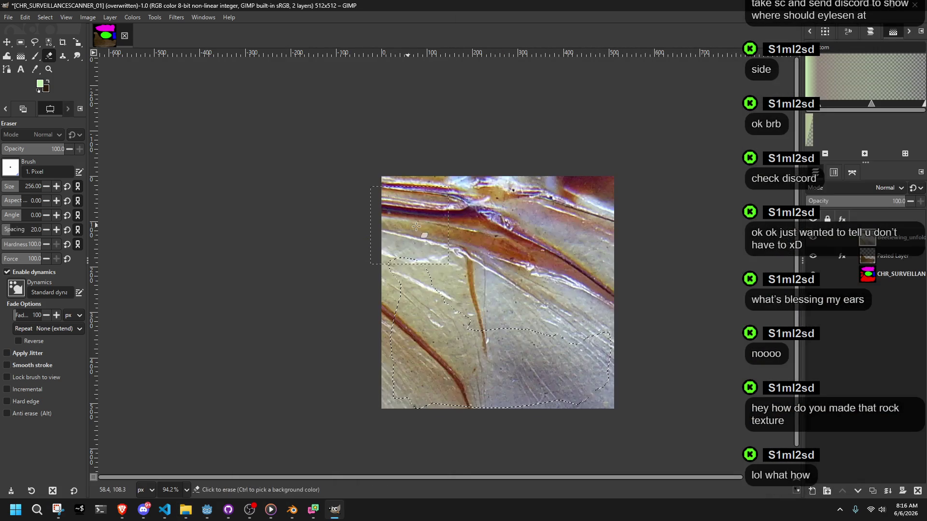
pyautogui.hotkey('ctrl', 'z')
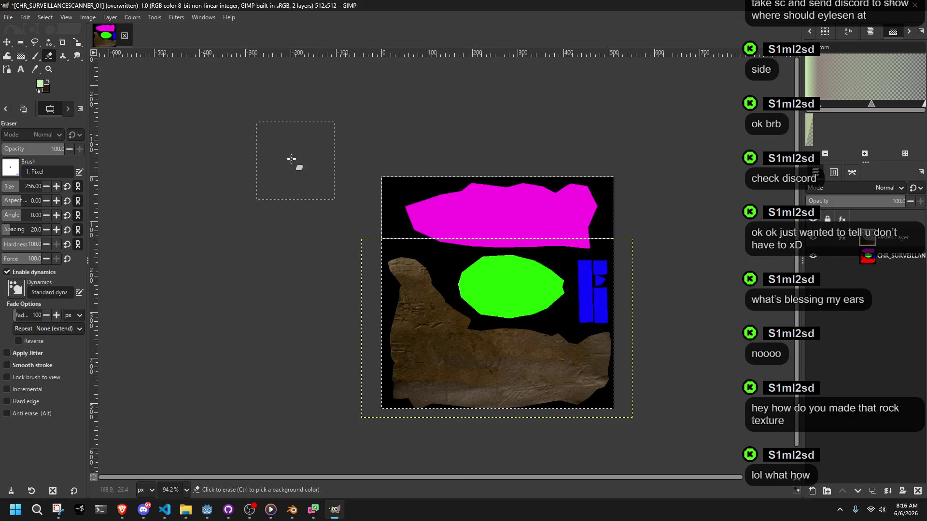
pyautogui.click(46, 20)
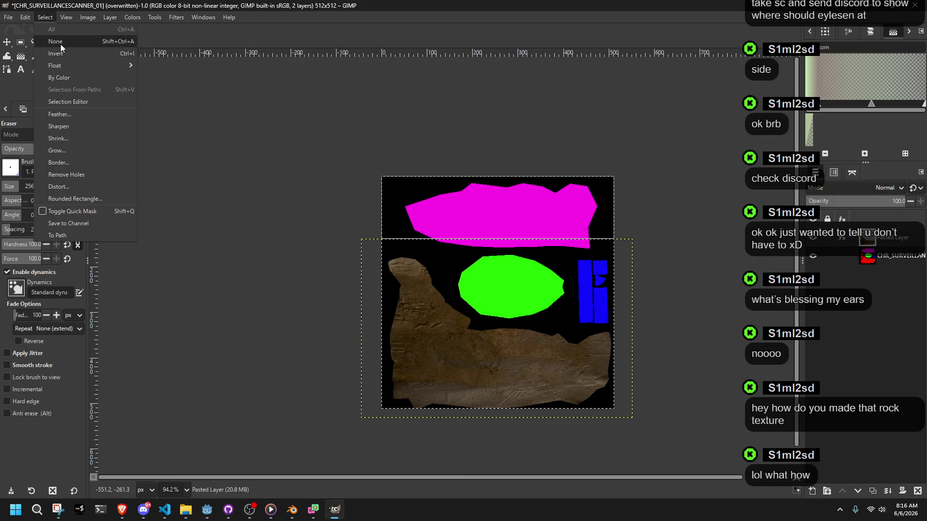
pyautogui.click(59, 45)
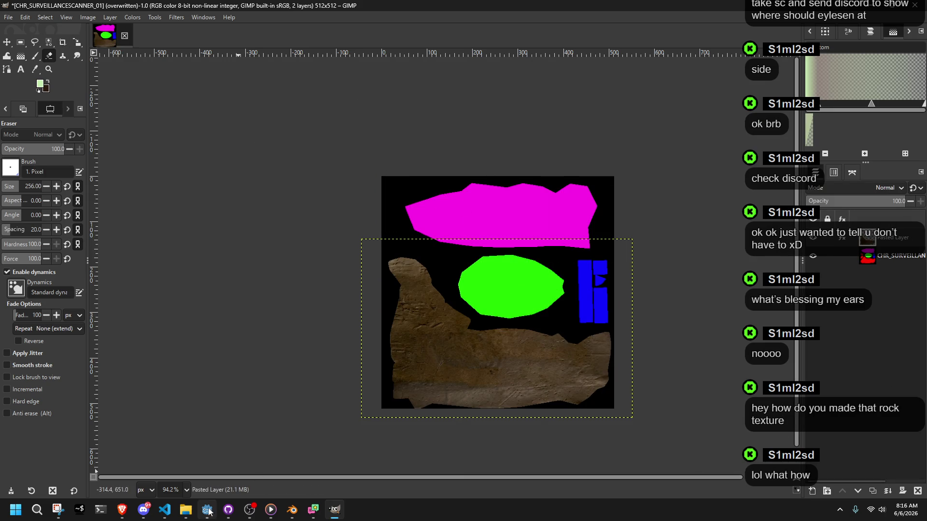
# - Start a New Layer from the stone layer's context menu in the layers list
pyautogui.click(185, 509)
pyautogui.click(766, 468)
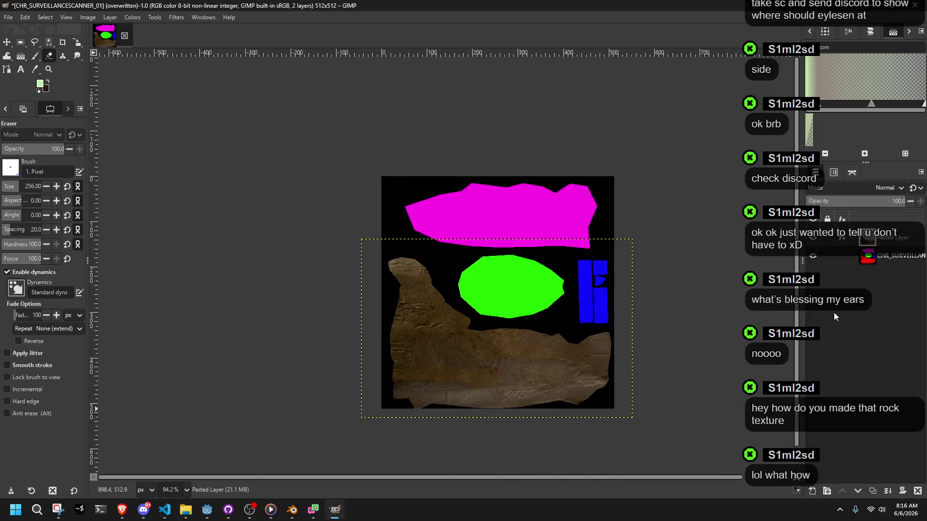
pyautogui.rightClick(848, 241)
pyautogui.click(872, 247)
pyautogui.rightClick(886, 241)
pyautogui.click(853, 247)
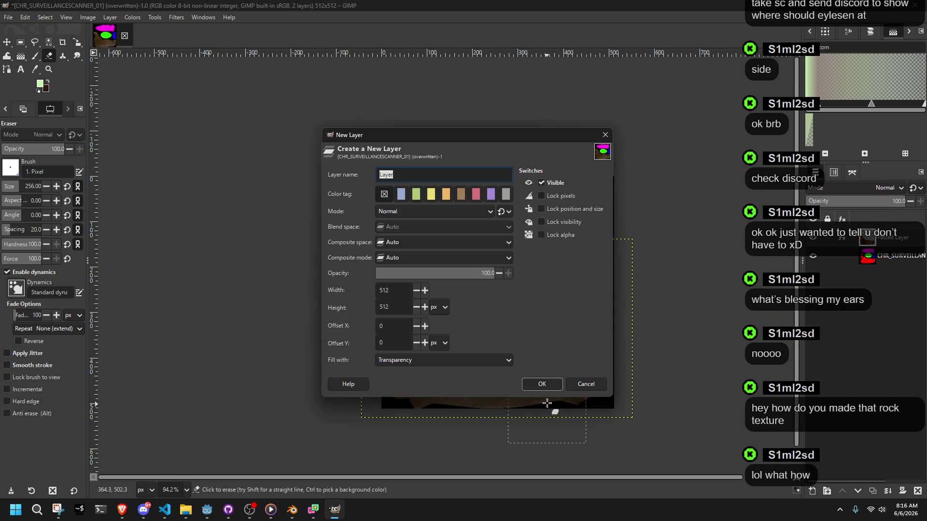
# - Create the transparent layer, select the UV map layer, and drop in Beetlewing_unfolded.jpg
pyautogui.click(540, 384)
pyautogui.click(850, 274)
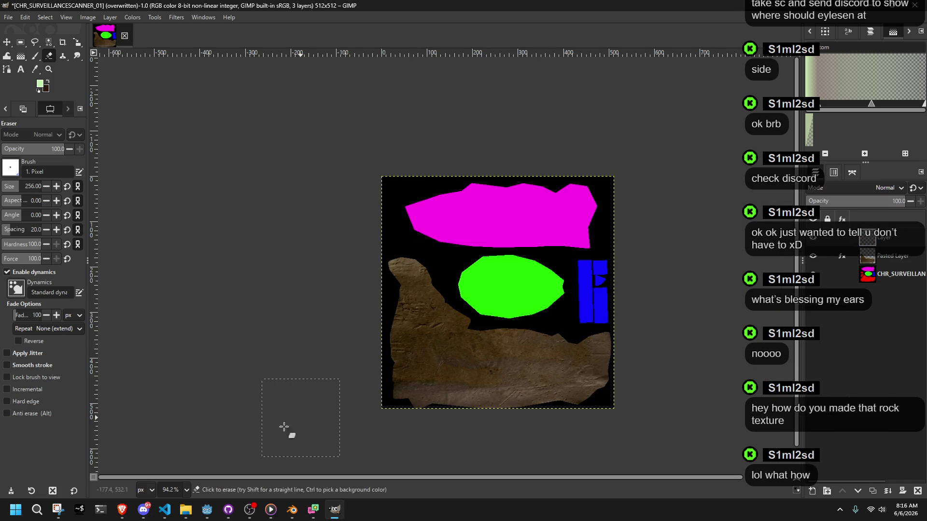
pyautogui.click(185, 510)
pyautogui.moveTo(627, 247)
pyautogui.mouseDown()
pyautogui.moveTo(607, 260)
pyautogui.moveTo(364, 251)
pyautogui.mouseUp()
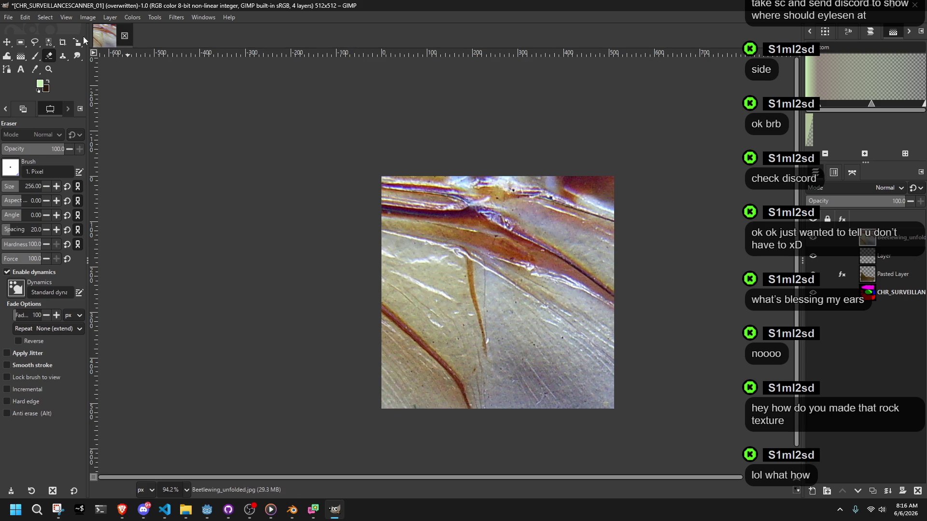
# - Scale the wing photo down to about 489 px wide
pyautogui.hotkey('shift', 's')
pyautogui.click(232, 193)
pyautogui.keyDown('ctrl'); pyautogui.scroll(-3, 232, 193); pyautogui.keyUp('ctrl')
pyautogui.moveTo(196, 192)
pyautogui.mouseDown()
pyautogui.moveTo(467, 327)
pyautogui.moveTo(480, 331)
pyautogui.moveTo(487, 309)
pyautogui.moveTo(471, 310)
pyautogui.moveTo(506, 327)
pyautogui.mouseUp()
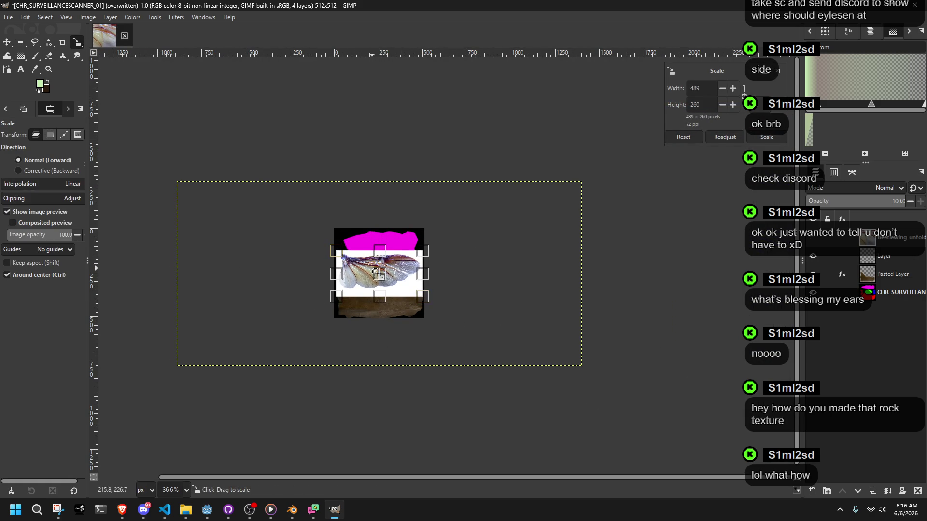
pyautogui.keyDown('ctrl'); pyautogui.scroll(2, 359, 271); pyautogui.keyUp('ctrl')
pyautogui.moveTo(907, 200); pyautogui.dragTo(851, 201)
pyautogui.keyDown('ctrl'); pyautogui.scroll(3, 357, 262); pyautogui.keyUp('ctrl')
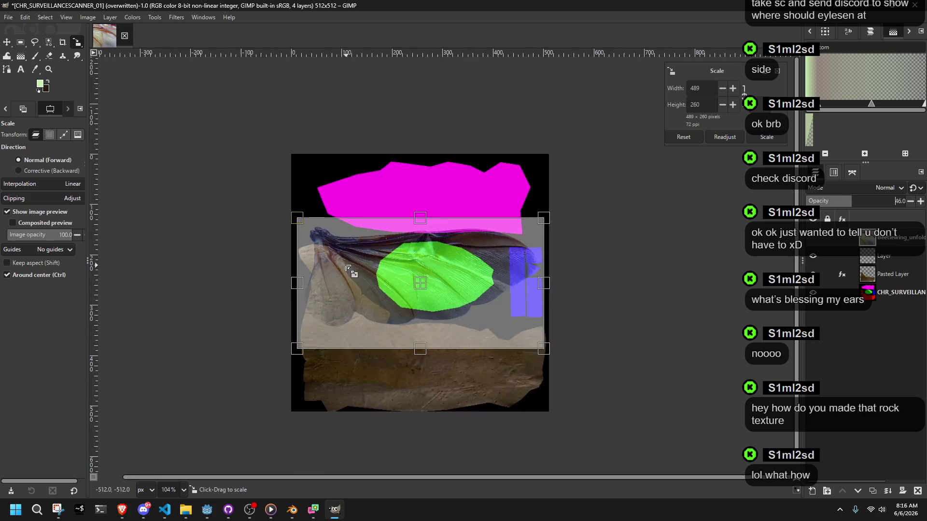
# - Cancel the resize to restore the wing's full 2292×1044 size and pick Unified Transform
pyautogui.press('Escape')
pyautogui.click(213, 100)
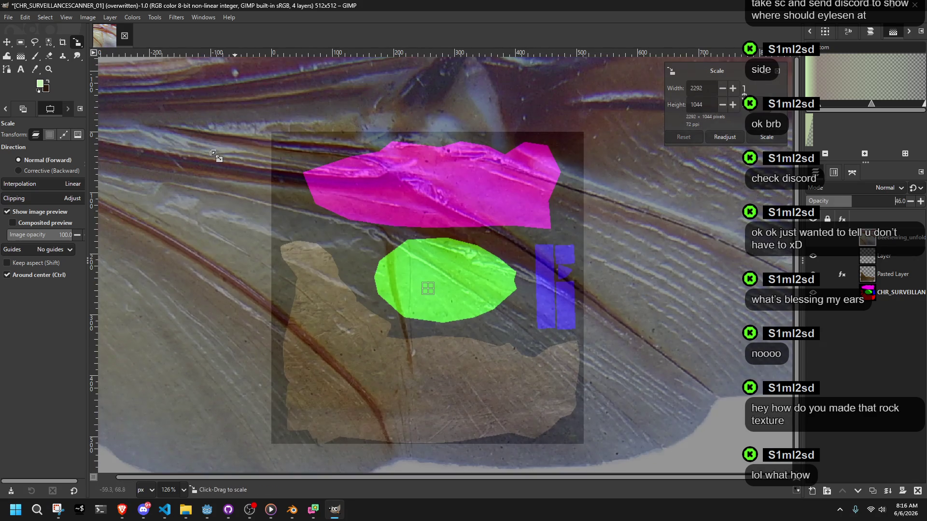
pyautogui.scroll(-1, 226, 168)
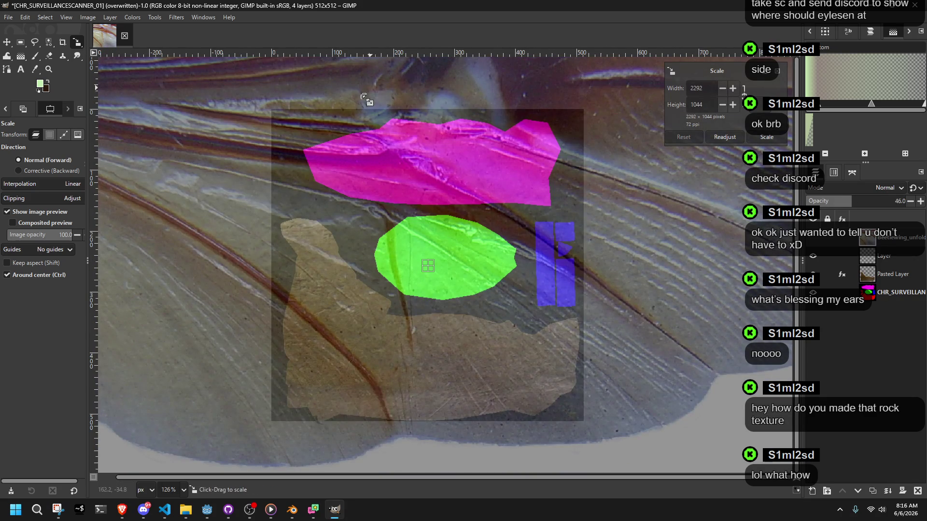
pyautogui.click(77, 43)
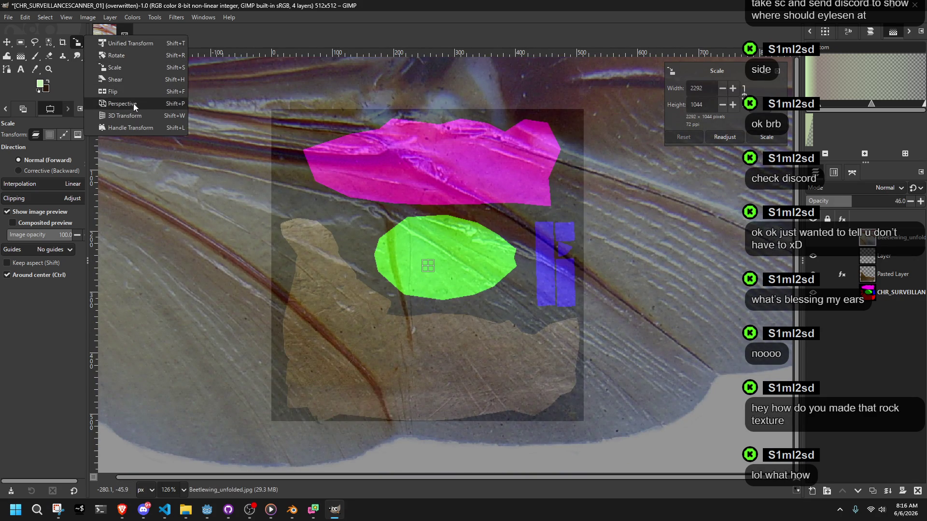
pyautogui.click(116, 44)
pyautogui.keyDown('ctrl'); pyautogui.scroll(-5, 262, 195); pyautogui.keyUp('ctrl')
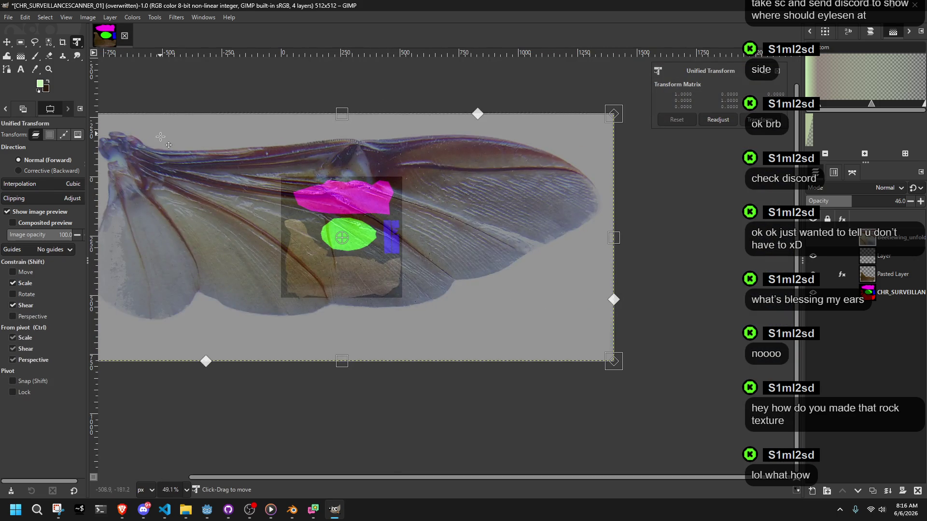
# - Skew and resize the wing photo into a rough perspective shape near the texture's top-left
pyautogui.keyDown('ctrl'); pyautogui.scroll(-3, 159, 138); pyautogui.keyUp('ctrl')
pyautogui.moveTo(116, 132)
pyautogui.mouseDown()
pyautogui.moveTo(219, 183)
pyautogui.moveTo(261, 176)
pyautogui.mouseUp()
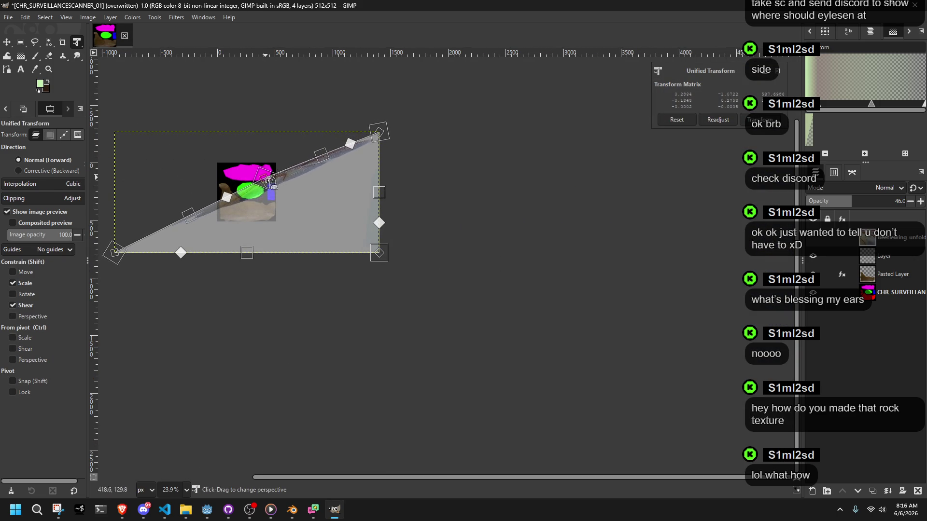
pyautogui.moveTo(125, 232)
pyautogui.mouseDown()
pyautogui.moveTo(230, 263)
pyautogui.moveTo(312, 236)
pyautogui.moveTo(327, 152)
pyautogui.mouseUp()
pyautogui.moveTo(256, 177)
pyautogui.mouseDown()
pyautogui.moveTo(227, 161)
pyautogui.moveTo(245, 182)
pyautogui.moveTo(290, 176)
pyautogui.moveTo(389, 264)
pyautogui.moveTo(454, 279)
pyautogui.mouseUp()
pyautogui.keyDown('ctrl'); pyautogui.scroll(6, 203, 186); pyautogui.keyUp('ctrl')
pyautogui.keyDown('ctrl'); pyautogui.scroll(-3, 563, 280); pyautogui.keyUp('ctrl')
pyautogui.keyDown('ctrl'); pyautogui.scroll(-1, 685, 243); pyautogui.keyUp('ctrl')
pyautogui.moveTo(763, 236)
pyautogui.mouseDown()
pyautogui.moveTo(478, 222)
pyautogui.moveTo(487, 223)
pyautogui.moveTo(480, 251)
pyautogui.moveTo(576, 247)
pyautogui.mouseUp()
pyautogui.keyDown('ctrl'); pyautogui.scroll(3, 488, 224); pyautogui.keyUp('ctrl')
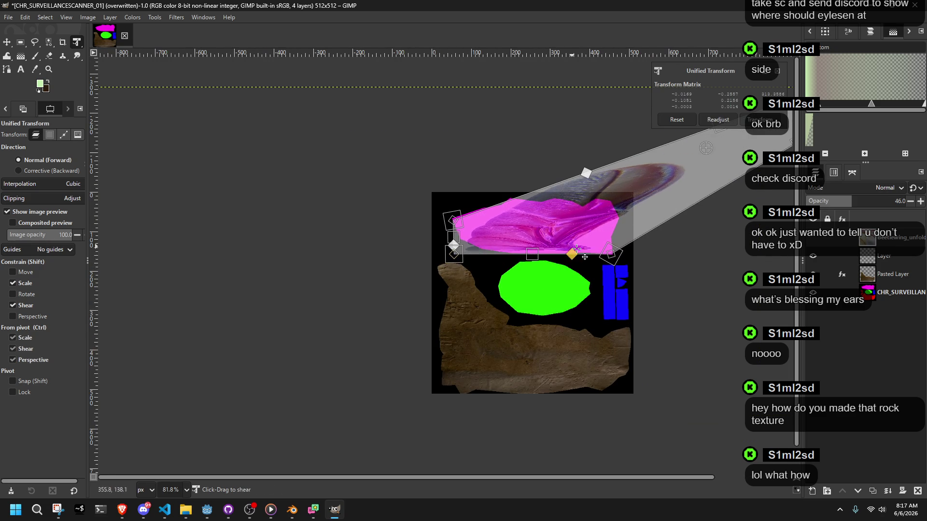
pyautogui.keyDown('ctrl'); pyautogui.scroll(-5, 576, 247); pyautogui.keyUp('ctrl')
pyautogui.keyDown('ctrl'); pyautogui.scroll(2, 622, 275); pyautogui.keyUp('ctrl')
pyautogui.moveTo(757, 164)
pyautogui.mouseDown()
pyautogui.moveTo(691, 154)
pyautogui.moveTo(516, 222)
pyautogui.mouseUp()
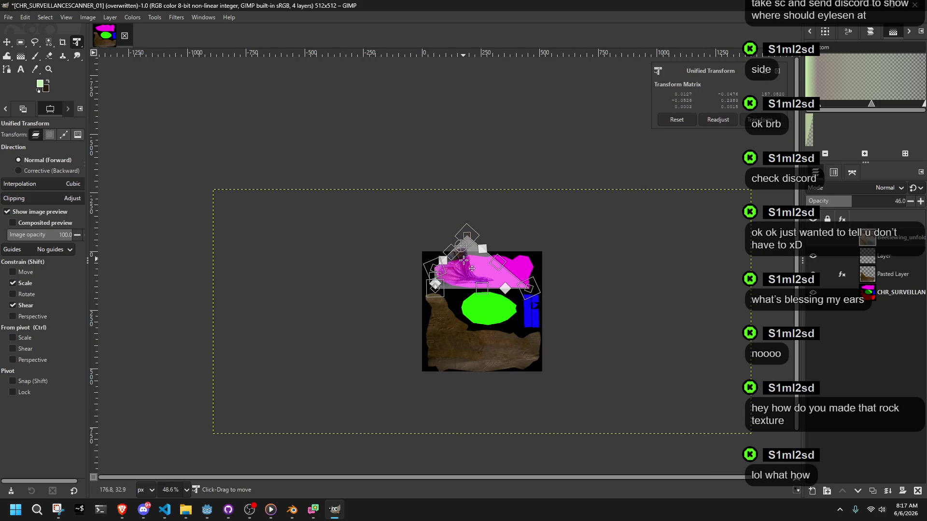
pyautogui.keyDown('ctrl'); pyautogui.scroll(5, 463, 260); pyautogui.keyUp('ctrl')
# - Spread and reposition the wing's corners and pivot to reshape it across the texture
pyautogui.moveTo(586, 314)
pyautogui.mouseDown()
pyautogui.moveTo(590, 236)
pyautogui.moveTo(593, 319)
pyautogui.mouseUp()
pyautogui.moveTo(421, 180)
pyautogui.mouseDown()
pyautogui.moveTo(506, 180)
pyautogui.moveTo(631, 227)
pyautogui.moveTo(585, 230)
pyautogui.mouseUp()
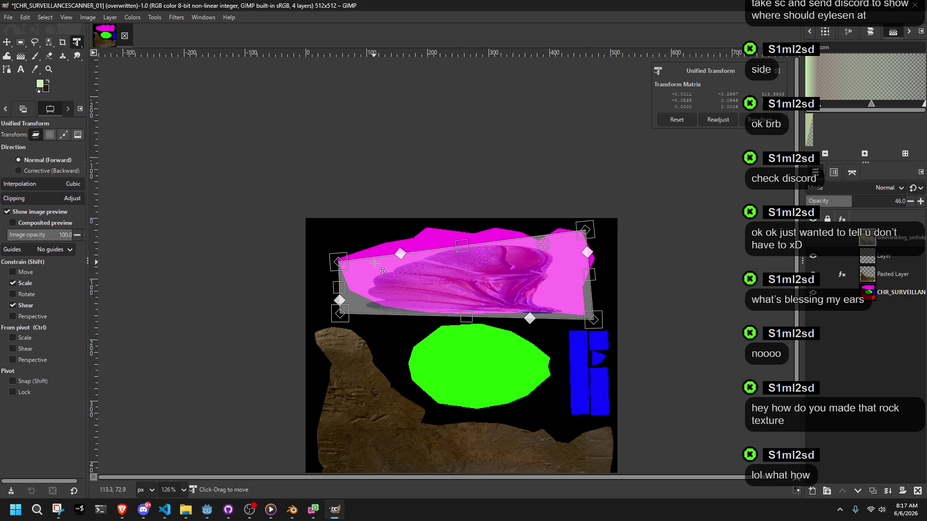
pyautogui.moveTo(341, 263)
pyautogui.mouseDown()
pyautogui.moveTo(341, 227)
pyautogui.moveTo(341, 311)
pyautogui.moveTo(338, 270)
pyautogui.moveTo(354, 249)
pyautogui.mouseUp()
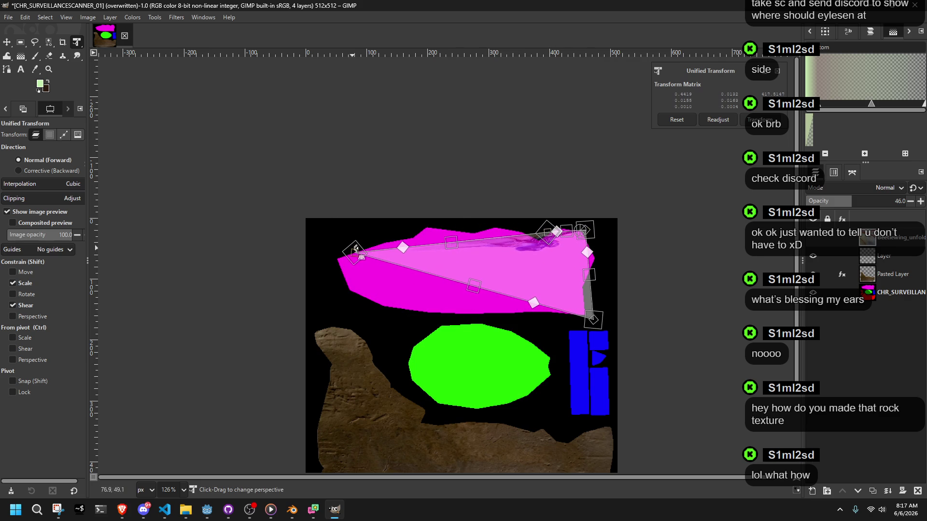
pyautogui.moveTo(594, 319)
pyautogui.mouseDown()
pyautogui.moveTo(403, 312)
pyautogui.moveTo(359, 295)
pyautogui.mouseUp()
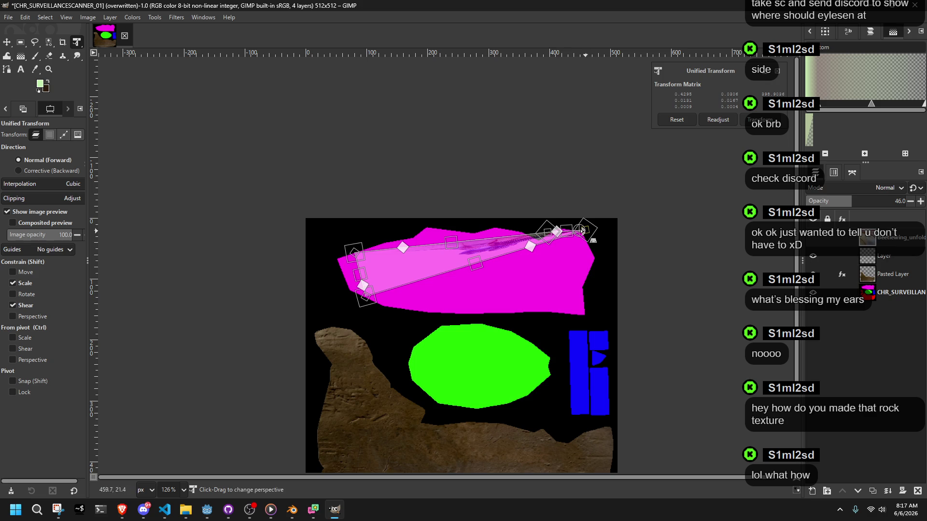
pyautogui.moveTo(588, 230)
pyautogui.mouseDown()
pyautogui.moveTo(594, 256)
pyautogui.moveTo(587, 239)
pyautogui.moveTo(592, 245)
pyautogui.mouseUp()
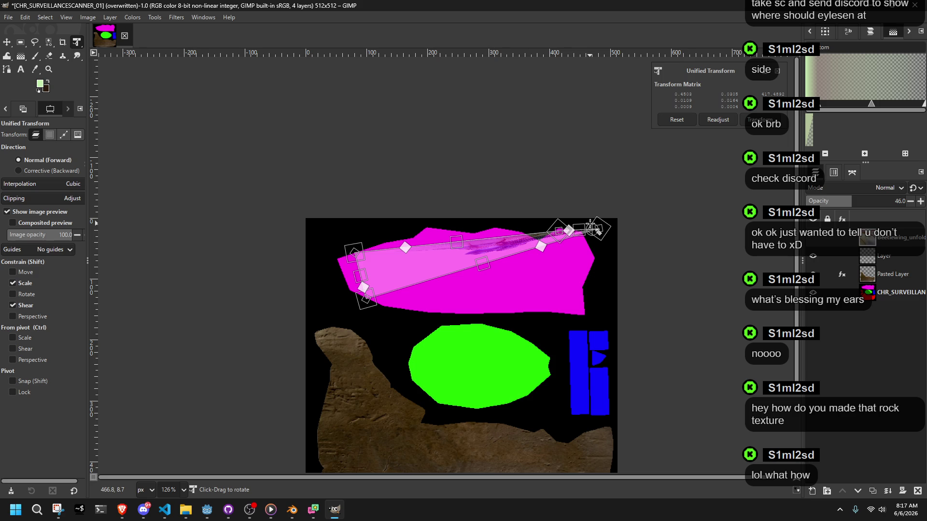
pyautogui.moveTo(591, 225); pyautogui.dragTo(587, 279)
pyautogui.moveTo(582, 238)
pyautogui.mouseDown()
pyautogui.moveTo(590, 322)
pyautogui.moveTo(555, 356)
pyautogui.moveTo(512, 369)
pyautogui.mouseUp()
pyautogui.moveTo(553, 234); pyautogui.dragTo(588, 391)
pyautogui.moveTo(509, 368); pyautogui.dragTo(384, 398)
pyautogui.moveTo(355, 254)
pyautogui.mouseDown()
pyautogui.moveTo(555, 272)
pyautogui.moveTo(605, 301)
pyautogui.mouseUp()
pyautogui.moveTo(375, 304)
pyautogui.mouseDown()
pyautogui.moveTo(510, 261)
pyautogui.moveTo(550, 272)
pyautogui.mouseUp()
pyautogui.moveTo(384, 398)
pyautogui.mouseDown()
pyautogui.moveTo(357, 314)
pyautogui.moveTo(424, 222)
pyautogui.mouseUp()
pyautogui.moveTo(588, 392)
pyautogui.mouseDown()
pyautogui.moveTo(428, 413)
pyautogui.moveTo(331, 326)
pyautogui.mouseUp()
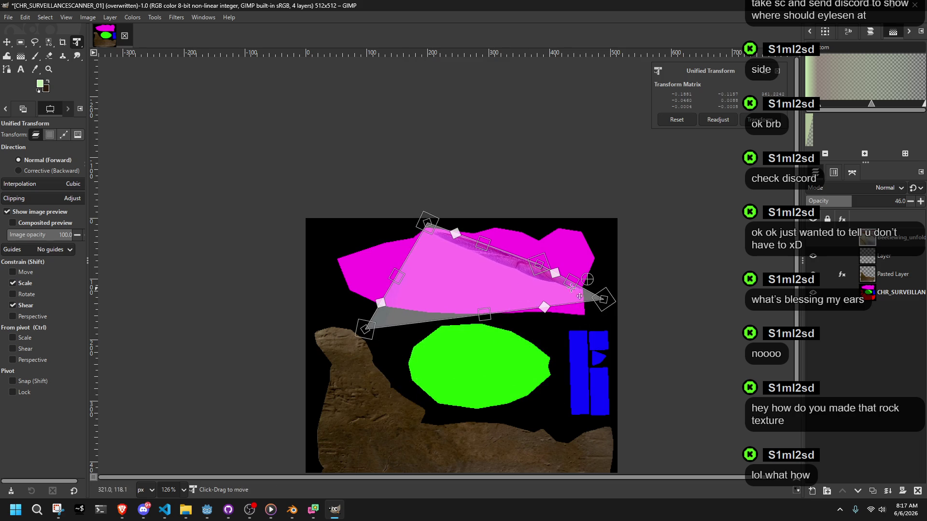
pyautogui.moveTo(603, 299)
pyautogui.mouseDown()
pyautogui.moveTo(533, 271)
pyautogui.moveTo(600, 280)
pyautogui.moveTo(621, 306)
pyautogui.moveTo(601, 305)
pyautogui.mouseUp()
# - Fit the wing's corners over the magenta strip and apply the transform
pyautogui.moveTo(437, 222); pyautogui.dragTo(621, 210)
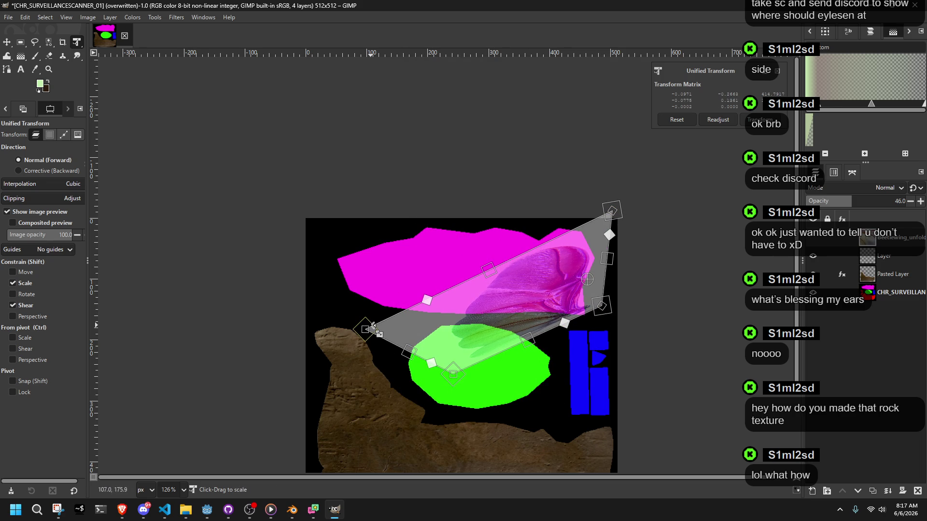
pyautogui.moveTo(371, 327)
pyautogui.mouseDown()
pyautogui.moveTo(383, 201)
pyautogui.moveTo(429, 231)
pyautogui.mouseUp()
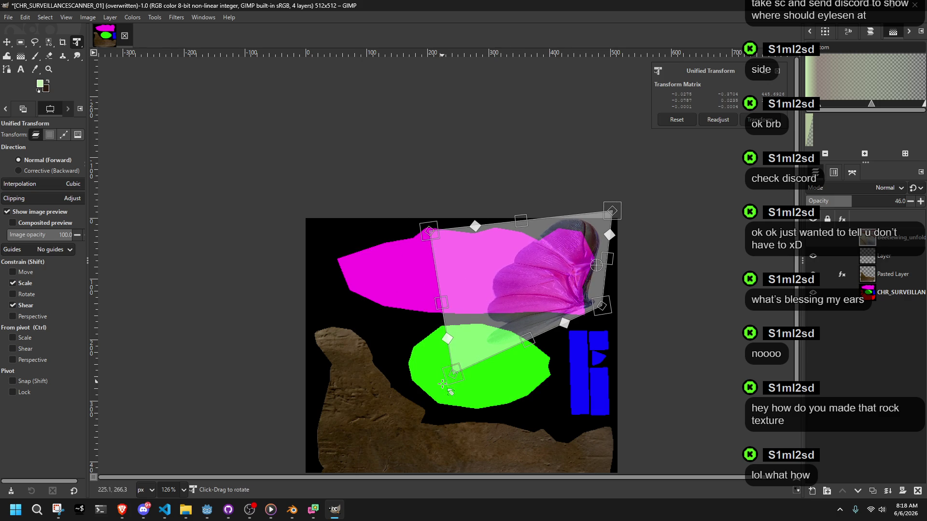
pyautogui.moveTo(451, 372); pyautogui.dragTo(369, 344)
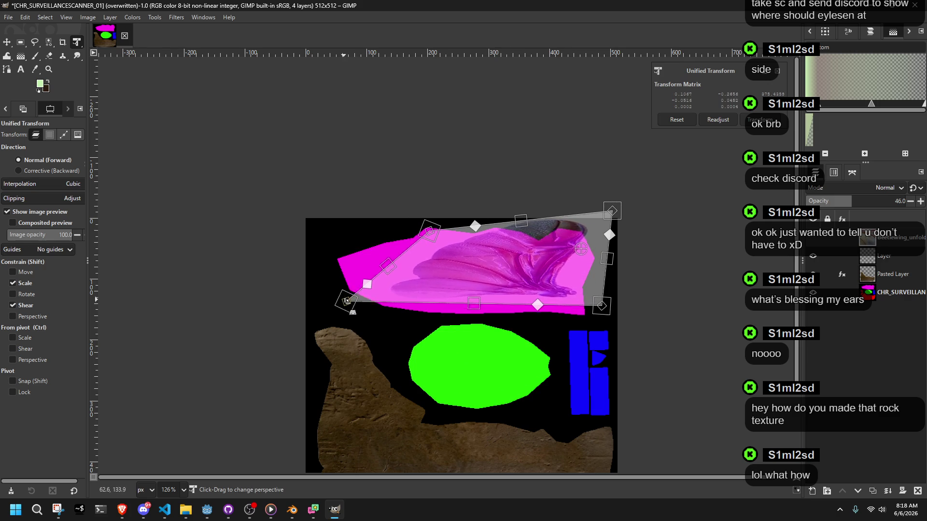
pyautogui.moveTo(429, 230); pyautogui.dragTo(342, 228)
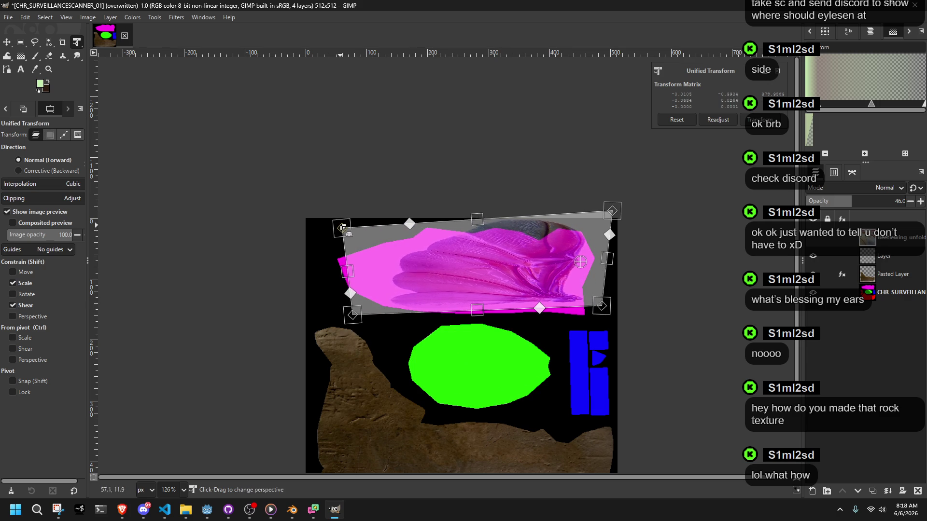
pyautogui.moveTo(611, 212); pyautogui.dragTo(598, 244)
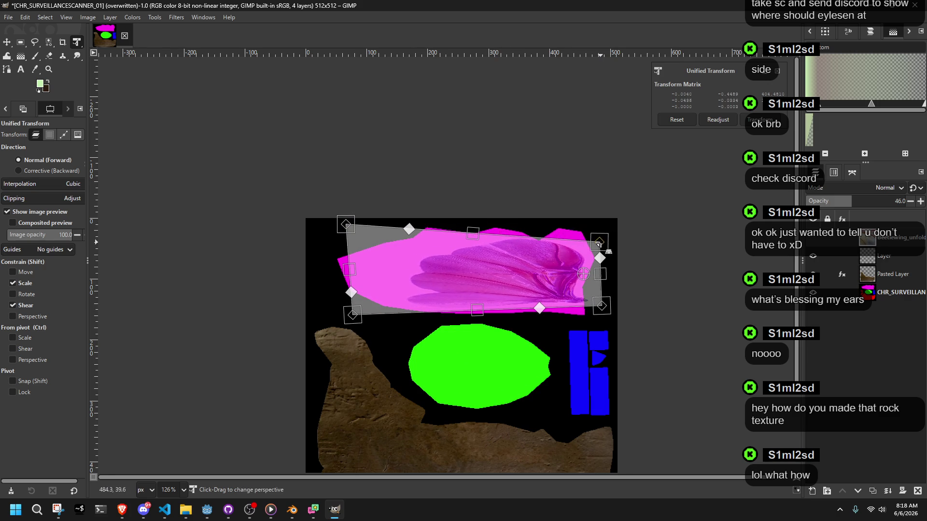
pyautogui.keyDown('ctrl'); pyautogui.scroll(5, 600, 258); pyautogui.keyUp('ctrl')
pyautogui.moveTo(590, 320)
pyautogui.mouseDown()
pyautogui.moveTo(572, 341)
pyautogui.moveTo(584, 338)
pyautogui.mouseUp()
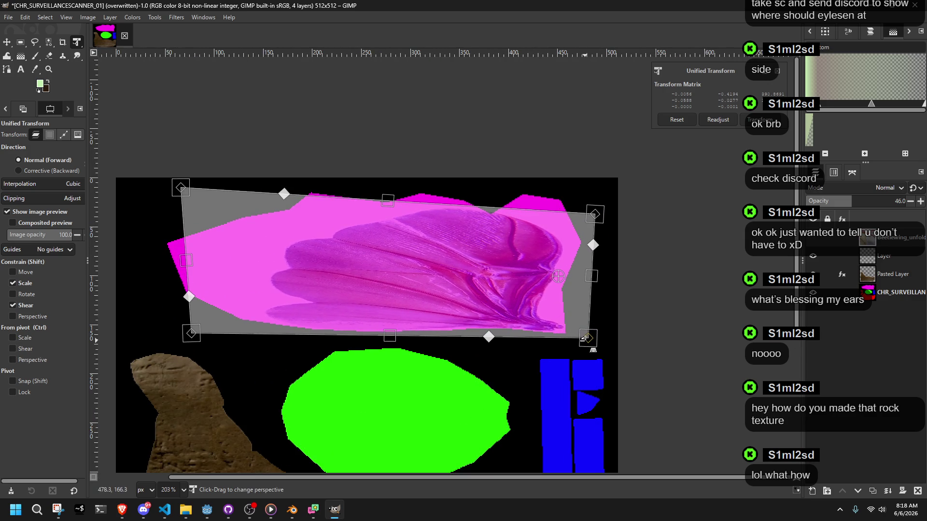
pyautogui.moveTo(593, 216); pyautogui.dragTo(581, 189)
pyautogui.moveTo(180, 191)
pyautogui.mouseDown()
pyautogui.moveTo(99, 206)
pyautogui.moveTo(123, 191)
pyautogui.mouseUp()
pyautogui.moveTo(190, 333); pyautogui.dragTo(118, 341)
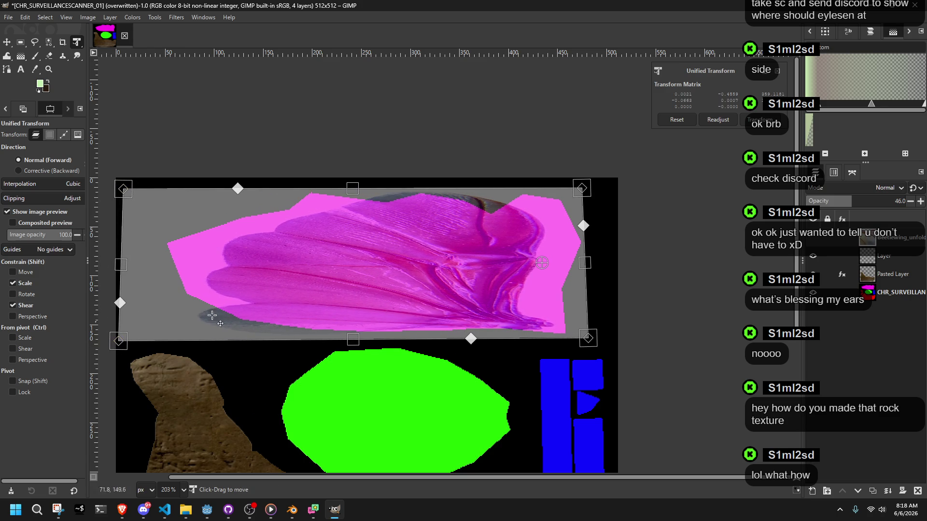
pyautogui.click(749, 120)
pyautogui.keyDown('ctrl'); pyautogui.scroll(-5, 537, 232); pyautogui.keyUp('ctrl')
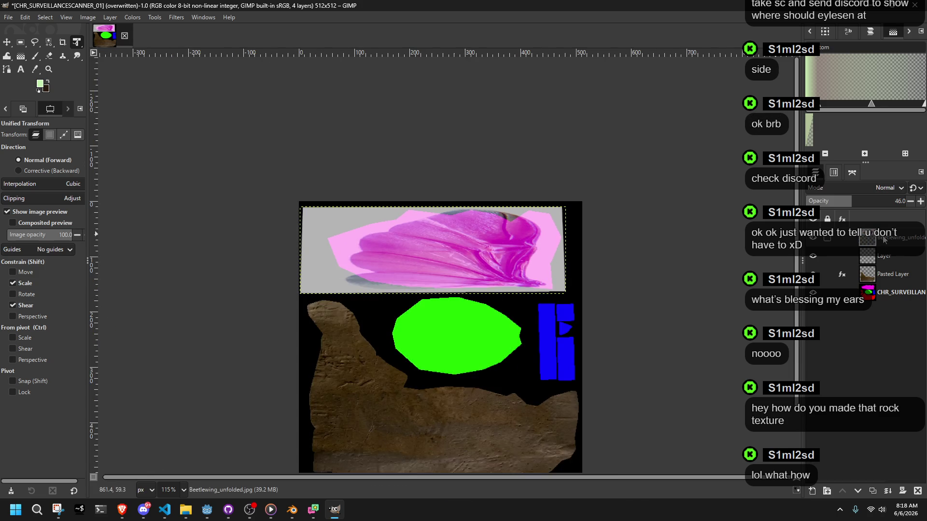
# - Undo the wing's perspective warp and set the wing layer to 100% opacity
pyautogui.click(860, 207)
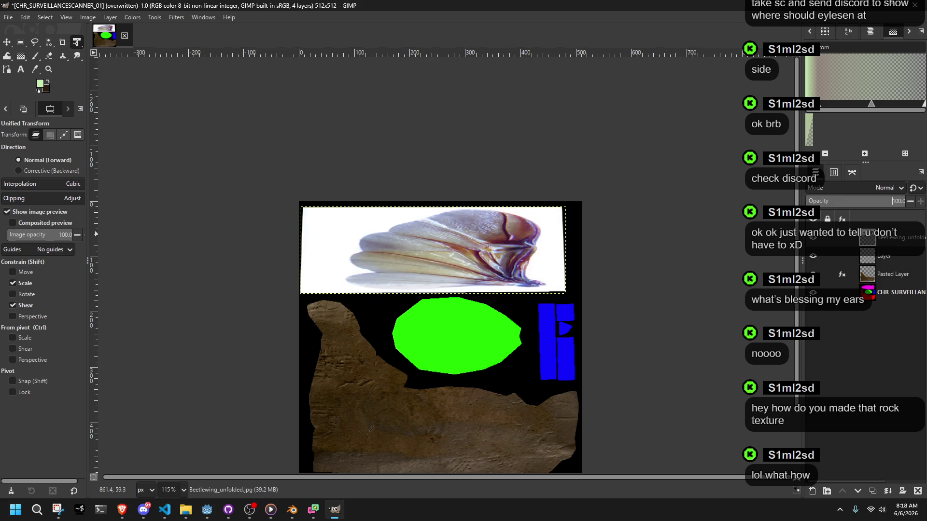
pyautogui.hotkey('ctrl', 'z')
pyautogui.hotkey('ctrl', 'z')
pyautogui.hotkey('ctrl', 'z')
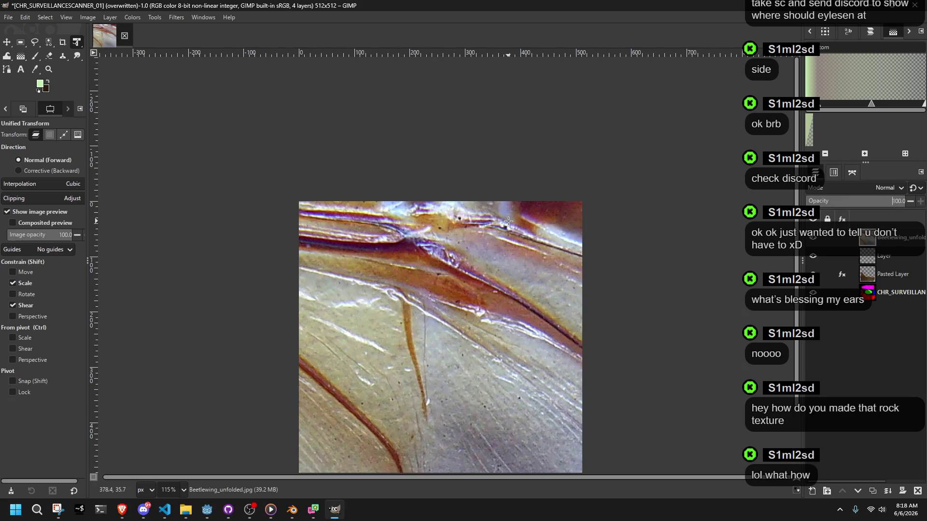
pyautogui.hotkey('shift', 'j')
# - Rotate the wing layer exactly 180°, then switch to the Scale tool
pyautogui.click(77, 41)
pyautogui.click(111, 57)
pyautogui.keyDown('ctrl'); pyautogui.scroll(-4, 580, 206); pyautogui.keyUp('ctrl')
pyautogui.click(581, 207)
pyautogui.moveTo(580, 207)
pyautogui.mouseDown()
pyautogui.moveTo(548, 300)
pyautogui.moveTo(463, 321)
pyautogui.moveTo(285, 244)
pyautogui.moveTo(276, 187)
pyautogui.mouseUp()
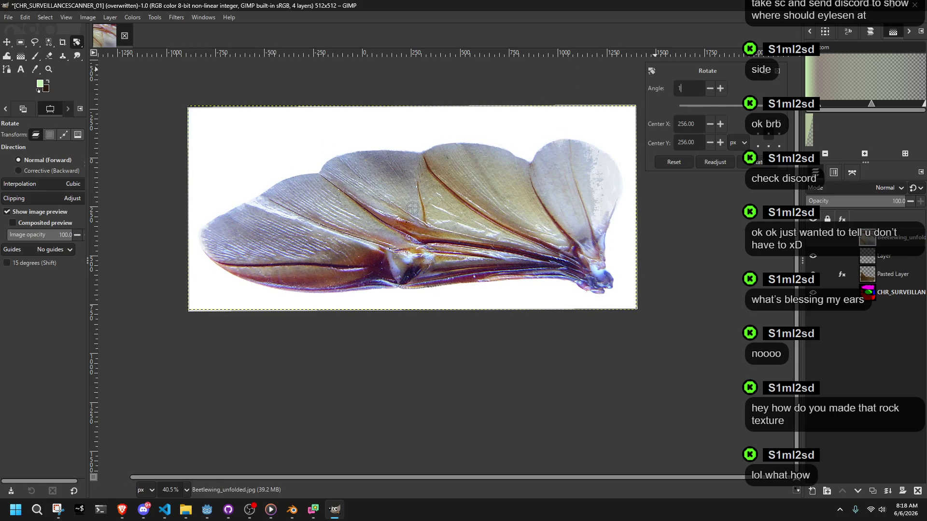
pyautogui.write('80')
pyautogui.press('Return')
pyautogui.click(748, 158)
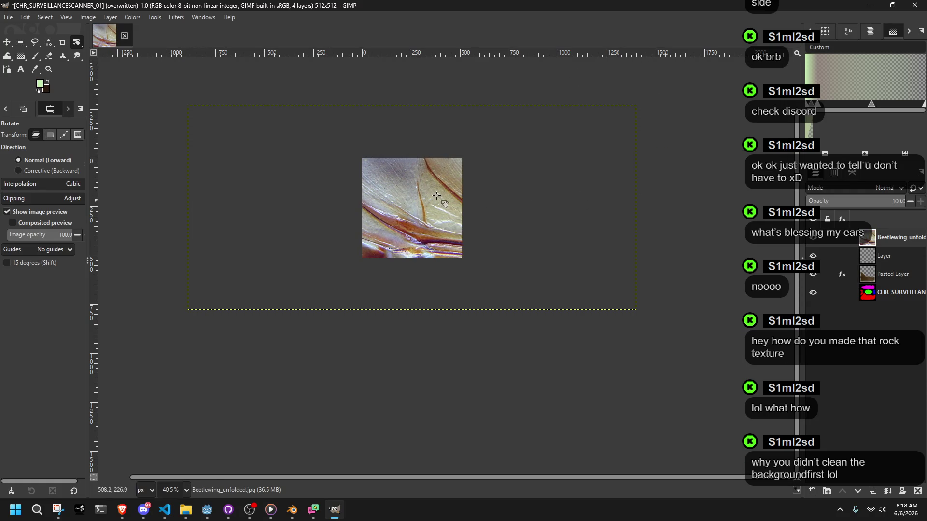
pyautogui.keyDown('ctrl'); pyautogui.scroll(2, 265, 150); pyautogui.keyUp('ctrl')
pyautogui.rightClick(77, 42)
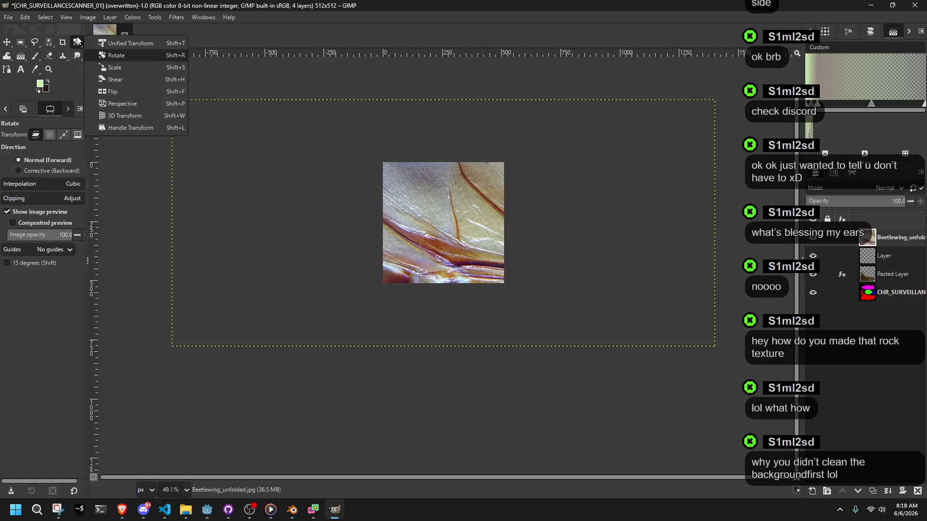
pyautogui.click(120, 70)
# - Shrink the wing layer to about 492×210, halve its opacity, and move it onto the magenta region
pyautogui.moveTo(649, 331)
pyautogui.mouseDown()
pyautogui.moveTo(261, 147)
pyautogui.moveTo(272, 151)
pyautogui.mouseUp()
pyautogui.keyDown('ctrl'); pyautogui.scroll(5, 418, 217); pyautogui.keyUp('ctrl')
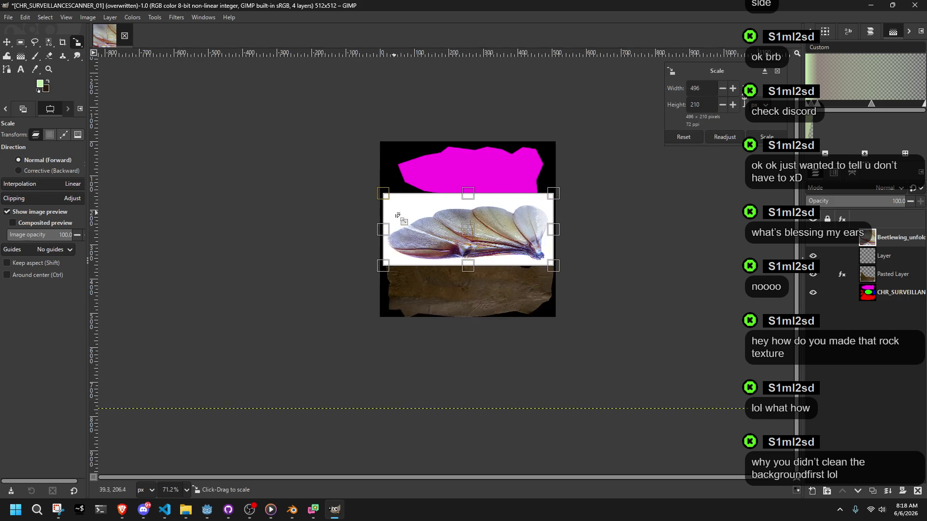
pyautogui.moveTo(879, 198); pyautogui.dragTo(856, 199)
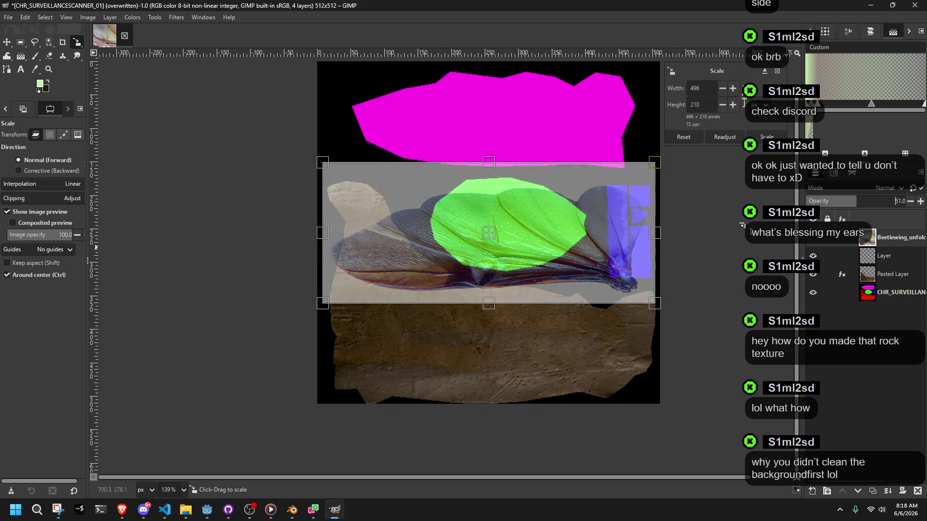
pyautogui.keyDown('ctrl'); pyautogui.scroll(-3, 541, 268); pyautogui.keyUp('ctrl')
pyautogui.moveTo(523, 258)
pyautogui.mouseDown()
pyautogui.moveTo(511, 208)
pyautogui.moveTo(518, 194)
pyautogui.mouseUp()
pyautogui.keyDown('ctrl'); pyautogui.scroll(5, 518, 193); pyautogui.keyUp('ctrl')
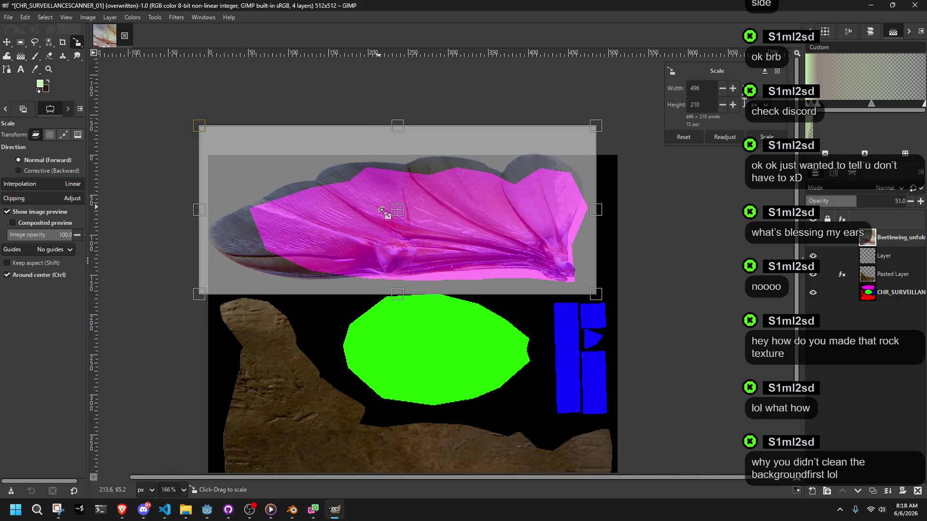
pyautogui.moveTo(397, 209); pyautogui.dragTo(408, 222)
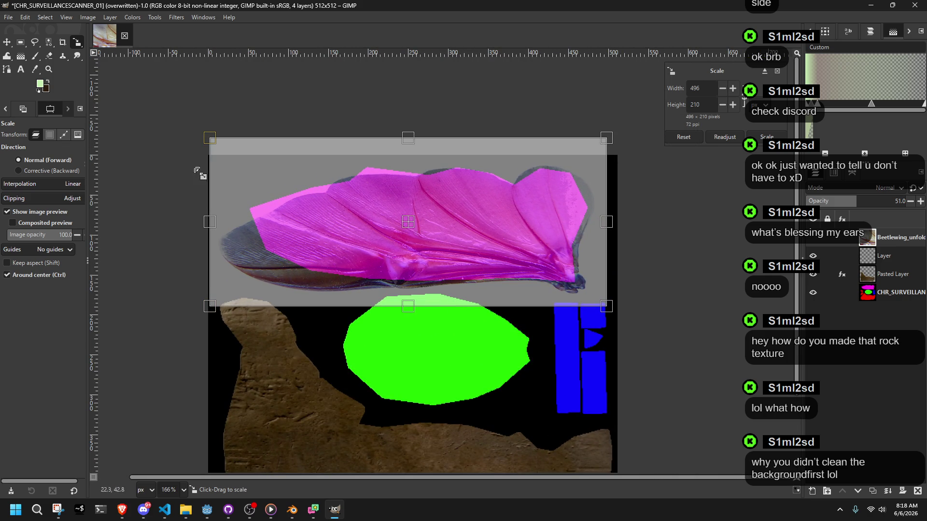
# - Fine-tune the wing photo's size and position to 538×220 over the magenta strip and apply the scale
pyautogui.moveTo(192, 146); pyautogui.dragTo(183, 139)
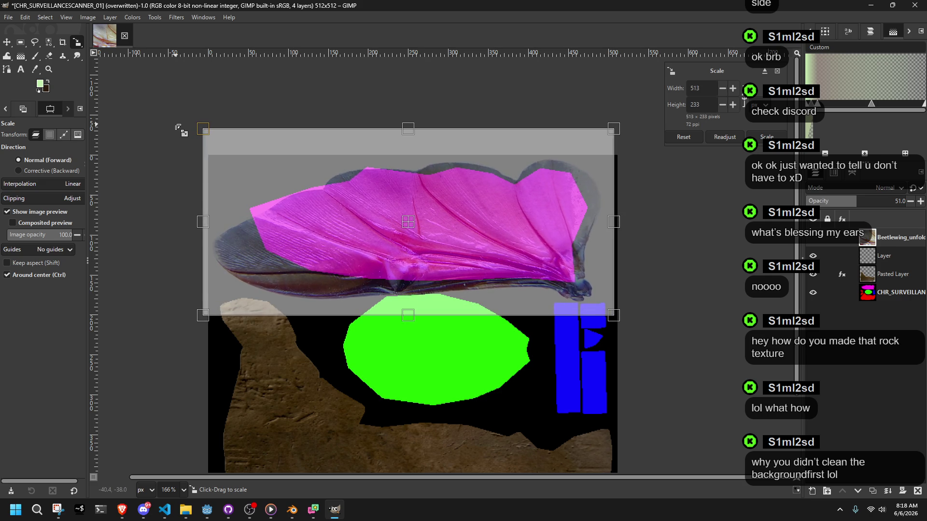
pyautogui.moveTo(408, 221); pyautogui.dragTo(405, 214)
pyautogui.moveTo(609, 276); pyautogui.dragTo(608, 303)
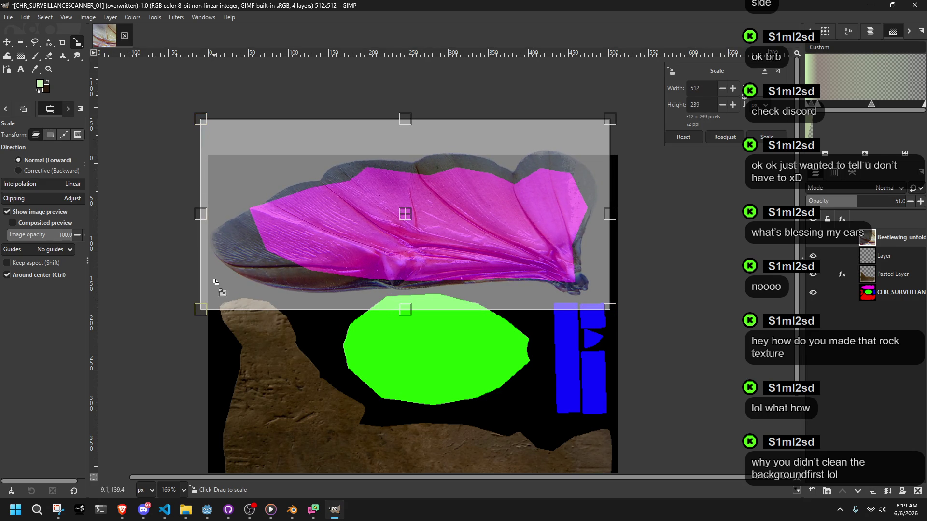
pyautogui.moveTo(203, 307); pyautogui.dragTo(212, 307)
pyautogui.moveTo(203, 143); pyautogui.dragTo(200, 159)
pyautogui.moveTo(543, 311)
pyautogui.mouseDown()
pyautogui.moveTo(605, 312)
pyautogui.moveTo(608, 284)
pyautogui.moveTo(616, 304)
pyautogui.moveTo(536, 290)
pyautogui.mouseUp()
pyautogui.moveTo(201, 223); pyautogui.dragTo(203, 223)
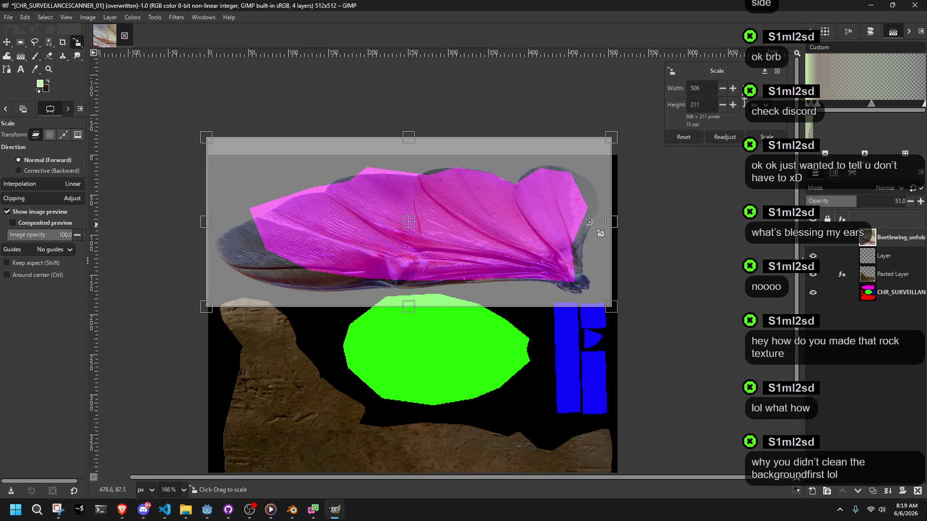
pyautogui.moveTo(613, 222); pyautogui.dragTo(631, 223)
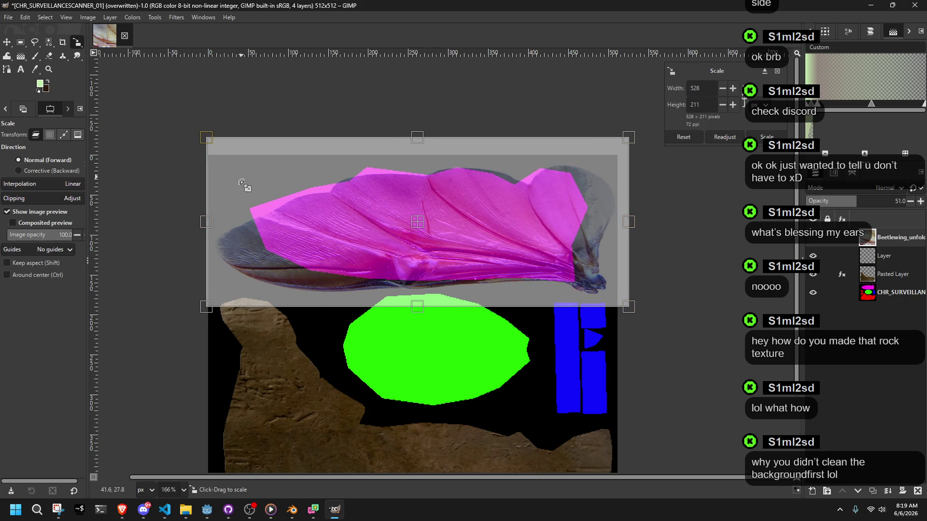
pyautogui.moveTo(204, 144); pyautogui.dragTo(199, 136)
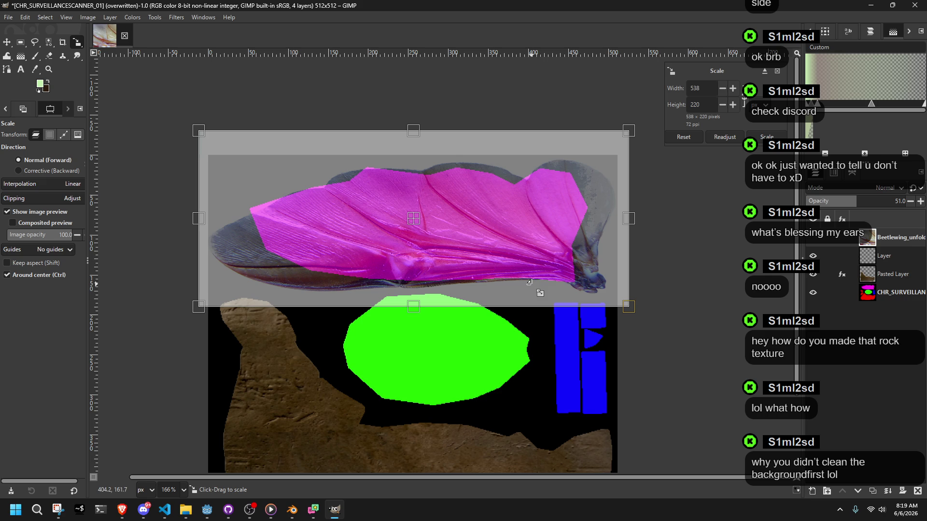
pyautogui.click(765, 137)
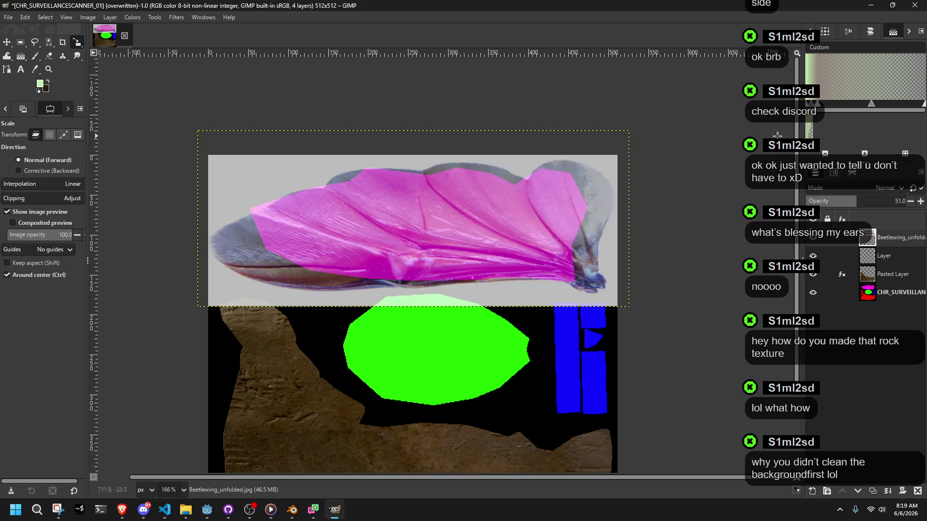
# - On the beetle-wing layer, select the grey background by colour and grow the selection
pyautogui.click(888, 297)
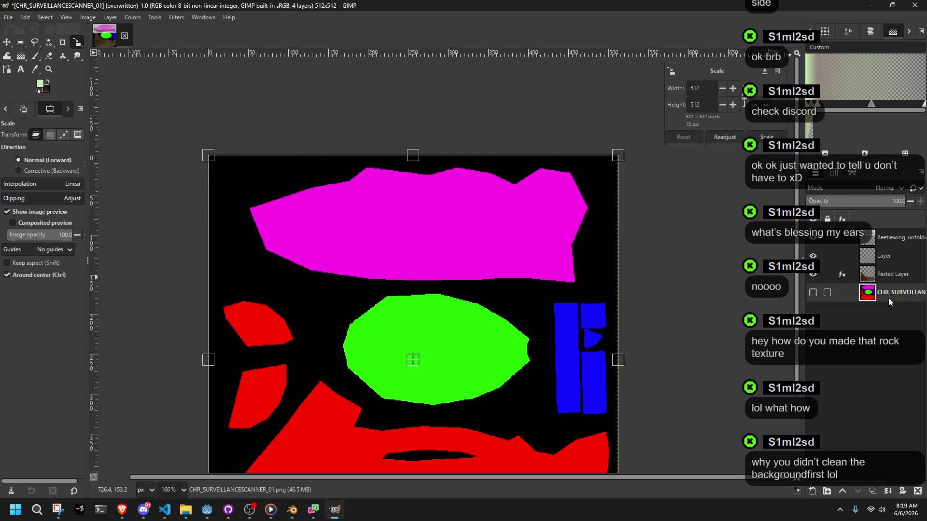
pyautogui.click(894, 240)
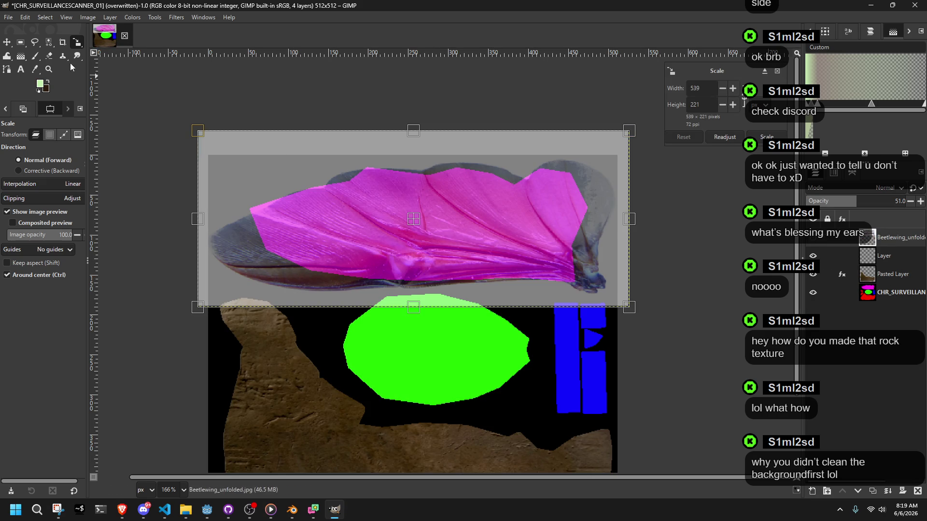
pyautogui.click(49, 43)
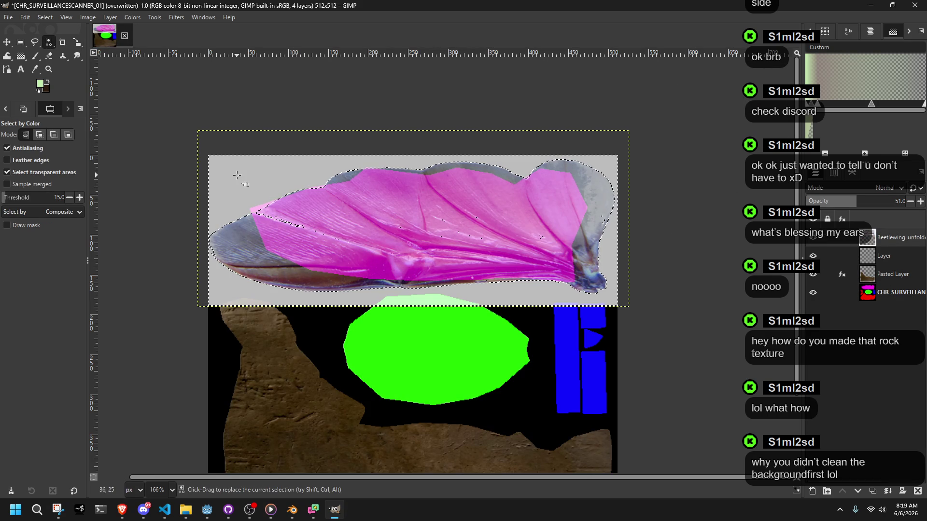
pyautogui.click(49, 17)
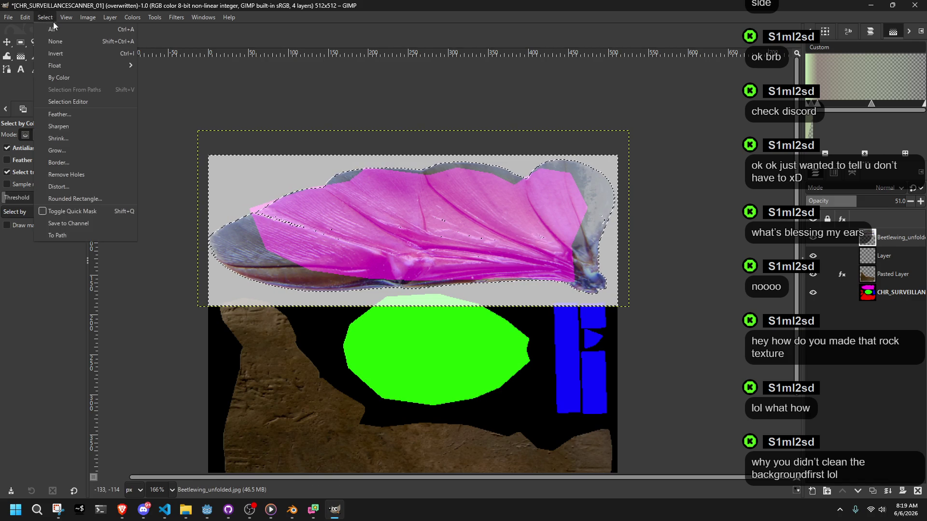
pyautogui.click(62, 150)
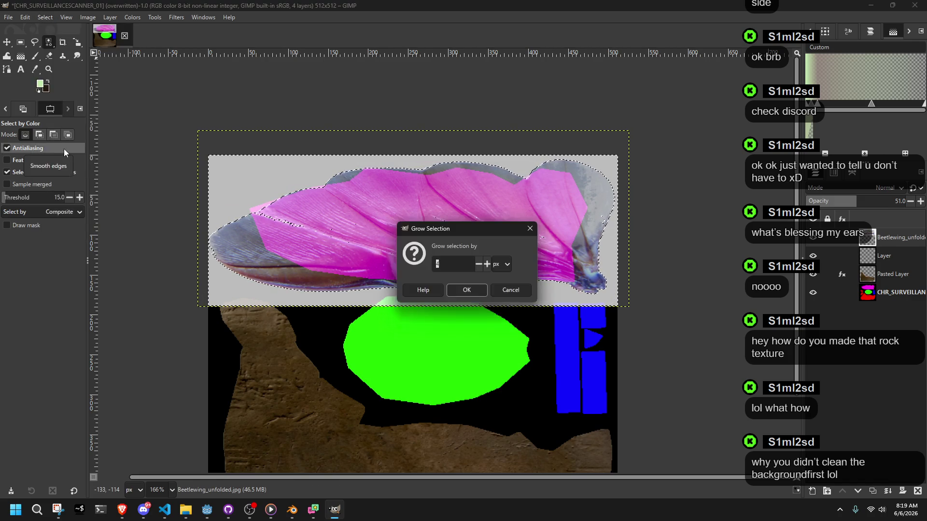
pyautogui.click(466, 289)
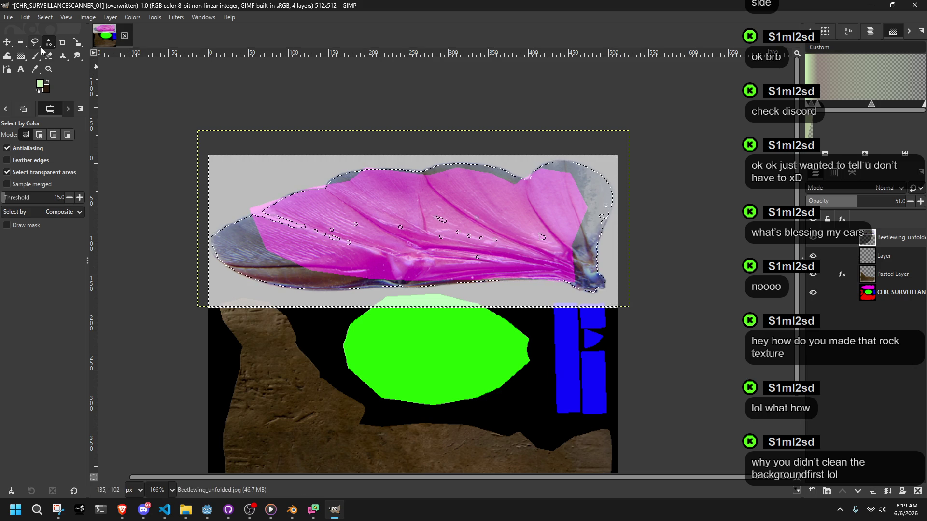
# - Subtract the stray specks inside the wing from the selection using Free Select
pyautogui.press('f')
pyautogui.press('ctrl')
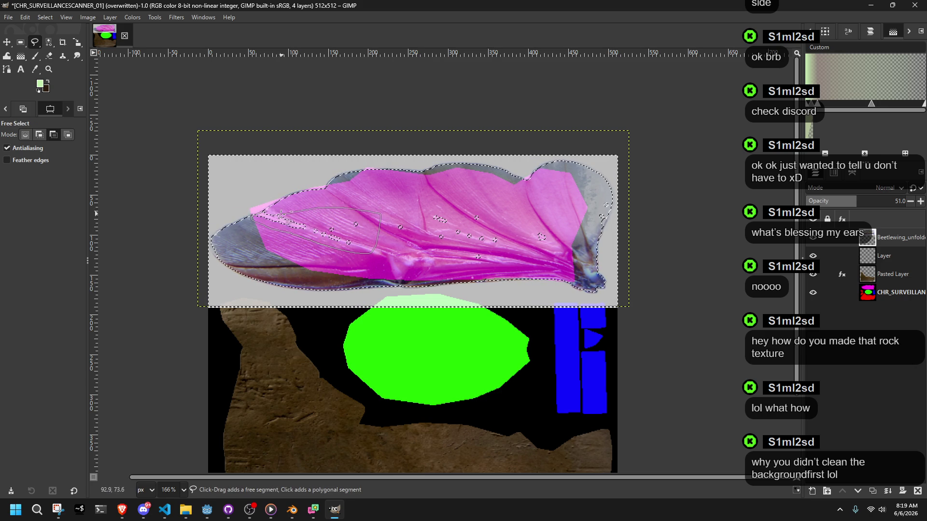
pyautogui.keyDown('ctrl'); pyautogui.doubleClick(267, 211); pyautogui.keyUp('ctrl')
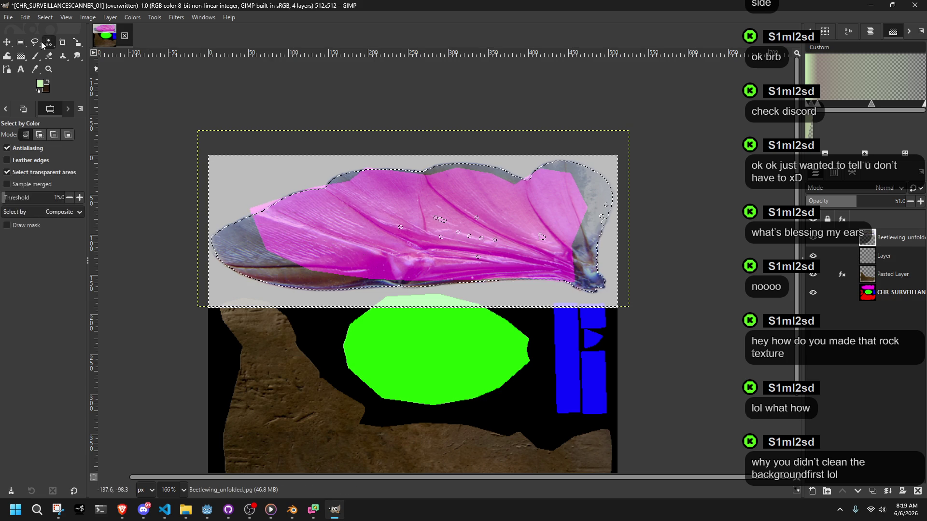
pyautogui.click(376, 232)
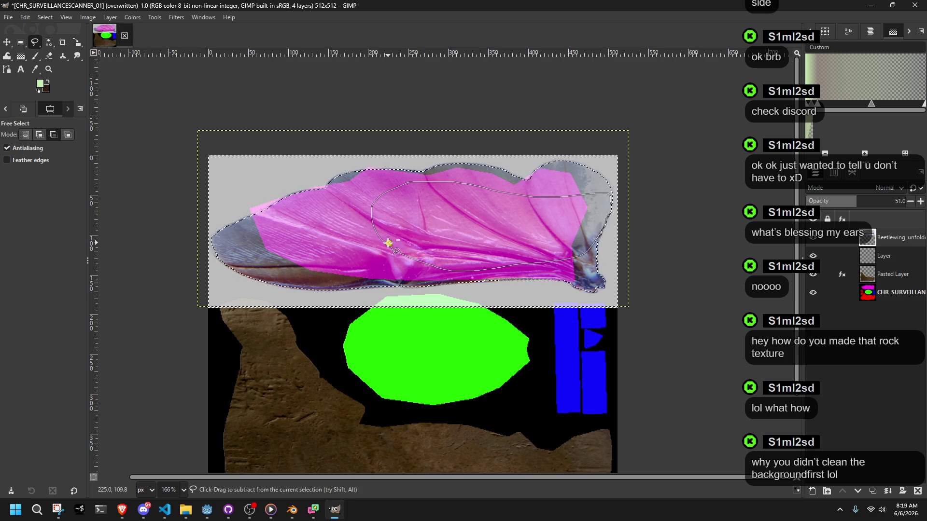
pyautogui.click(48, 43)
pyautogui.click(33, 44)
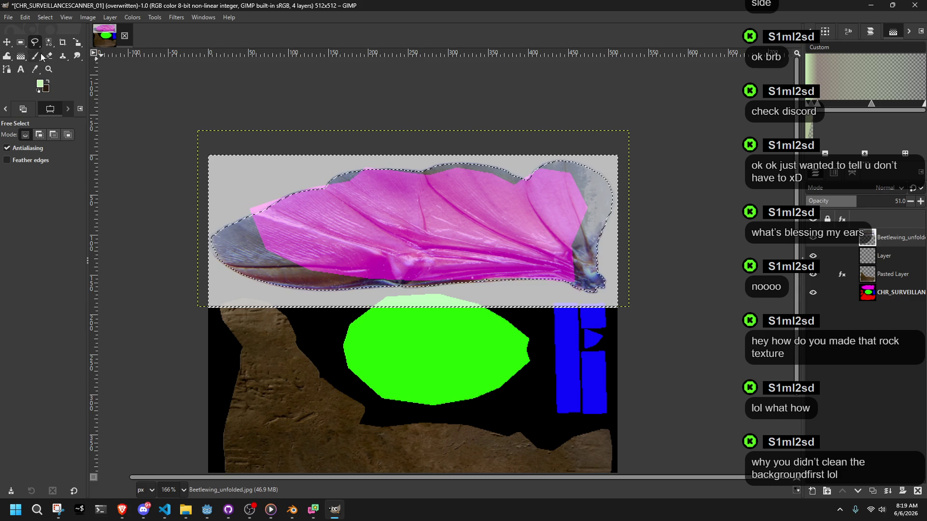
pyautogui.click(50, 56)
# - Erase the selected grey background and set the wing layer's opacity to 100
pyautogui.moveTo(232, 261)
pyautogui.mouseDown()
pyautogui.moveTo(271, 207)
pyautogui.moveTo(263, 314)
pyautogui.moveTo(254, 226)
pyautogui.mouseUp()
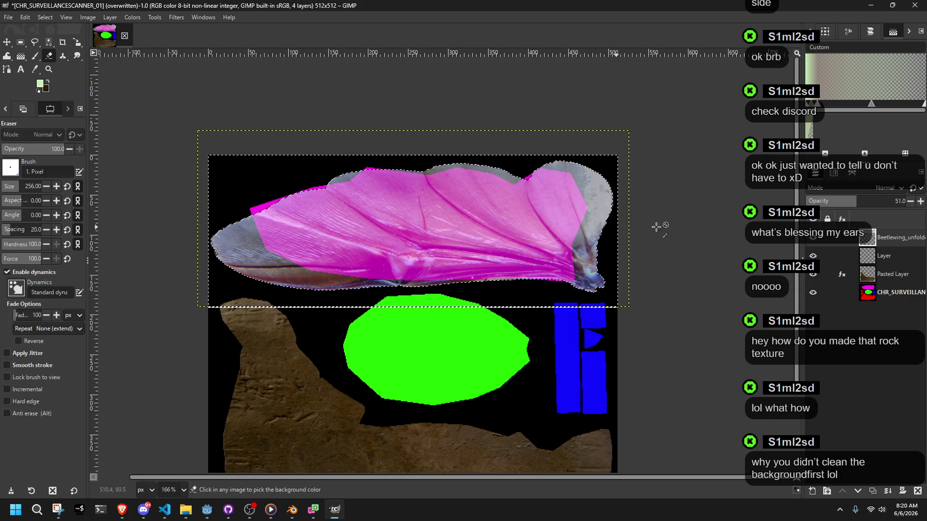
pyautogui.moveTo(859, 200); pyautogui.dragTo(920, 199)
pyautogui.keyDown('ctrl'); pyautogui.scroll(5, 574, 263); pyautogui.keyUp('ctrl')
pyautogui.keyDown('ctrl'); pyautogui.scroll(-3, 567, 256); pyautogui.keyUp('ctrl')
pyautogui.keyDown('ctrl'); pyautogui.scroll(-4, 567, 256); pyautogui.keyUp('ctrl')
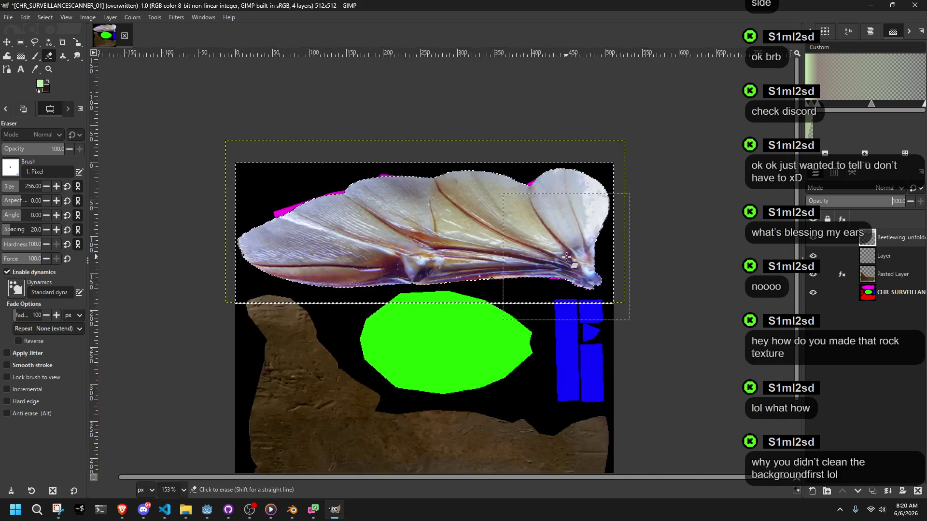
pyautogui.keyDown('ctrl'); pyautogui.scroll(3, 566, 257); pyautogui.keyUp('ctrl')
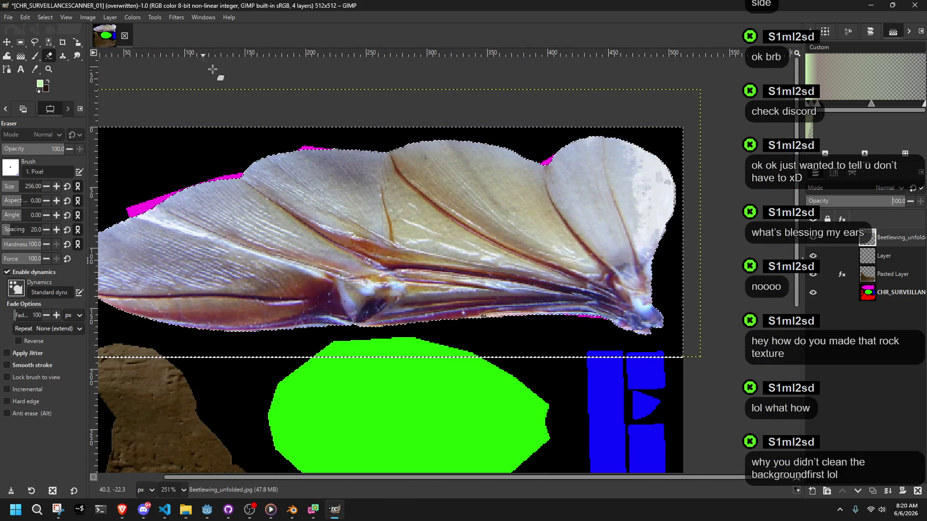
# - Overwrite CHR_SURVEILLANCESCANNER_01.png, then return to Blender and select the magenta plane
pyautogui.click(8, 18)
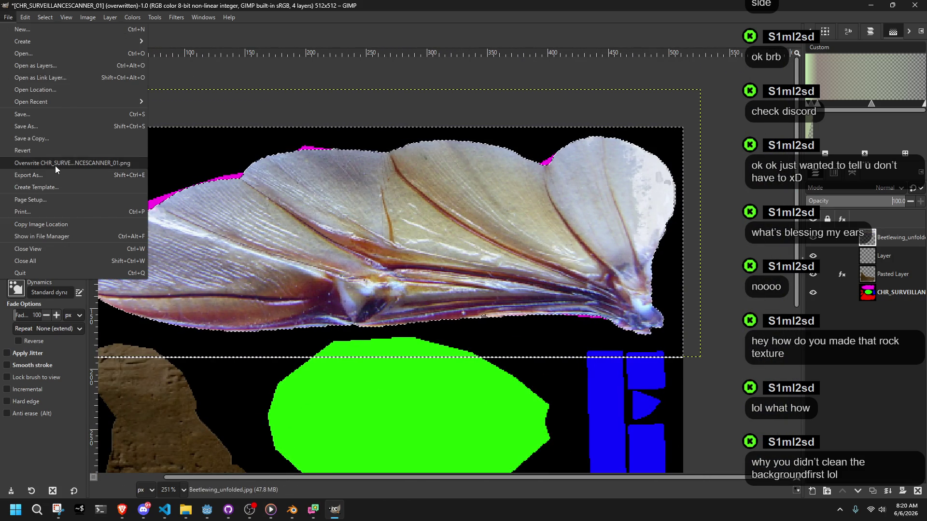
pyautogui.click(66, 163)
pyautogui.keyDown('ctrl'); pyautogui.scroll(-5, 482, 294); pyautogui.keyUp('ctrl')
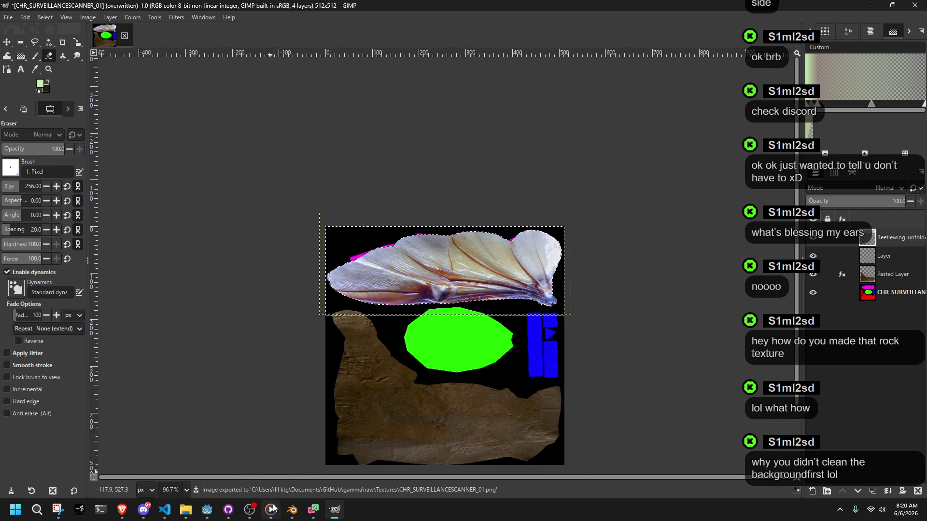
pyautogui.click(292, 509)
pyautogui.click(483, 162)
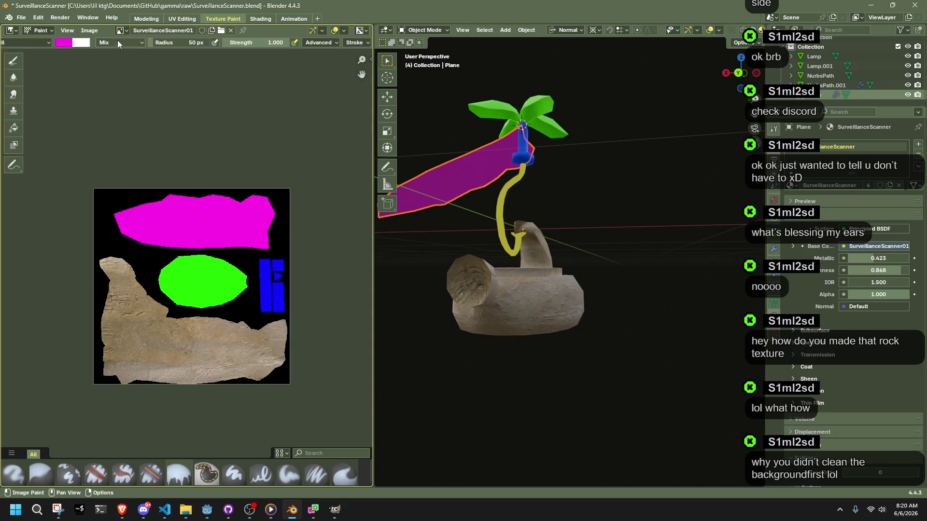
# - Reload the updated texture image in Texture Paint and select the wing plane
pyautogui.click(89, 30)
pyautogui.click(111, 83)
pyautogui.moveTo(482, 203)
pyautogui.mouseDown(button='middle')
pyautogui.moveTo(512, 200)
pyautogui.moveTo(659, 266)
pyautogui.moveTo(521, 357)
pyautogui.moveTo(679, 374)
pyautogui.moveTo(703, 342)
pyautogui.moveTo(638, 348)
pyautogui.moveTo(574, 377)
pyautogui.moveTo(656, 399)
pyautogui.moveTo(700, 344)
pyautogui.moveTo(685, 259)
pyautogui.moveTo(580, 369)
pyautogui.moveTo(453, 338)
pyautogui.moveTo(467, 309)
pyautogui.moveTo(503, 309)
pyautogui.moveTo(602, 337)
pyautogui.moveTo(566, 364)
pyautogui.mouseUp(button='middle')
pyautogui.scroll(3, 584, 369)
pyautogui.click(544, 273)
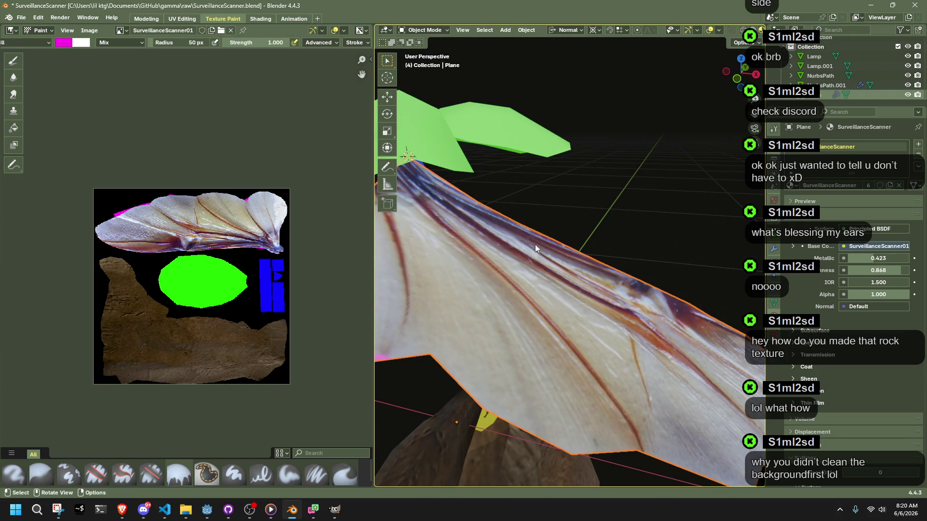
# - In UV Editing, move the corner UV vertex and a lower-edge UV vertex onto the wing outline
pyautogui.click(190, 18)
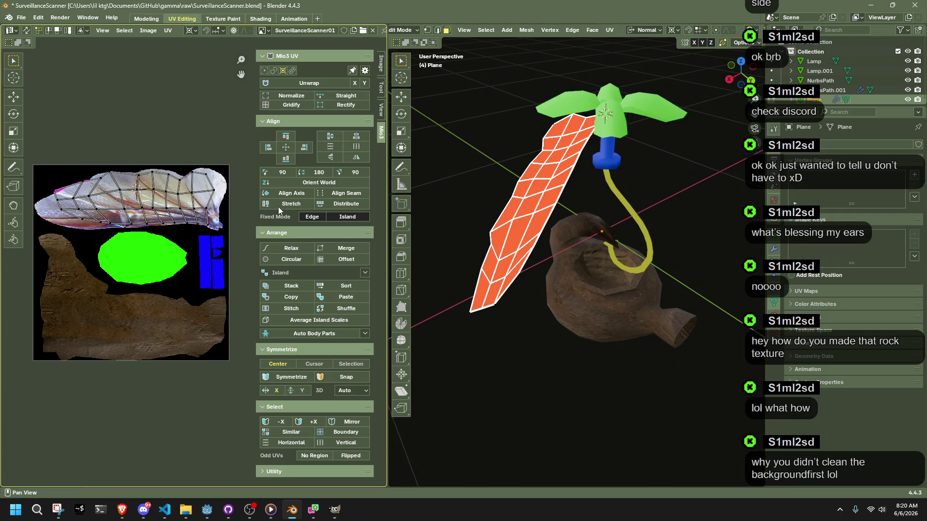
pyautogui.scroll(4, 174, 333)
pyautogui.scroll(2, 172, 333)
pyautogui.click(186, 344)
pyautogui.press('g')
pyautogui.click(228, 368)
pyautogui.click(149, 346)
pyautogui.press('g')
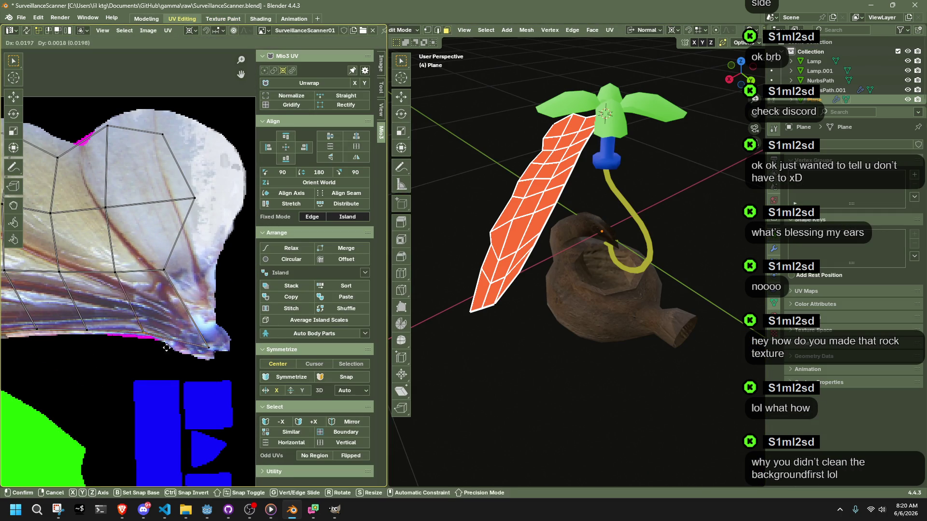
pyautogui.click(175, 347)
# - Move the next UV vertex and the upper-right vertex out to the wing edge and tip
pyautogui.click(178, 268)
pyautogui.press('g')
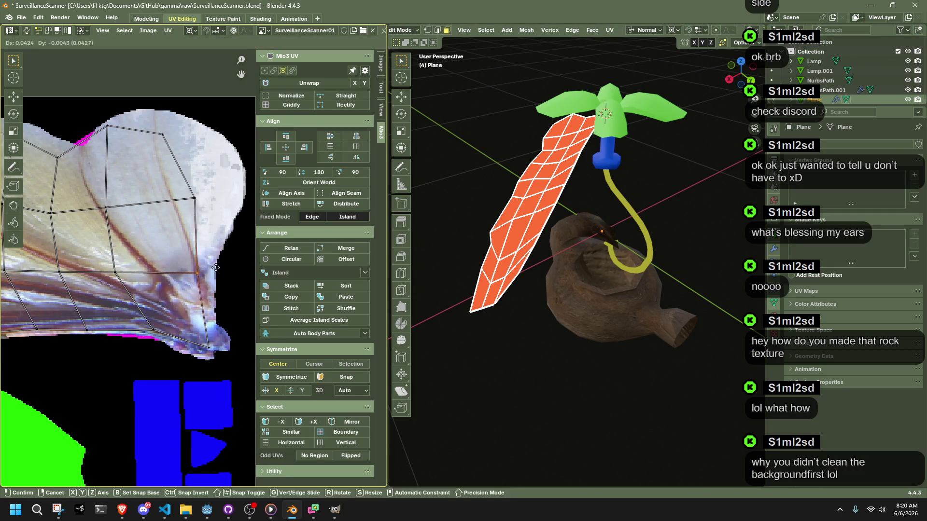
pyautogui.click(221, 269)
pyautogui.click(194, 198)
pyautogui.press('g')
pyautogui.click(241, 188)
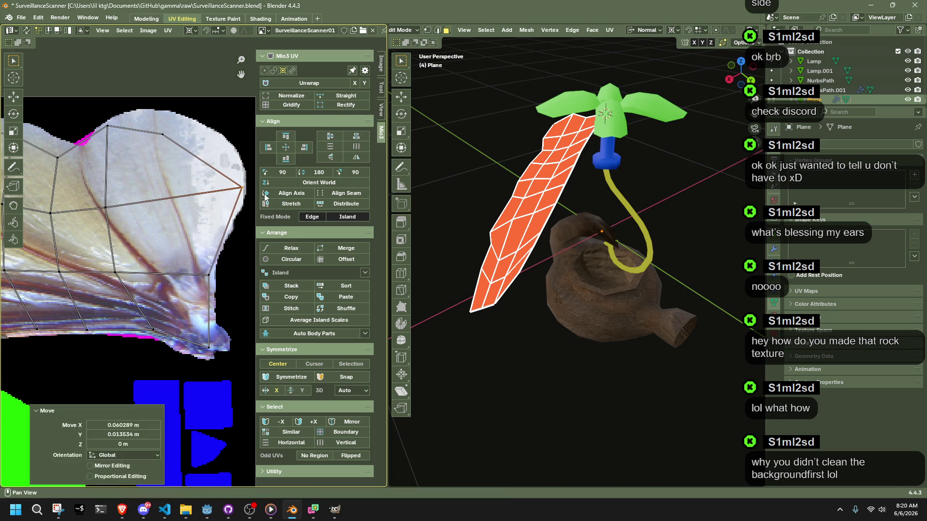
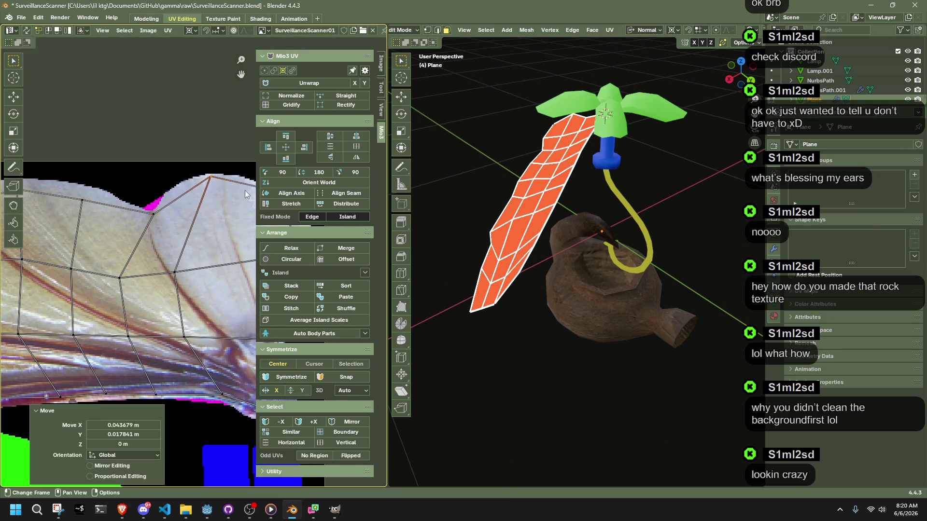
# - Move the first wing UV vertices onto the insect-wing photo's outline
pyautogui.scroll(-3, 203, 251)
pyautogui.moveTo(203, 250)
pyautogui.mouseDown(button='middle')
pyautogui.moveTo(237, 265)
pyautogui.moveTo(212, 256)
pyautogui.mouseUp(button='middle')
pyautogui.scroll(2, 212, 256)
pyautogui.moveTo(107, 198); pyautogui.dragTo(149, 249)
pyautogui.press('g')
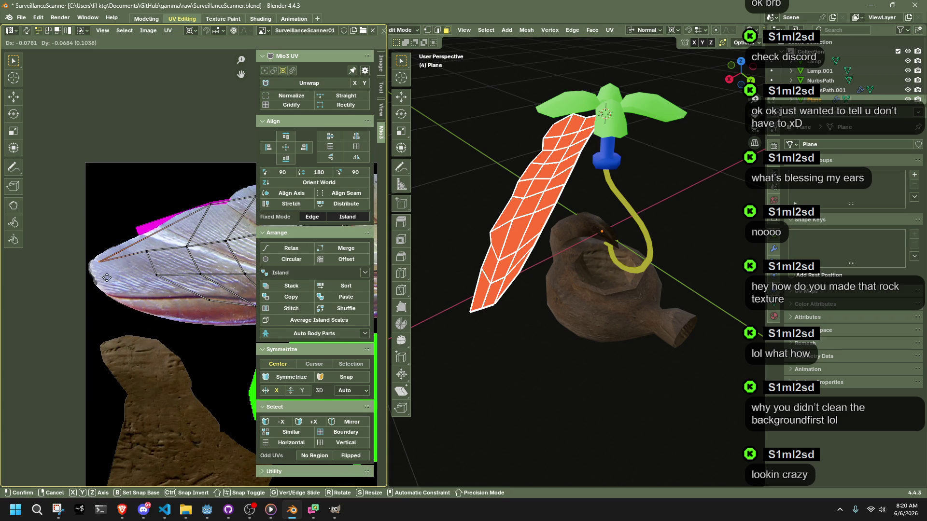
pyautogui.click(107, 278)
pyautogui.moveTo(168, 280); pyautogui.dragTo(168, 281)
pyautogui.press('g')
pyautogui.click(142, 309)
pyautogui.click(108, 277)
# - Fit further wing UV vertices along the photo's wing border
pyautogui.press('g')
pyautogui.click(118, 294)
pyautogui.moveTo(117, 294); pyautogui.dragTo(81, 276, button='middle')
pyautogui.press('g')
pyautogui.click(195, 317)
pyautogui.moveTo(195, 317); pyautogui.dragTo(123, 308, button='middle')
pyautogui.press('g')
pyautogui.click(143, 310)
pyautogui.press('g')
pyautogui.click(176, 303)
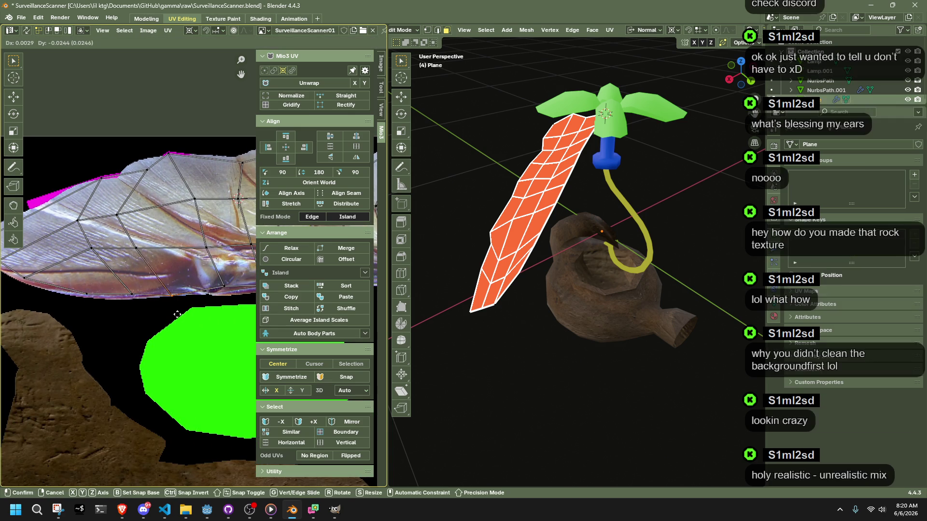
pyautogui.moveTo(176, 303); pyautogui.dragTo(118, 307, button='middle')
pyautogui.press('g')
pyautogui.click(178, 297)
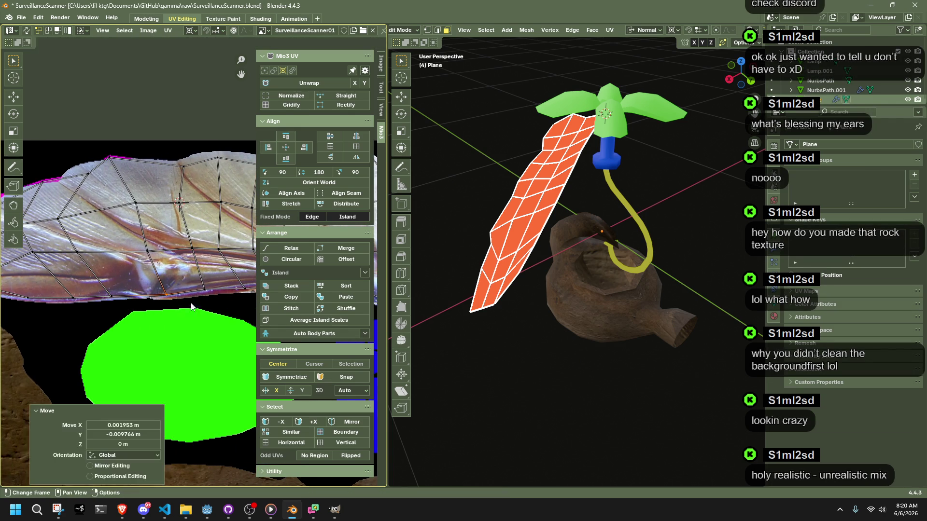
# - Reposition a vertex on the wing's lower edge to match the photo
pyautogui.scroll(1, 174, 304)
pyautogui.scroll(-3, 171, 314)
pyautogui.scroll(2, 125, 289)
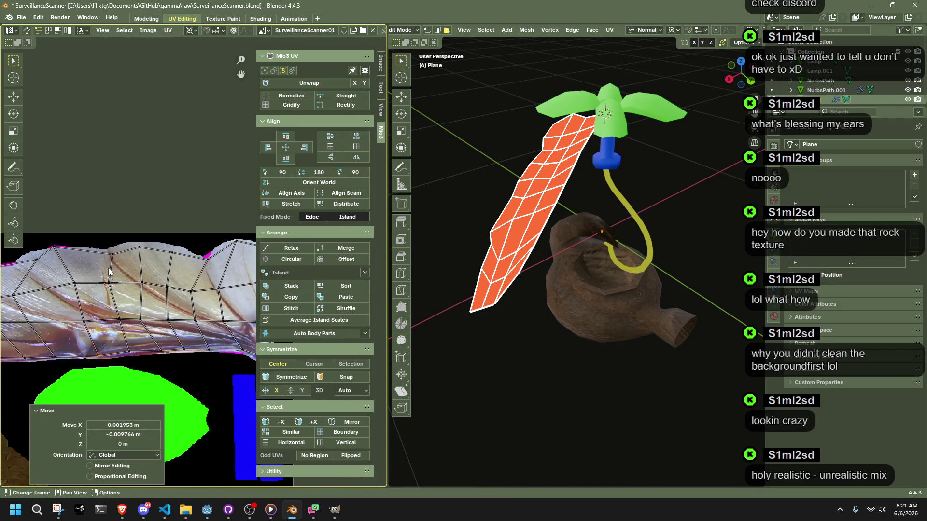
pyautogui.moveTo(137, 293); pyautogui.dragTo(137, 293)
pyautogui.press('g')
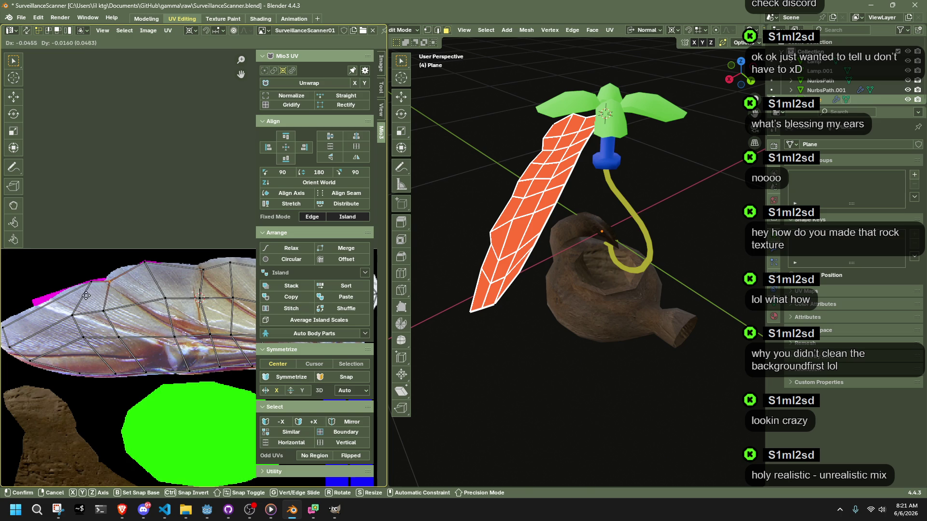
pyautogui.click(88, 300)
pyautogui.press('g')
pyautogui.click(77, 289)
pyautogui.press('g')
pyautogui.click(166, 280)
# - Adjust the next outline vertices along the wing edge toward the blue island
pyautogui.moveTo(166, 280); pyautogui.dragTo(135, 290, button='middle')
pyautogui.moveTo(147, 282); pyautogui.dragTo(148, 282)
pyautogui.press('g')
pyautogui.click(190, 278)
pyautogui.moveTo(240, 289); pyautogui.dragTo(240, 290)
pyautogui.press('g')
pyautogui.click(239, 292)
pyautogui.moveTo(239, 292); pyautogui.dragTo(173, 290, button='middle')
pyautogui.scroll(-1, 188, 333)
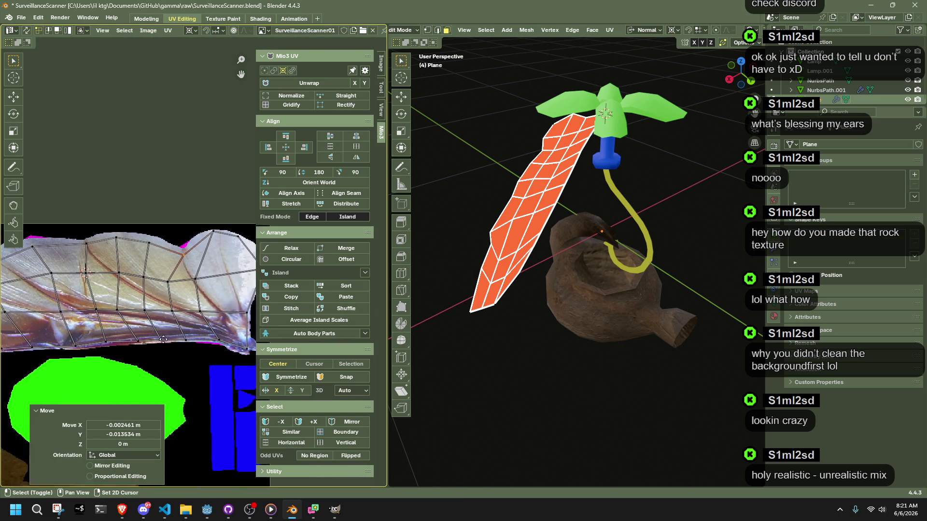
# - Move and edge-slide the wing's bottom row and lower-left UV vertices into place
pyautogui.moveTo(234, 332)
pyautogui.mouseDown()
pyautogui.moveTo(122, 307)
pyautogui.moveTo(21, 301)
pyautogui.mouseUp()
pyautogui.press('g')
pyautogui.click(20, 302)
pyautogui.press('g')
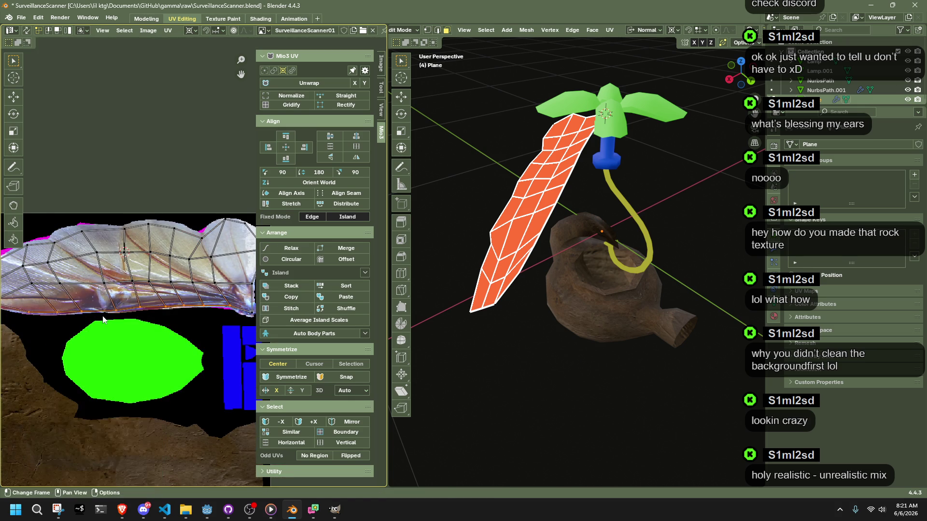
pyautogui.press('g')
pyautogui.click(103, 316)
pyautogui.scroll(3, 74, 303)
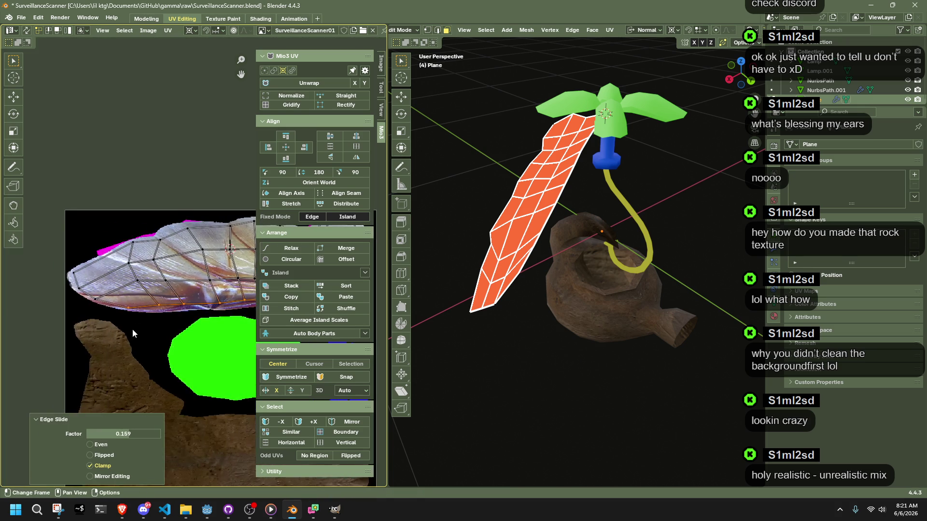
pyautogui.moveTo(28, 265); pyautogui.dragTo(91, 332)
pyautogui.press('g')
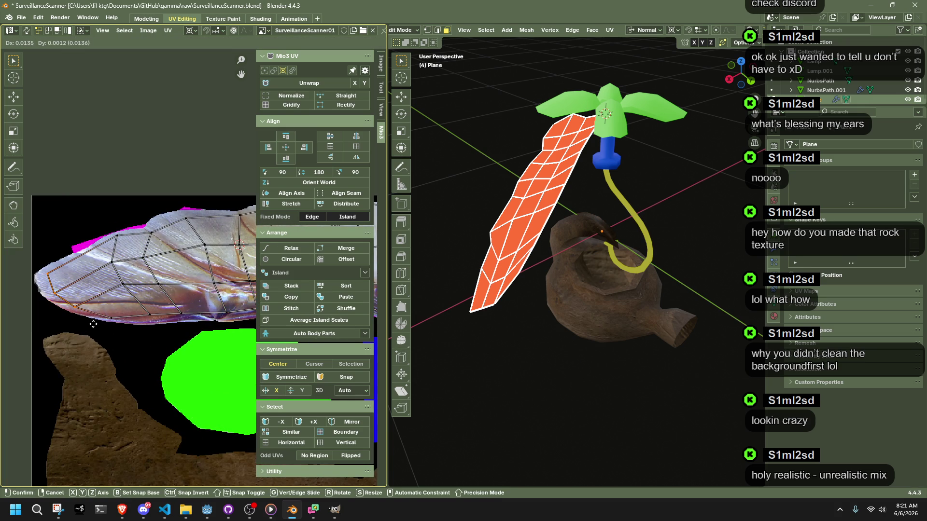
pyautogui.click(94, 324)
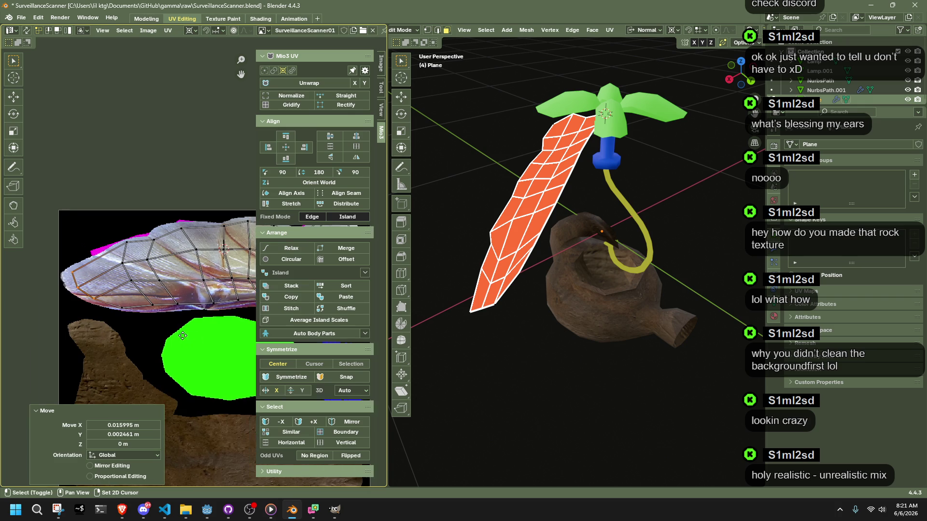
# - Fine-tune the wing's bottom and tip UV vertices onto the outline
pyautogui.moveTo(204, 357); pyautogui.dragTo(134, 337, button='middle')
pyautogui.scroll(1, 190, 334)
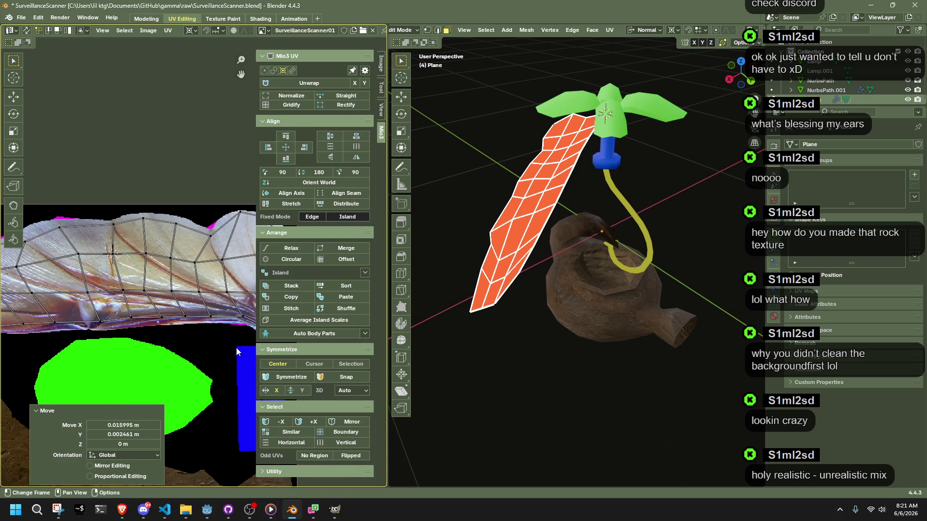
pyautogui.scroll(5, 210, 355)
pyautogui.press('g')
pyautogui.click(198, 341)
pyautogui.click(187, 271)
pyautogui.press('g')
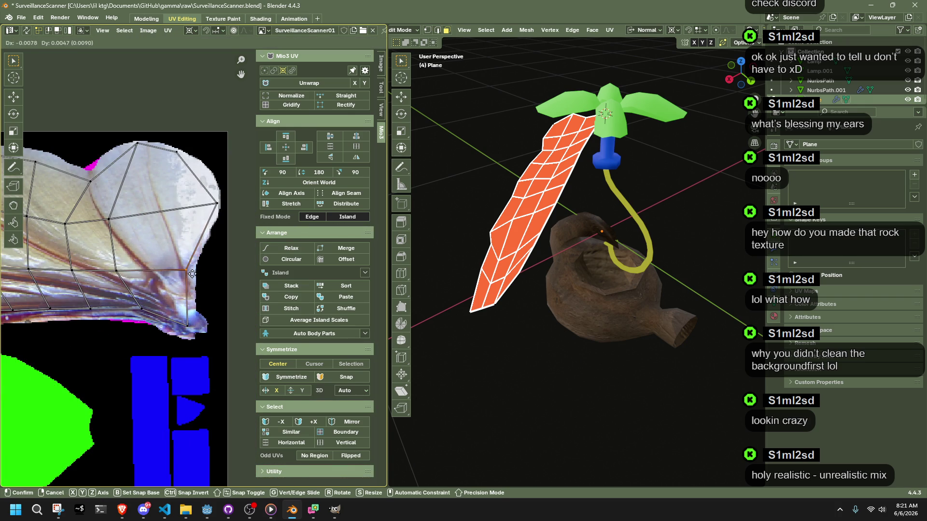
pyautogui.click(193, 273)
pyautogui.click(193, 340)
pyautogui.press('g')
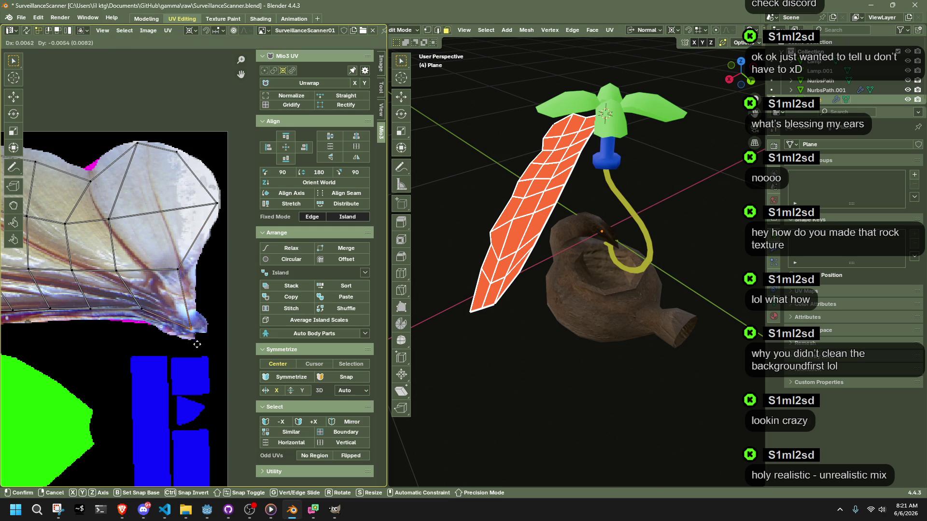
pyautogui.click(197, 344)
# - Deselect the UVs and return to Object Mode to view the textured wing plane
pyautogui.click(463, 345)
pyautogui.moveTo(463, 346)
pyautogui.mouseDown(button='middle')
pyautogui.moveTo(610, 367)
pyautogui.moveTo(641, 361)
pyautogui.moveTo(624, 339)
pyautogui.moveTo(613, 216)
pyautogui.mouseUp(button='middle')
pyautogui.press('Tab')
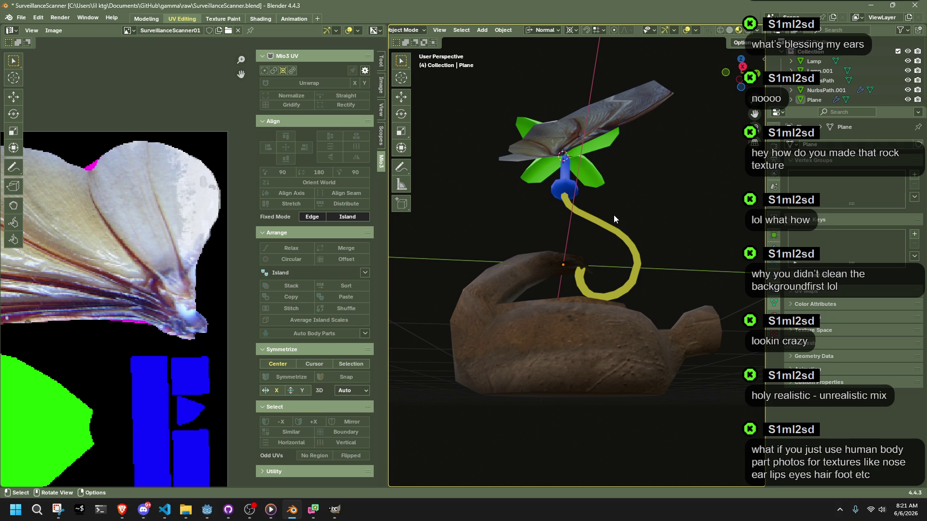
# - Save SurveillanceScanner.blend and launch a new Blender instance from Windows search
pyautogui.hotkey('ctrl', 's')
pyautogui.click(38, 514)
pyautogui.write('blender 4.4')
pyautogui.press('Return')
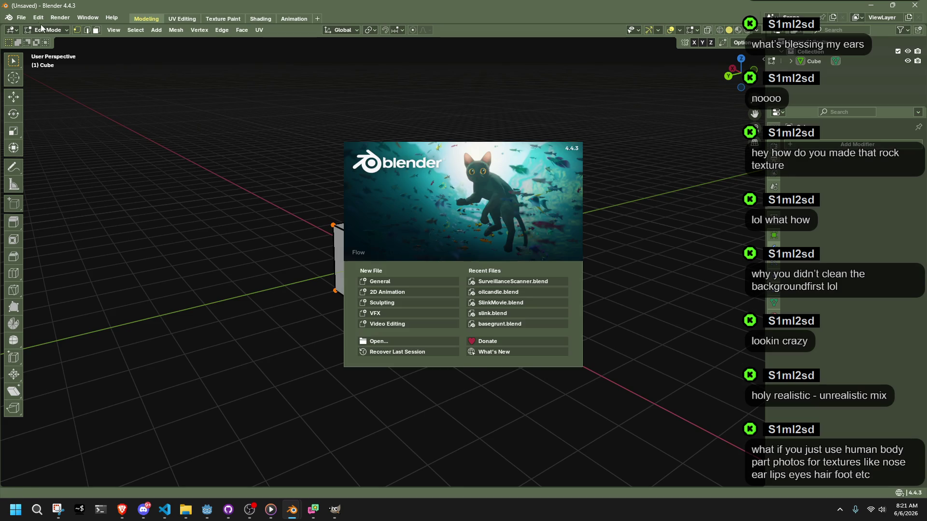
# - Open Arusi.blend from the recent files list
pyautogui.click(41, 24)
pyautogui.click(21, 17)
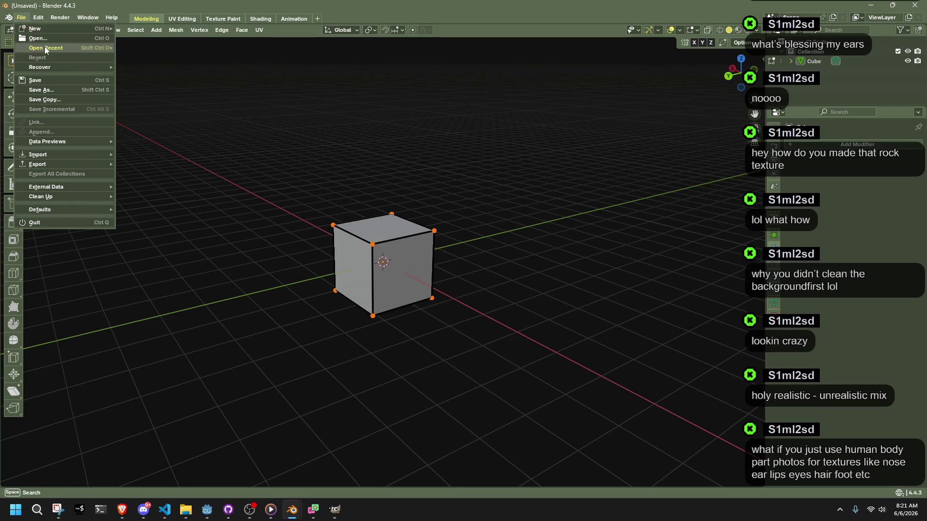
pyautogui.moveTo(46, 48)
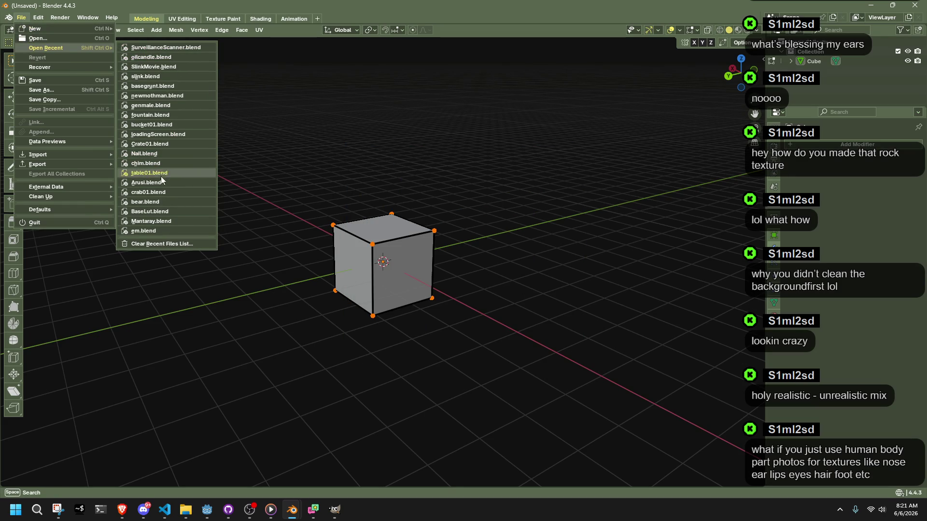
pyautogui.click(141, 187)
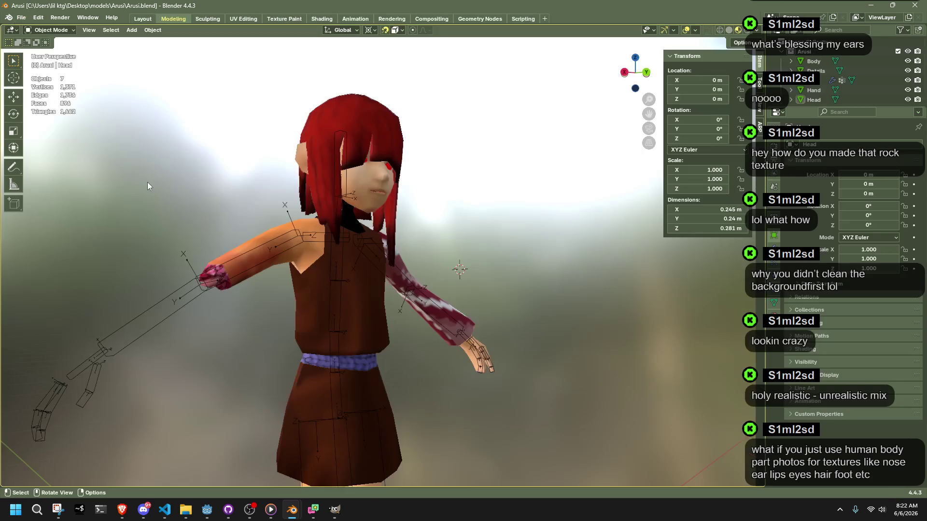
# - Inspect the character's textured Body from several angles, then close the Arusi window
pyautogui.moveTo(182, 289)
pyautogui.mouseDown(button='middle')
pyautogui.moveTo(222, 293)
pyautogui.moveTo(238, 202)
pyautogui.moveTo(279, 209)
pyautogui.moveTo(136, 130)
pyautogui.moveTo(172, 147)
pyautogui.mouseUp(button='middle')
pyautogui.click(210, 153)
pyautogui.scroll(5, 207, 154)
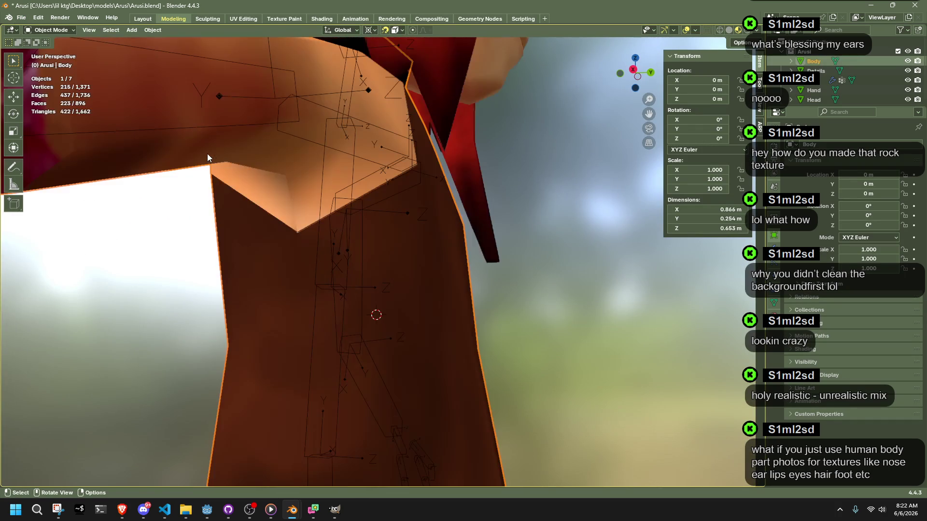
pyautogui.moveTo(233, 172)
pyautogui.keyDown('ctrl'); pyautogui.mouseDown(button='middle')
pyautogui.moveTo(426, 291)
pyautogui.moveTo(572, 351)
pyautogui.moveTo(551, 343)
pyautogui.moveTo(523, 350)
pyautogui.mouseUp(button='middle'); pyautogui.keyUp('ctrl')
pyautogui.scroll(2, 549, 343)
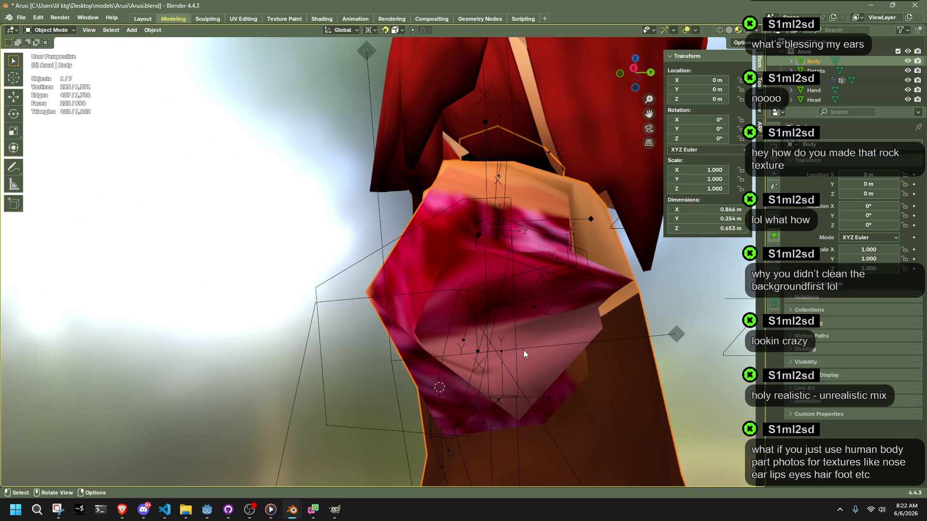
pyautogui.scroll(-5, 523, 350)
pyautogui.moveTo(508, 352)
pyautogui.mouseDown(button='middle')
pyautogui.moveTo(283, 381)
pyautogui.moveTo(184, 377)
pyautogui.mouseUp(button='middle')
pyautogui.click(226, 304)
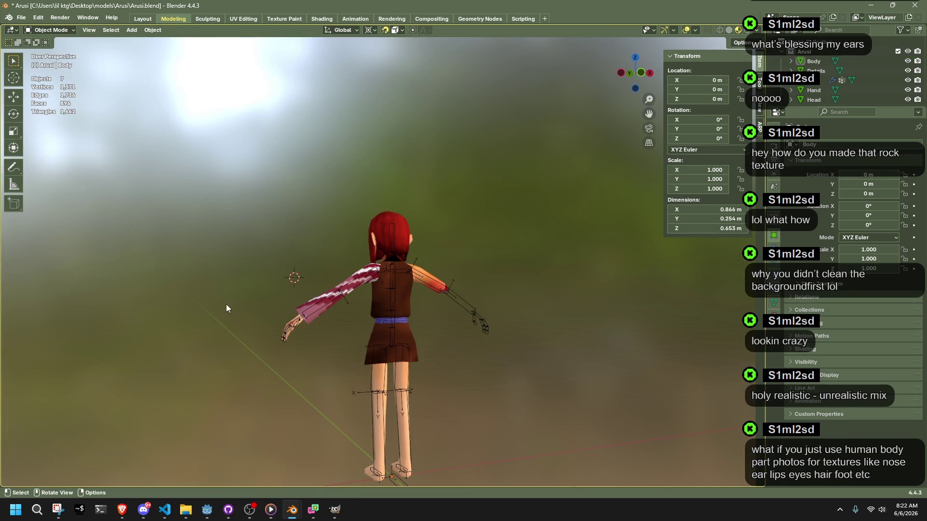
pyautogui.click(915, 5)
# - Discard the Arusi file and enable the Face Orientation overlay on the wing plane
pyautogui.click(472, 271)
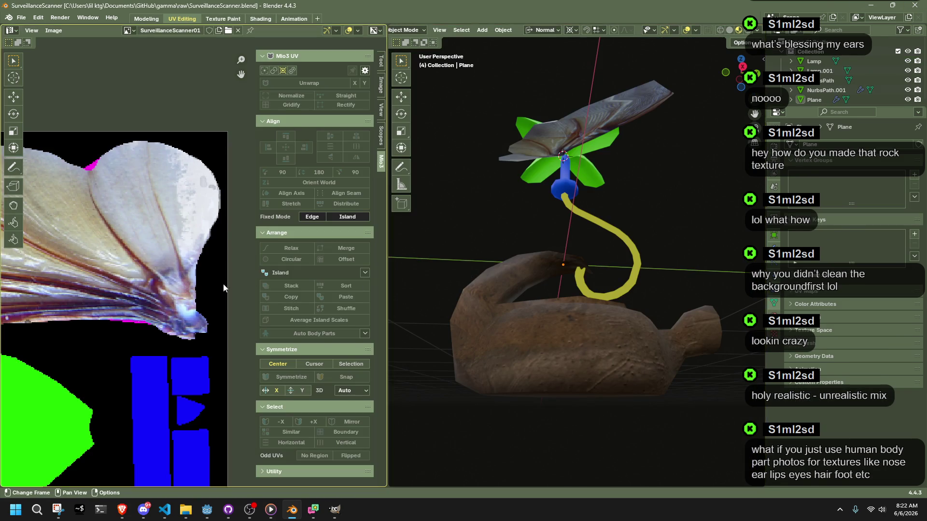
pyautogui.moveTo(473, 304)
pyautogui.mouseDown(button='middle')
pyautogui.moveTo(653, 283)
pyautogui.moveTo(723, 353)
pyautogui.moveTo(615, 289)
pyautogui.moveTo(449, 296)
pyautogui.moveTo(456, 279)
pyautogui.moveTo(508, 264)
pyautogui.moveTo(689, 260)
pyautogui.moveTo(714, 252)
pyautogui.moveTo(662, 213)
pyautogui.moveTo(412, 270)
pyautogui.moveTo(375, 236)
pyautogui.mouseUp(button='middle')
pyautogui.moveTo(542, 233); pyautogui.dragTo(545, 195, button='middle')
pyautogui.click(546, 194)
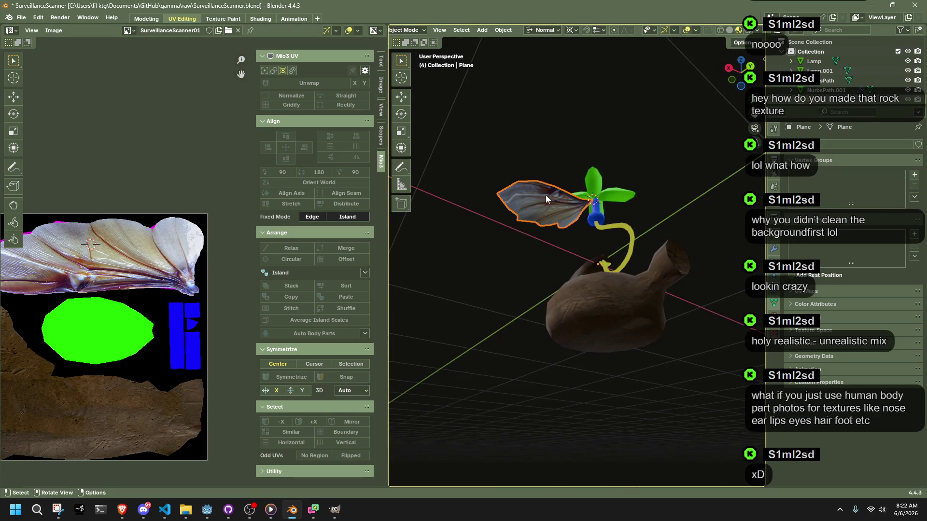
pyautogui.click(696, 30)
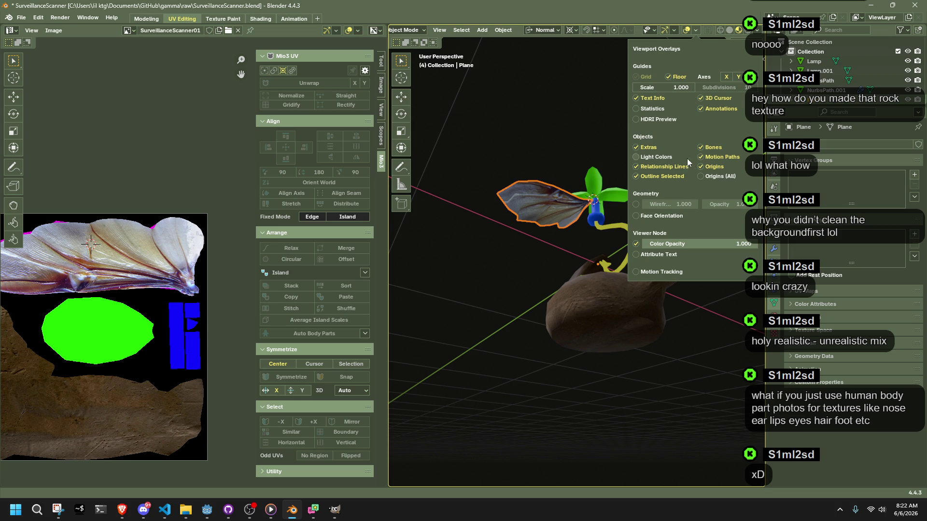
# - Select the NurbsPath.001 petals, viewing the wing's red back faces
pyautogui.moveTo(653, 210)
pyautogui.mouseDown(button='middle')
pyautogui.moveTo(554, 257)
pyautogui.moveTo(566, 305)
pyautogui.moveTo(685, 333)
pyautogui.moveTo(753, 323)
pyautogui.moveTo(445, 299)
pyautogui.moveTo(591, 276)
pyautogui.moveTo(638, 203)
pyautogui.mouseUp(button='middle')
pyautogui.scroll(3, 657, 129)
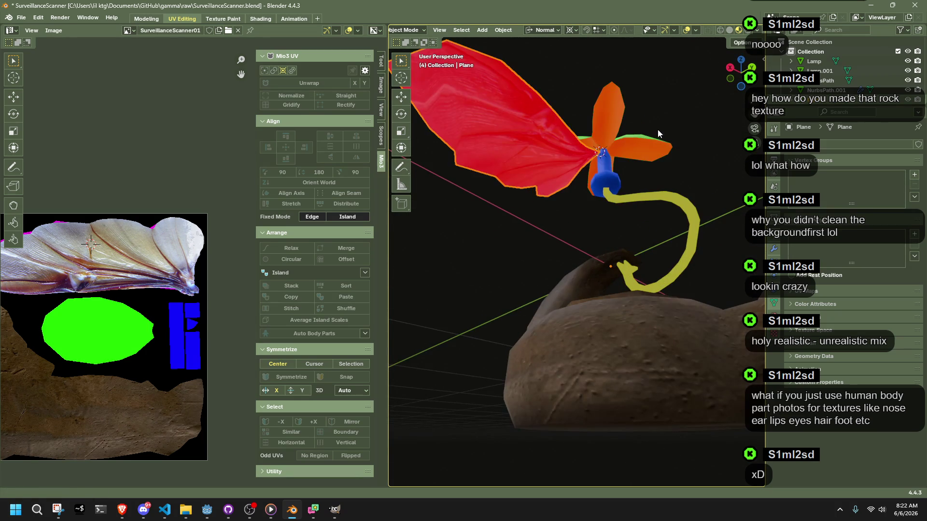
pyautogui.click(654, 138)
pyautogui.scroll(1, 681, 255)
# - Add a Solidify modifier to the NurbsPath.001 petals
pyautogui.click(774, 248)
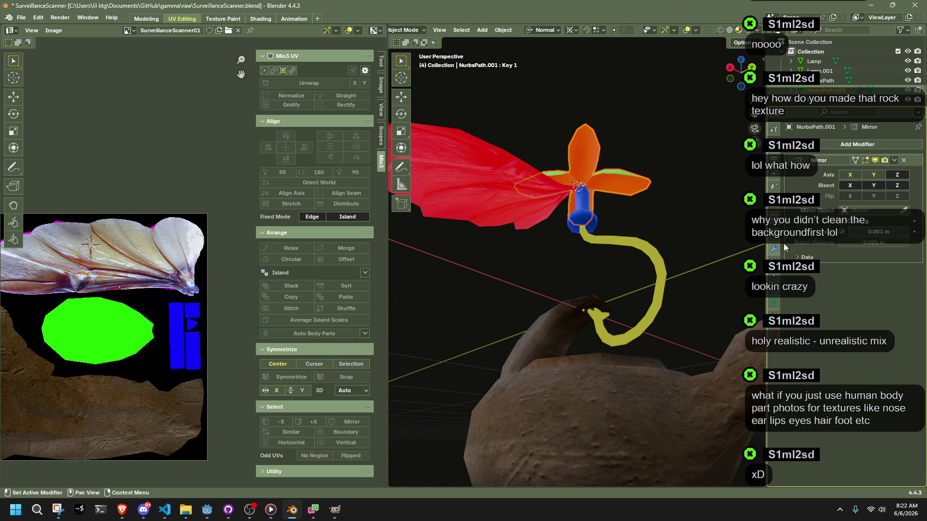
pyautogui.click(890, 149)
pyautogui.click(890, 148)
pyautogui.write('soli')
pyautogui.press('Return')
# - Check the thickened petals and wing from several angles and save the scanner file
pyautogui.moveTo(724, 178)
pyautogui.mouseDown(button='middle')
pyautogui.moveTo(665, 189)
pyautogui.moveTo(565, 282)
pyautogui.mouseUp(button='middle')
pyautogui.scroll(8, 630, 261)
pyautogui.moveTo(616, 210)
pyautogui.mouseDown(button='middle')
pyautogui.moveTo(656, 325)
pyautogui.moveTo(584, 274)
pyautogui.moveTo(624, 279)
pyautogui.mouseUp(button='middle')
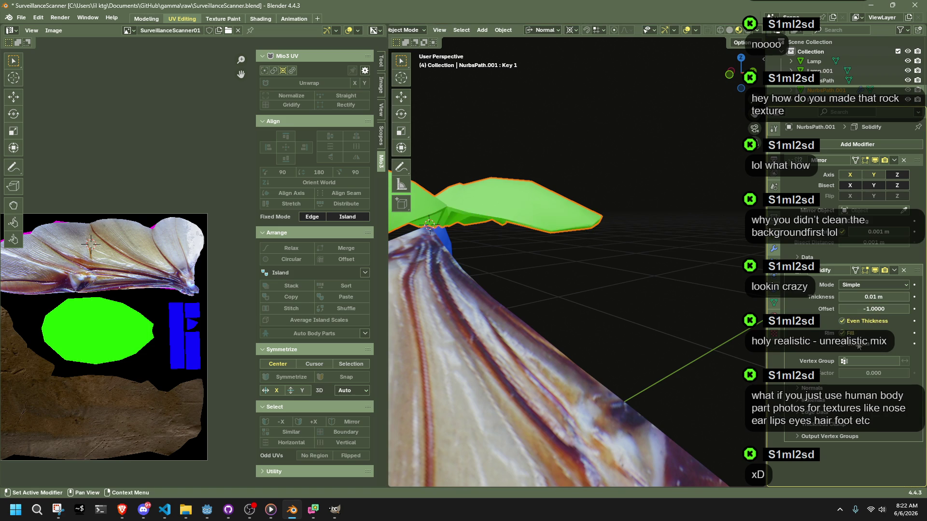
pyautogui.moveTo(670, 300)
pyautogui.mouseDown(button='middle')
pyautogui.moveTo(579, 294)
pyautogui.moveTo(522, 244)
pyautogui.moveTo(554, 399)
pyautogui.moveTo(678, 341)
pyautogui.moveTo(552, 391)
pyautogui.moveTo(474, 385)
pyautogui.moveTo(452, 367)
pyautogui.mouseUp(button='middle')
pyautogui.hotkey('ctrl', 's')
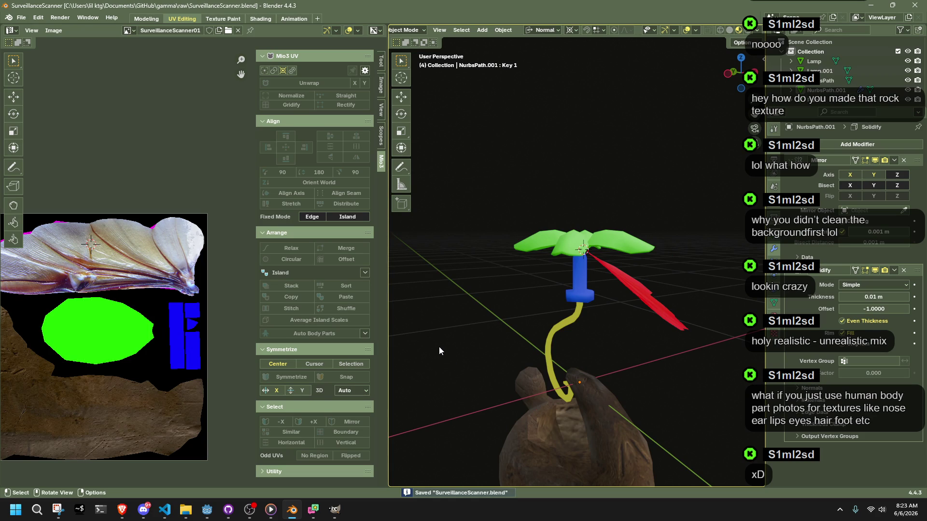
pyautogui.moveTo(486, 327)
pyautogui.mouseDown(button='middle')
pyautogui.moveTo(662, 346)
pyautogui.moveTo(579, 337)
pyautogui.moveTo(453, 398)
pyautogui.moveTo(493, 401)
pyautogui.moveTo(527, 352)
pyautogui.moveTo(650, 266)
pyautogui.moveTo(726, 335)
pyautogui.moveTo(630, 378)
pyautogui.moveTo(460, 346)
pyautogui.moveTo(473, 354)
pyautogui.mouseUp(button='middle')
pyautogui.hotkey('ctrl', 's')
pyautogui.scroll(-3, 592, 383)
pyautogui.moveTo(593, 382)
pyautogui.mouseDown(button='middle')
pyautogui.moveTo(454, 380)
pyautogui.moveTo(549, 425)
pyautogui.mouseUp(button='middle')
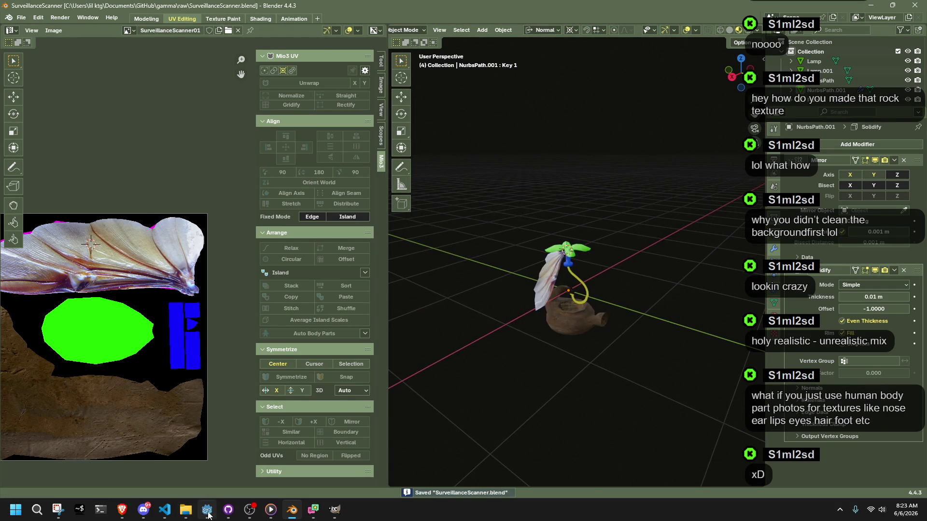
pyautogui.click(335, 509)
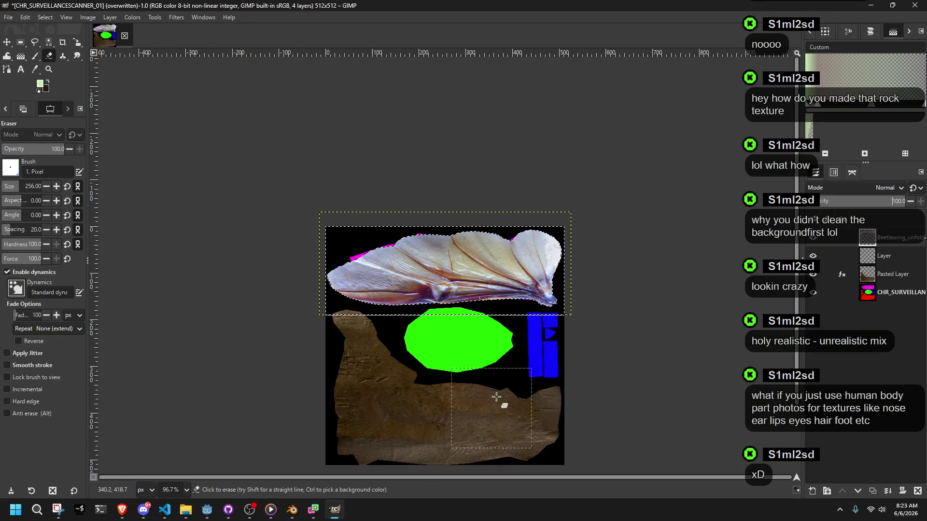
pyautogui.keyDown('ctrl'); pyautogui.scroll(5, 421, 382); pyautogui.keyUp('ctrl')
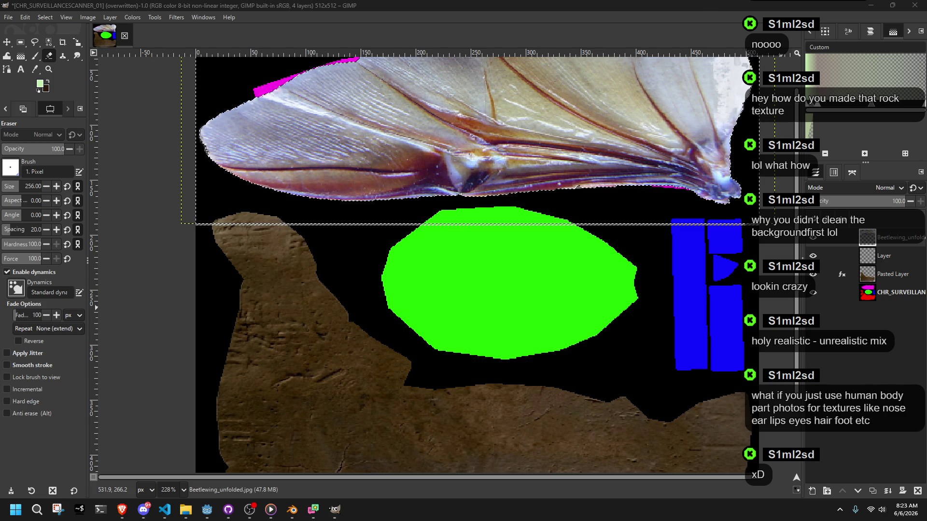
pyautogui.press('shift+super+s')
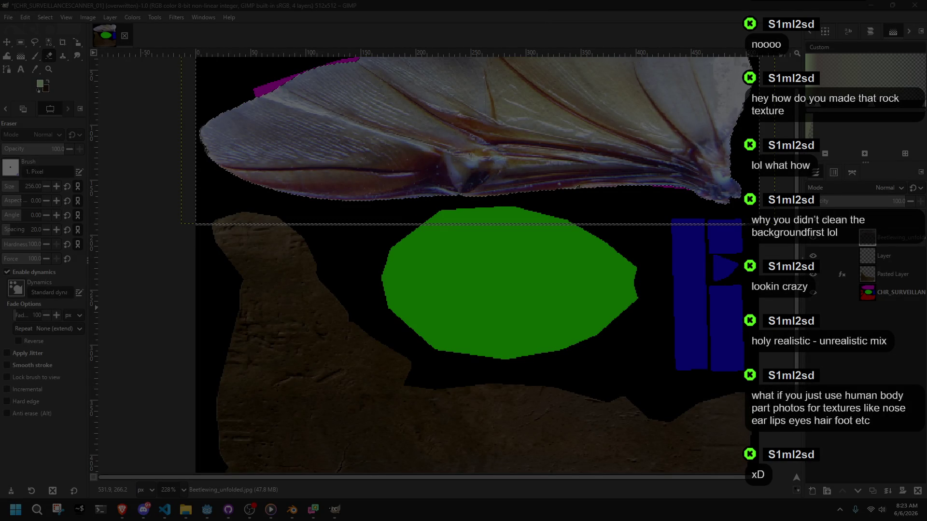
pyautogui.press('Escape')
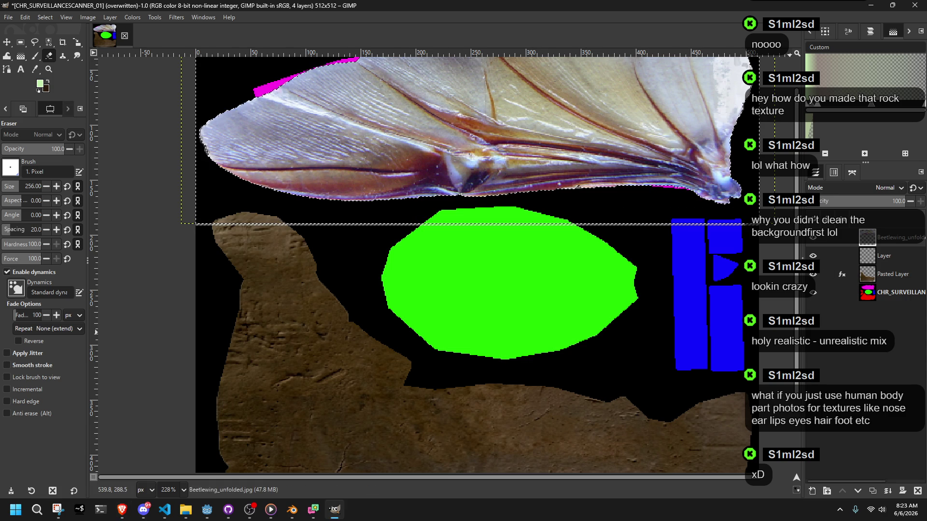
pyautogui.hotkey('ctrl', 'v')
# - Undo the pasted leather layer in GIMP
pyautogui.keyDown('ctrl'); pyautogui.scroll(-4, 531, 318); pyautogui.keyUp('ctrl')
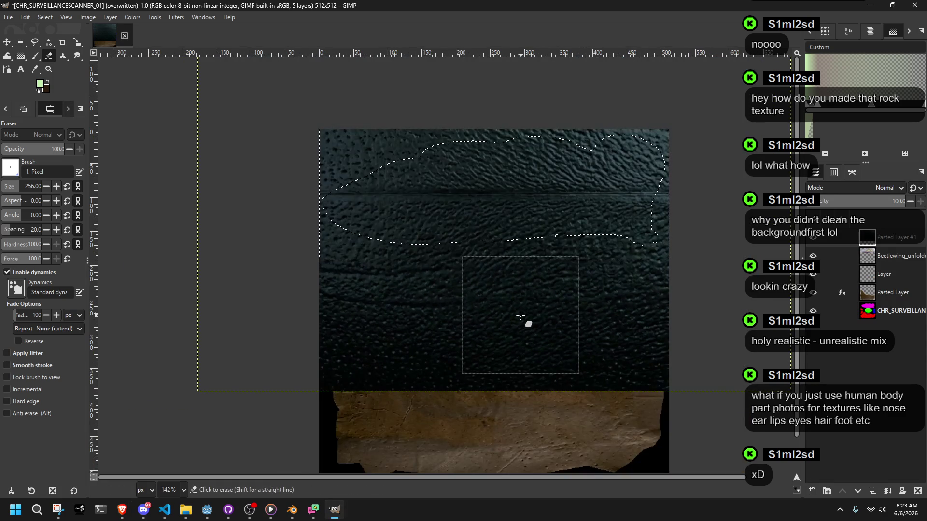
pyautogui.click(77, 43)
pyautogui.click(502, 232)
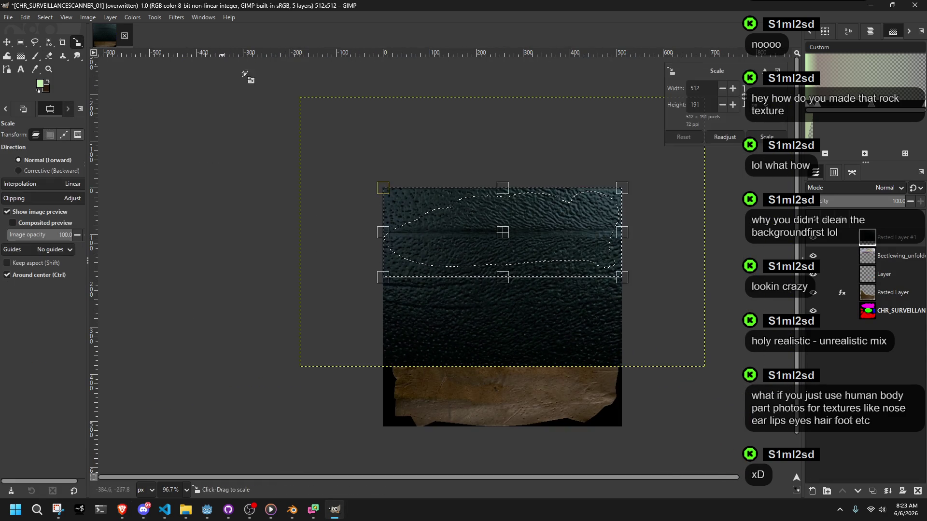
pyautogui.hotkey('ctrl', 'z')
# - Create a new blank layer, then delete the extra empty layer
pyautogui.rightClick(895, 309)
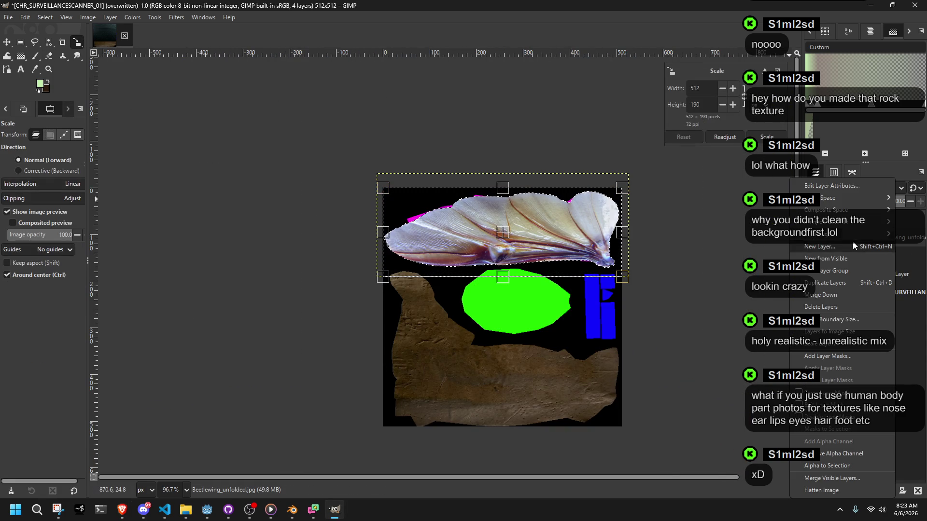
pyautogui.click(856, 256)
pyautogui.click(541, 383)
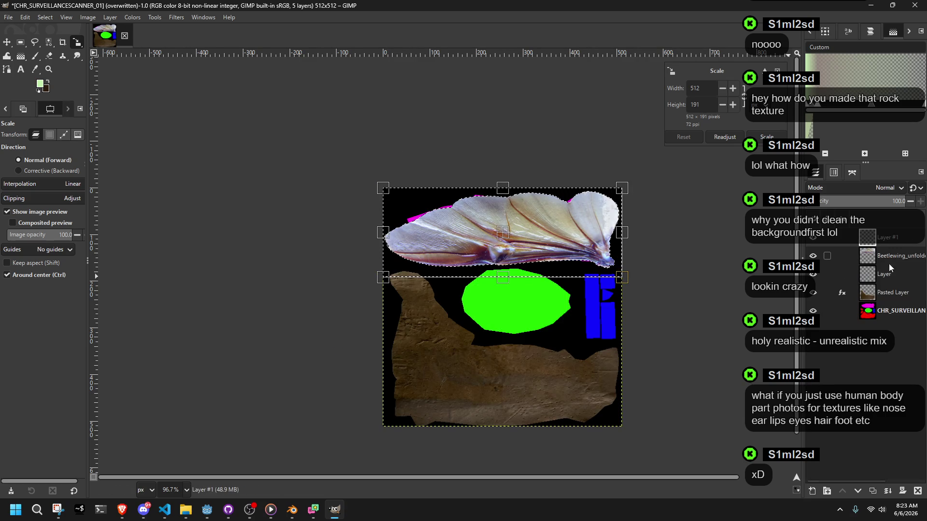
pyautogui.rightClick(893, 268)
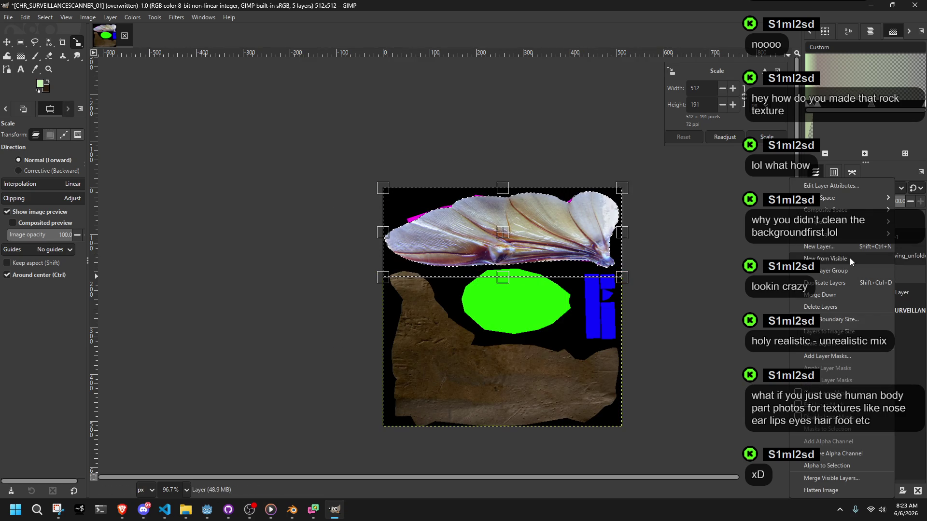
pyautogui.click(824, 306)
pyautogui.click(43, 19)
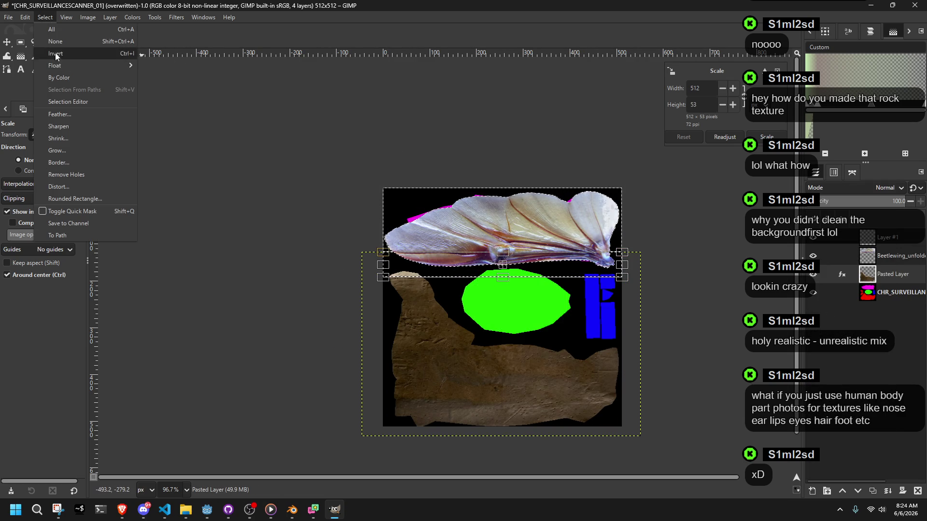
# - Clear the selection, paste the leather texture as a layer, and undo a trial resize
pyautogui.click(54, 40)
pyautogui.hotkey('ctrl', 'v')
pyautogui.click(505, 337)
pyautogui.moveTo(368, 242); pyautogui.dragTo(393, 269)
pyautogui.moveTo(494, 333); pyautogui.dragTo(534, 364)
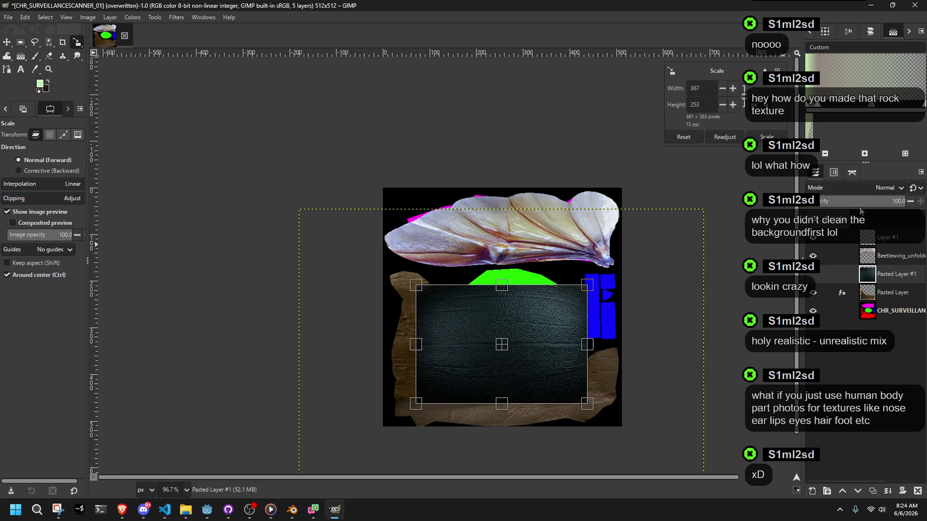
pyautogui.click(834, 201)
pyautogui.hotkey('ctrl', 'z')
pyautogui.hotkey('ctrl', 'z')
pyautogui.hotkey('ctrl', 'z')
# - Scale the leather to 241×145 px over the green oval at 74 opacity
pyautogui.moveTo(499, 347)
pyautogui.mouseDown()
pyautogui.moveTo(526, 335)
pyautogui.moveTo(527, 287)
pyautogui.mouseUp()
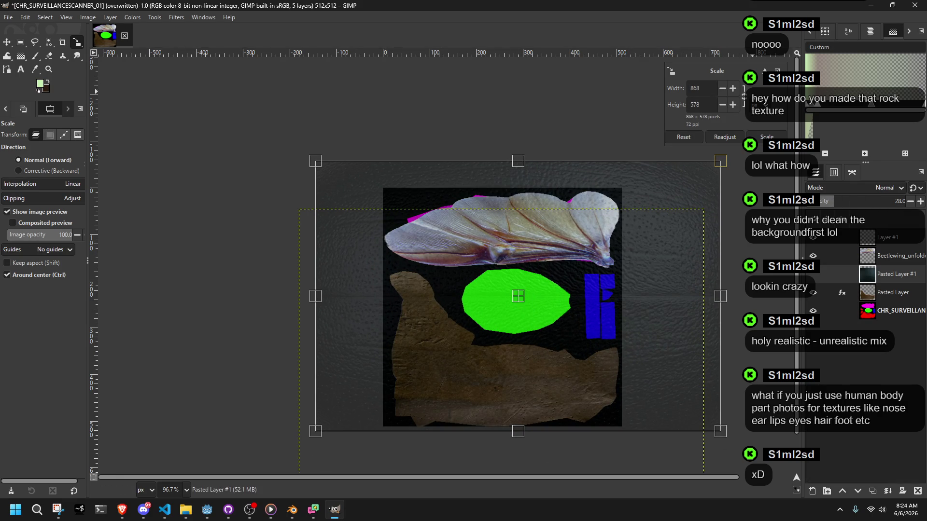
pyautogui.moveTo(719, 441)
pyautogui.mouseDown()
pyautogui.moveTo(654, 389)
pyautogui.moveTo(558, 337)
pyautogui.moveTo(621, 259)
pyautogui.moveTo(574, 223)
pyautogui.moveTo(461, 188)
pyautogui.mouseUp()
pyautogui.keyDown('ctrl'); pyautogui.scroll(3, 527, 314); pyautogui.keyUp('ctrl')
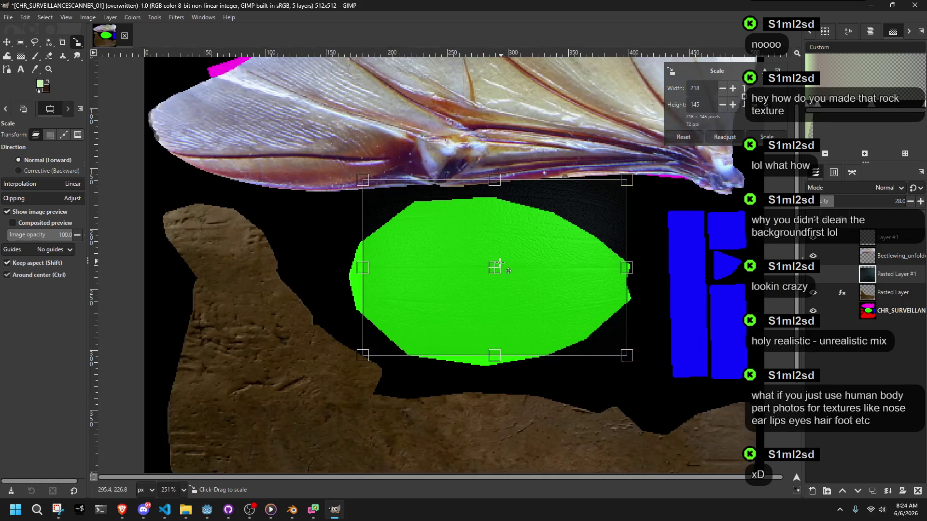
pyautogui.moveTo(492, 283); pyautogui.dragTo(489, 282)
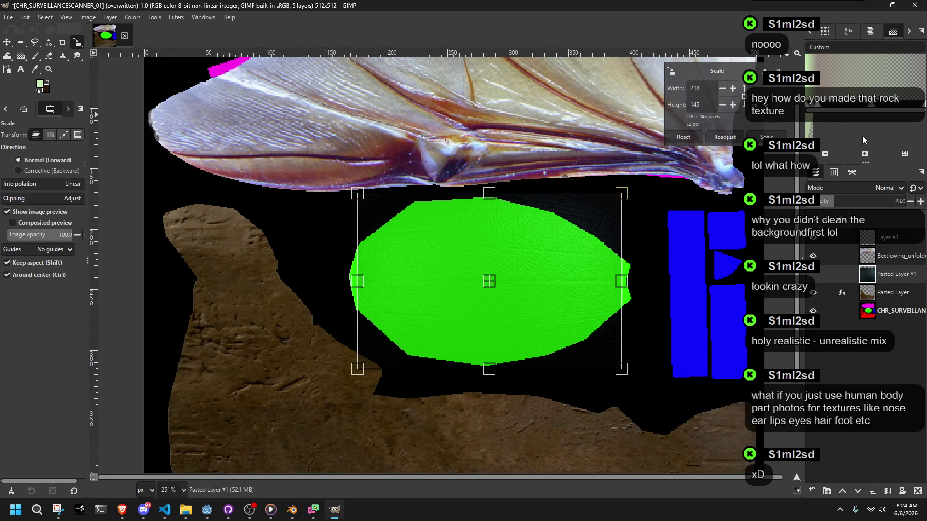
pyautogui.moveTo(842, 202)
pyautogui.mouseDown()
pyautogui.moveTo(898, 202)
pyautogui.moveTo(884, 209)
pyautogui.mouseUp()
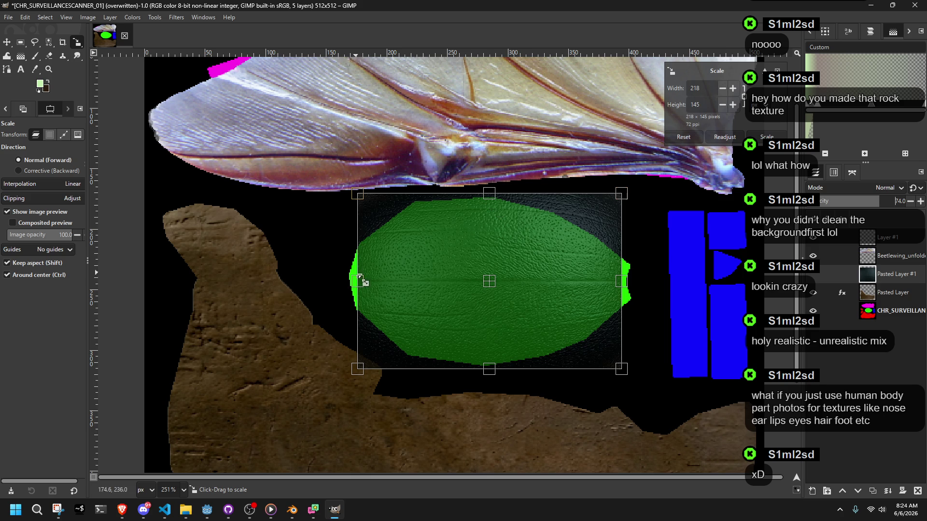
pyautogui.keyDown('shift'); pyautogui.moveTo(364, 285); pyautogui.dragTo(330, 287); pyautogui.keyUp('shift')
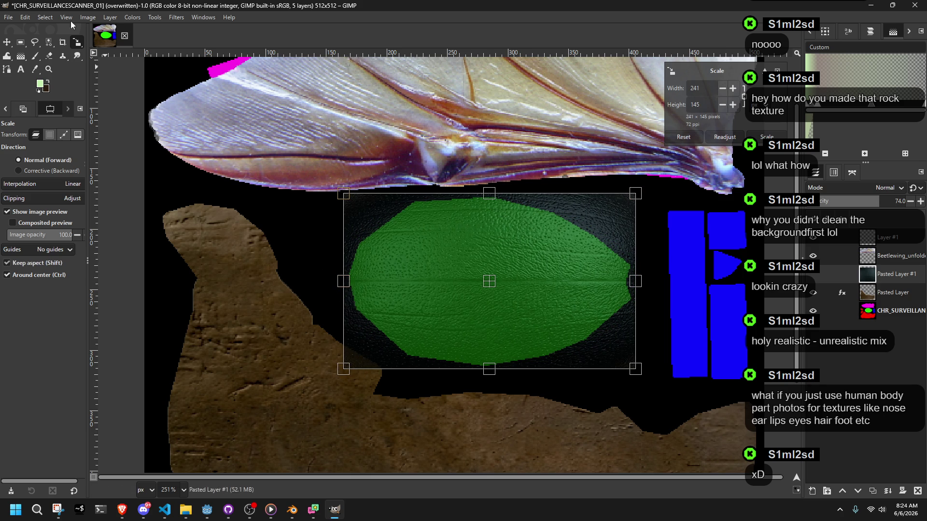
pyautogui.moveTo(80, 47); pyautogui.dragTo(103, 67)
pyautogui.click(763, 137)
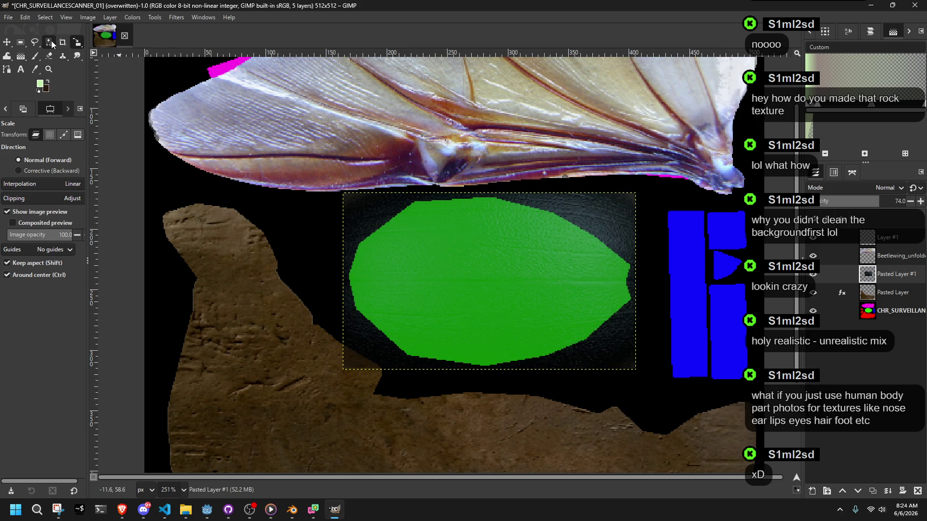
# - Try perspective and shear on the leather layer with Unified Transform, undoing the perspective pull
pyautogui.moveTo(77, 41); pyautogui.dragTo(114, 50)
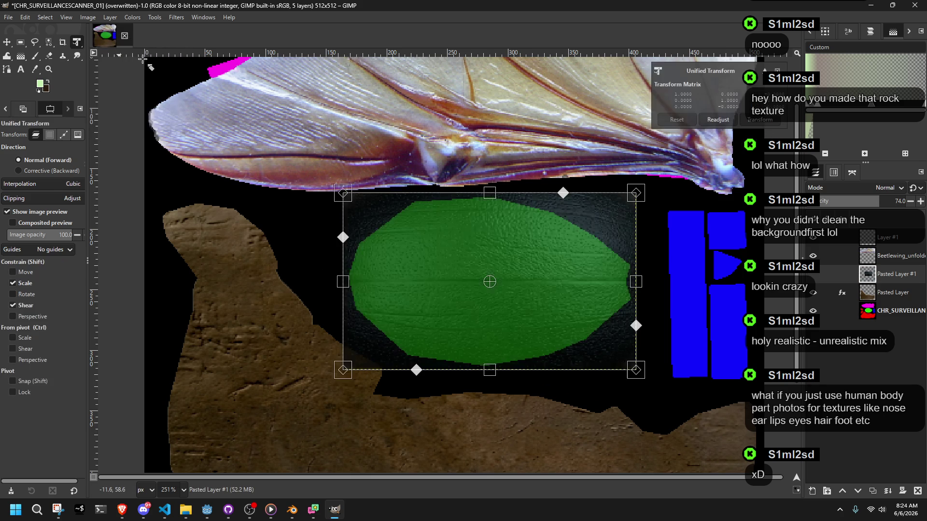
pyautogui.moveTo(342, 198); pyautogui.dragTo(366, 216)
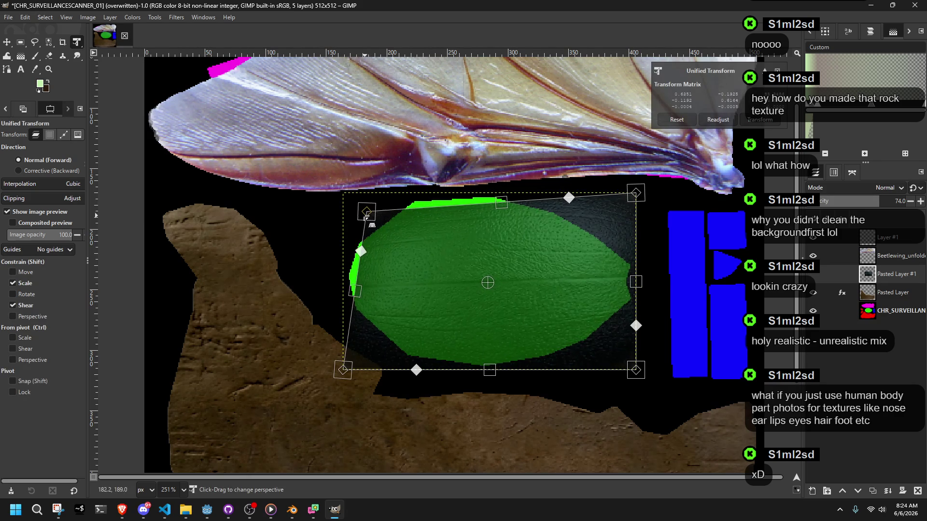
pyautogui.hotkey('ctrl', 'z')
pyautogui.moveTo(317, 238)
pyautogui.mouseDown()
pyautogui.moveTo(292, 231)
pyautogui.moveTo(289, 198)
pyautogui.moveTo(318, 238)
pyautogui.mouseUp()
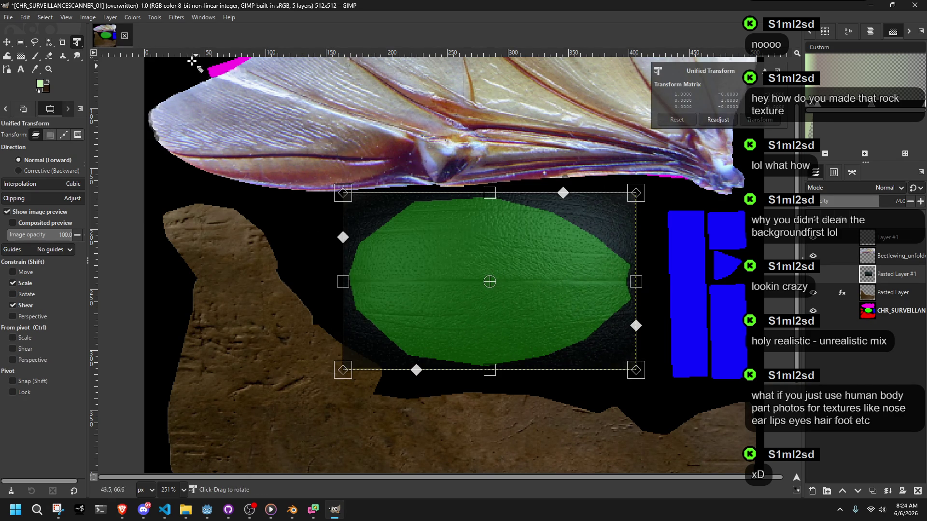
# - Warp the leather layer with Handle Transform, then remove the handles to restore its rectangle
pyautogui.click(78, 45)
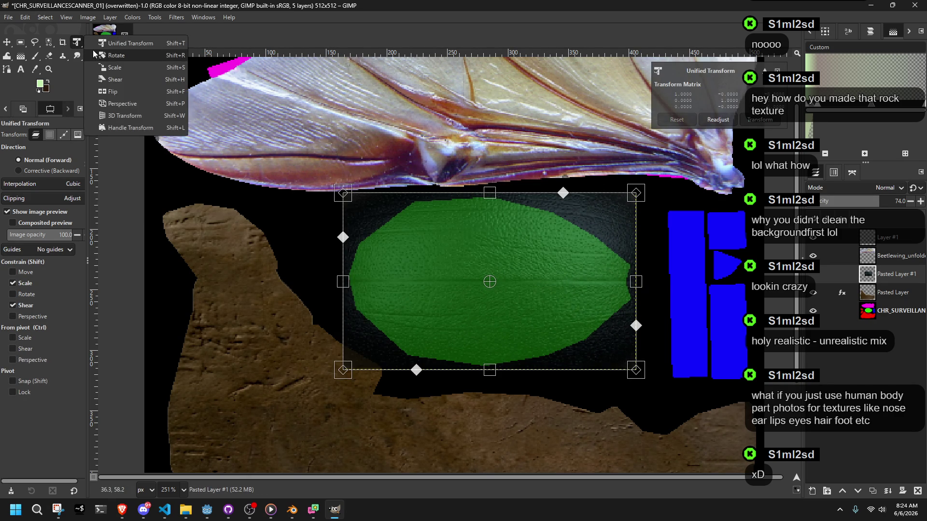
pyautogui.click(131, 128)
pyautogui.moveTo(342, 222); pyautogui.dragTo(356, 234)
pyautogui.moveTo(355, 234); pyautogui.dragTo(341, 223)
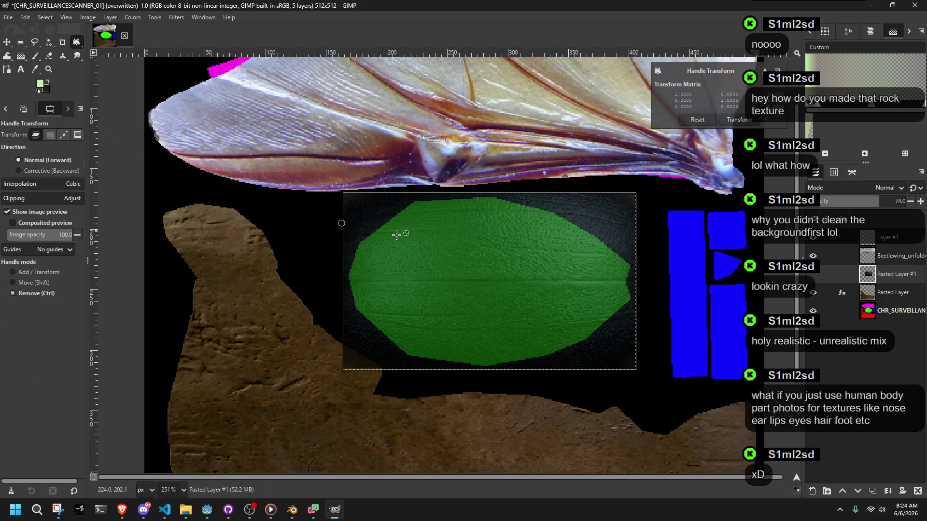
pyautogui.click(484, 260)
pyautogui.moveTo(485, 260)
pyautogui.mouseDown()
pyautogui.moveTo(480, 275)
pyautogui.moveTo(485, 258)
pyautogui.mouseUp()
pyautogui.click(364, 317)
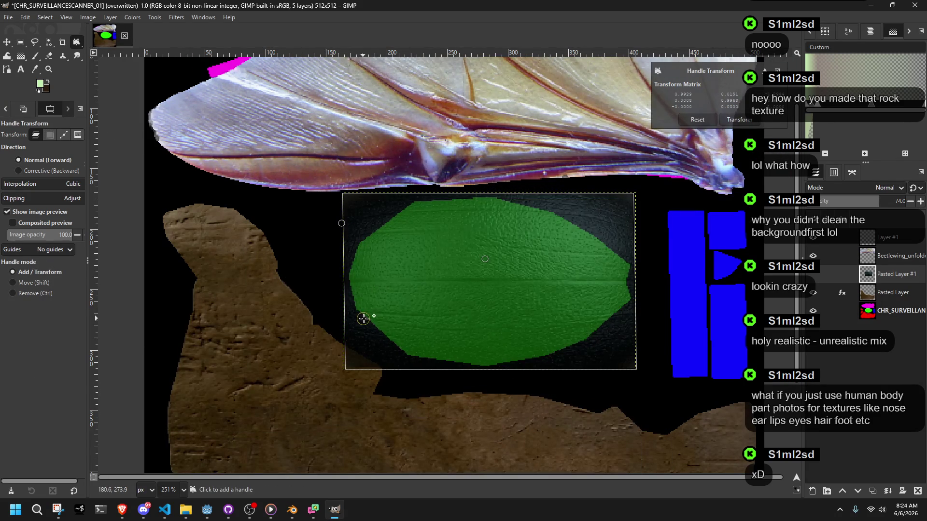
pyautogui.moveTo(559, 314)
pyautogui.mouseDown()
pyautogui.moveTo(548, 319)
pyautogui.moveTo(559, 310)
pyautogui.moveTo(580, 324)
pyautogui.mouseUp()
pyautogui.keyDown('ctrl'); pyautogui.click(580, 325); pyautogui.keyUp('ctrl')
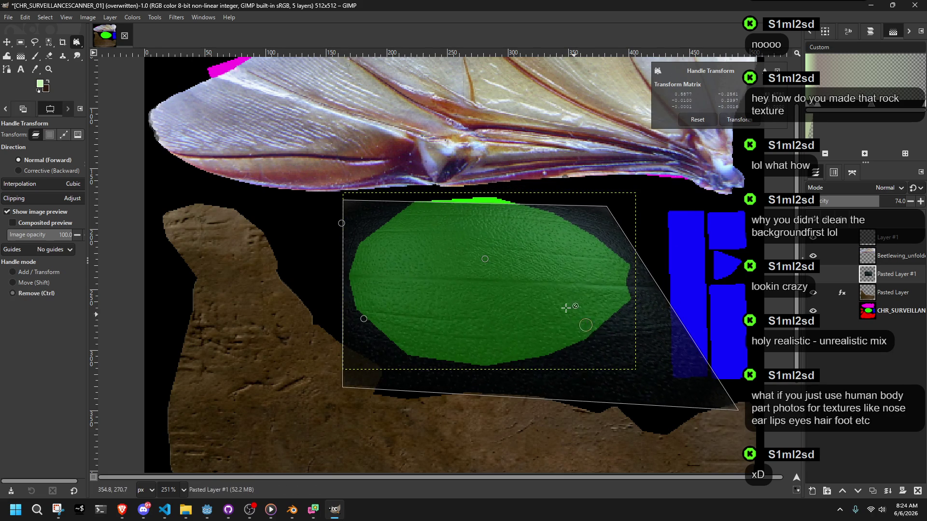
pyautogui.keyDown('ctrl'); pyautogui.click(484, 259); pyautogui.keyUp('ctrl')
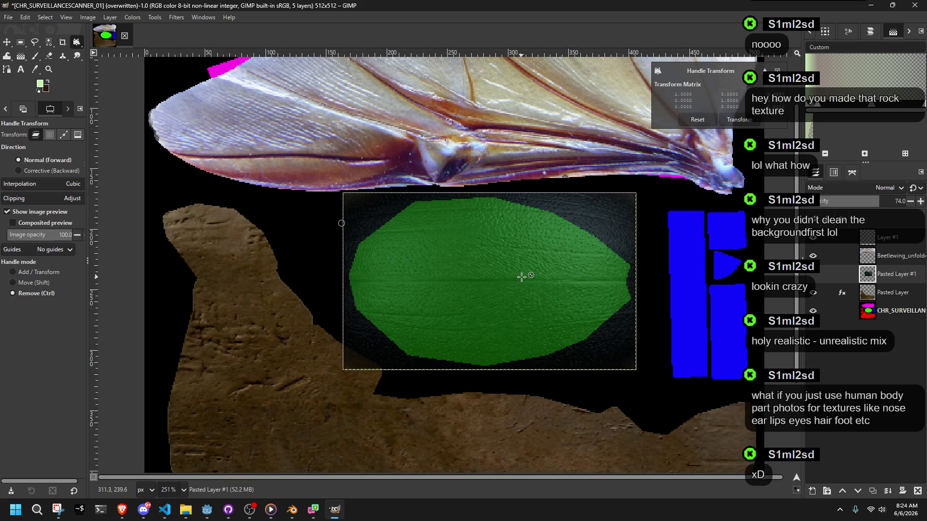
# - Try a 3D rotation and a perspective corner pull on the leather layer, cancelling both
pyautogui.click(75, 43)
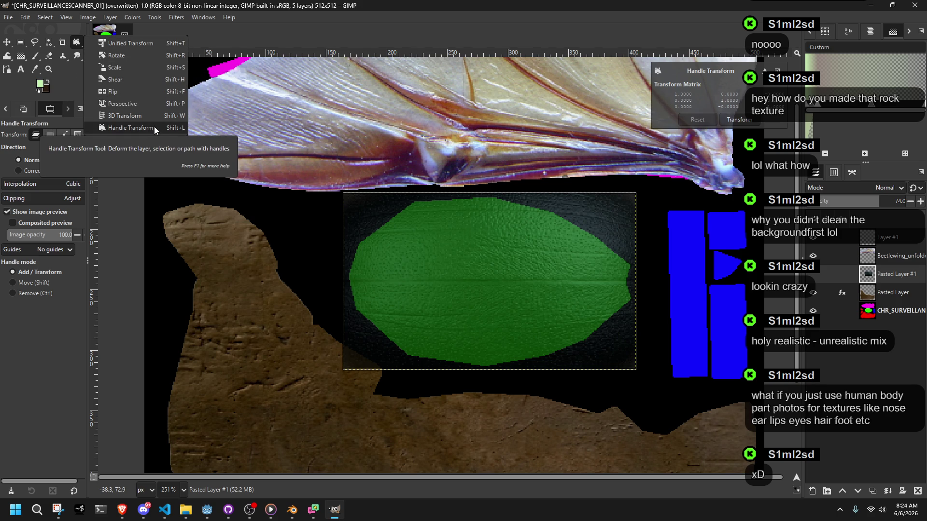
pyautogui.click(141, 116)
pyautogui.moveTo(348, 194)
pyautogui.mouseDown()
pyautogui.moveTo(368, 203)
pyautogui.moveTo(420, 199)
pyautogui.moveTo(421, 223)
pyautogui.mouseUp()
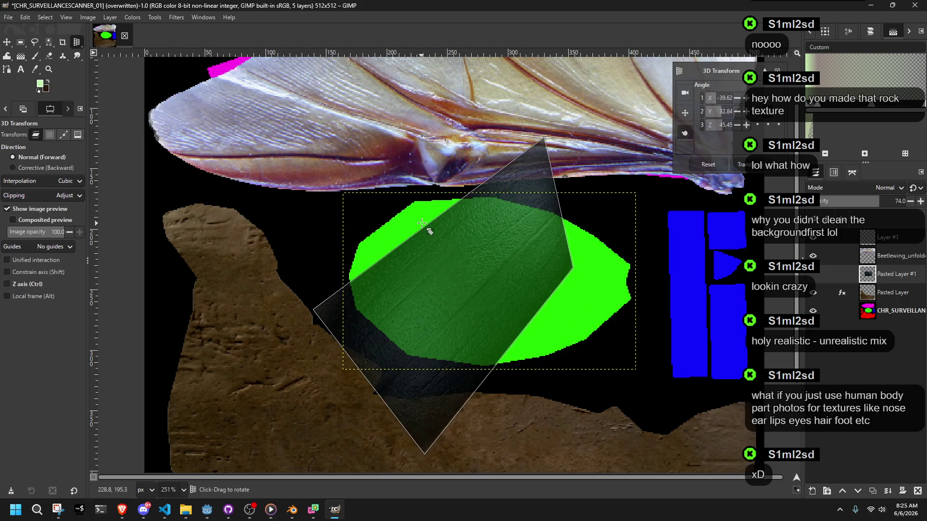
pyautogui.press('Escape')
pyautogui.click(75, 43)
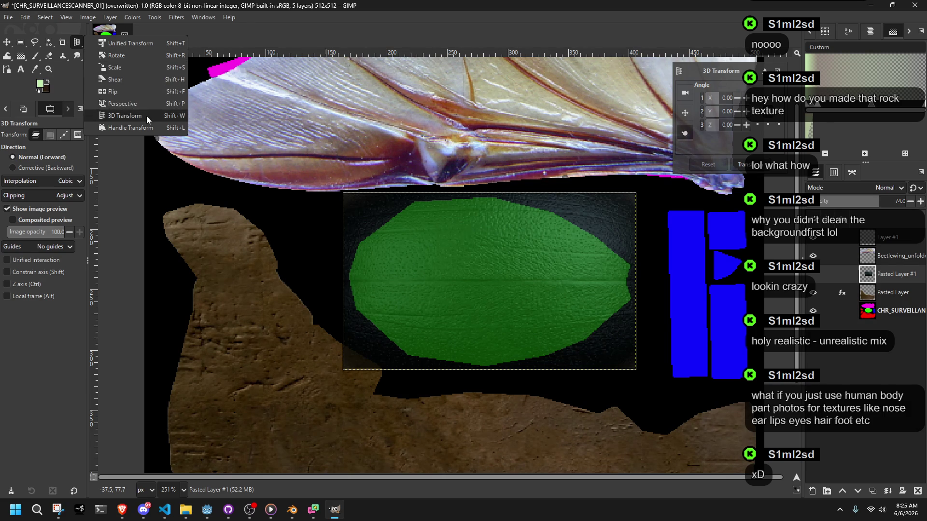
pyautogui.click(118, 104)
pyautogui.moveTo(346, 366)
pyautogui.mouseDown()
pyautogui.moveTo(365, 354)
pyautogui.moveTo(386, 370)
pyautogui.moveTo(270, 380)
pyautogui.moveTo(290, 404)
pyautogui.mouseUp()
pyautogui.hotkey('ctrl', 'z')
pyautogui.rightClick(342, 279)
pyautogui.click(344, 272)
# - With Unified Transform, shorten the leather top and bottom, widen its sides over the ellipse, and commit
pyautogui.click(75, 47)
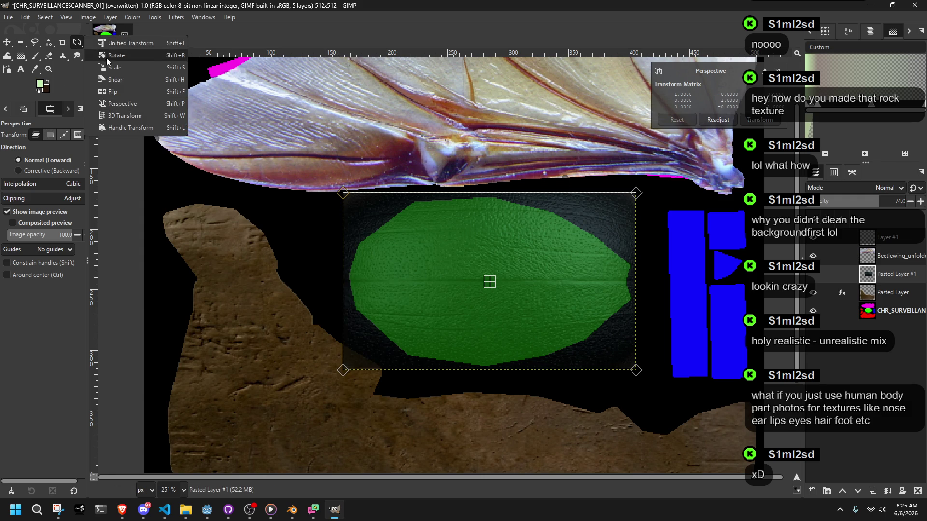
pyautogui.click(138, 115)
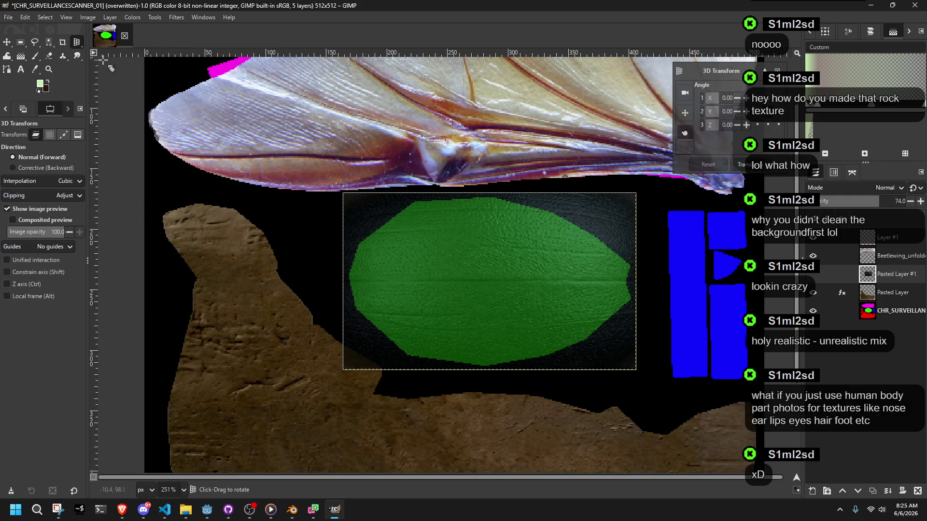
pyautogui.click(76, 42)
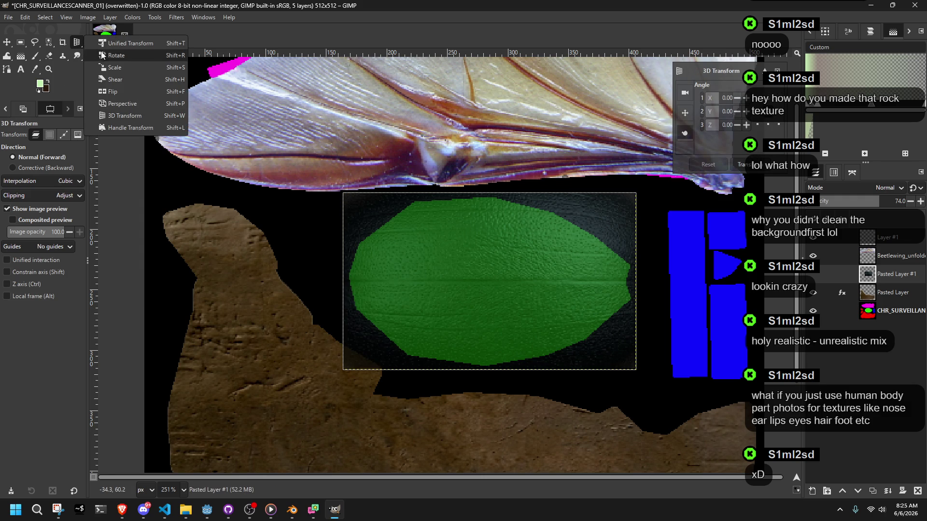
pyautogui.click(116, 42)
pyautogui.moveTo(486, 198); pyautogui.dragTo(491, 201)
pyautogui.moveTo(504, 370); pyautogui.dragTo(502, 367)
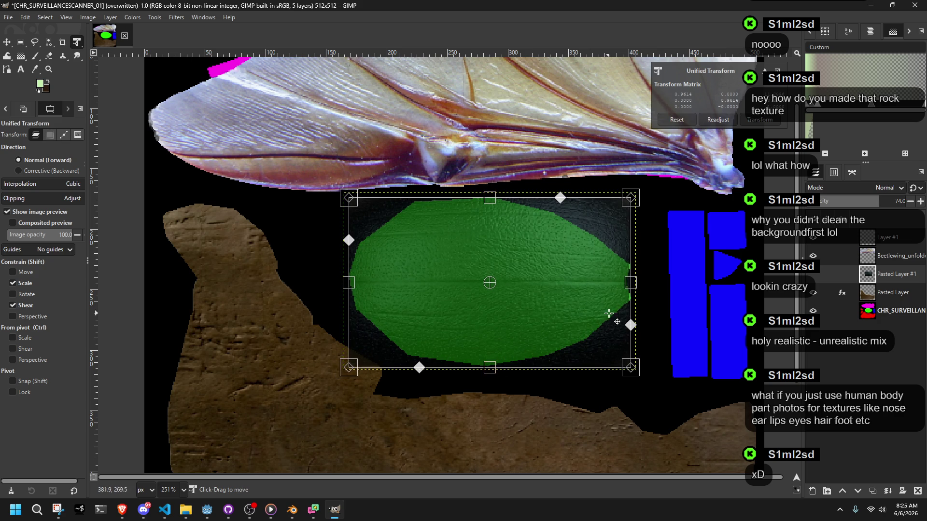
pyautogui.moveTo(631, 283); pyautogui.dragTo(635, 283)
pyautogui.moveTo(350, 282); pyautogui.dragTo(347, 282)
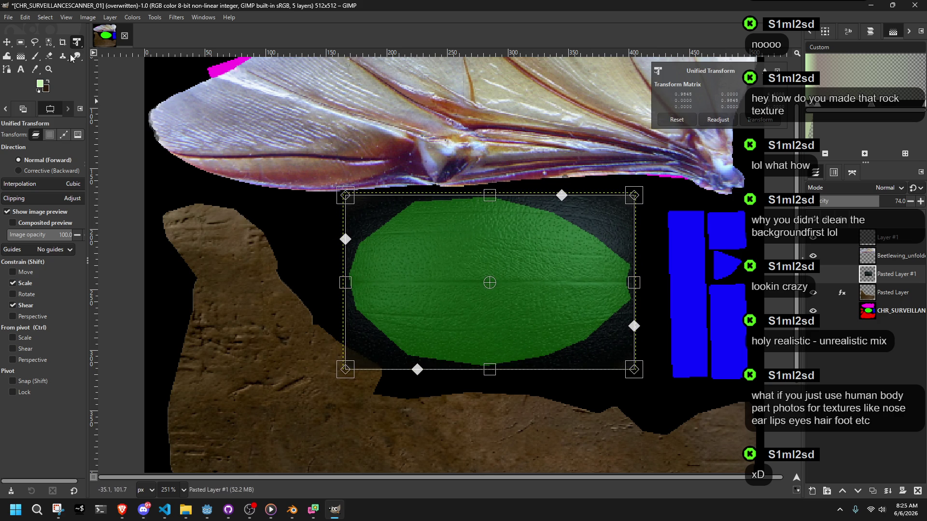
pyautogui.click(75, 56)
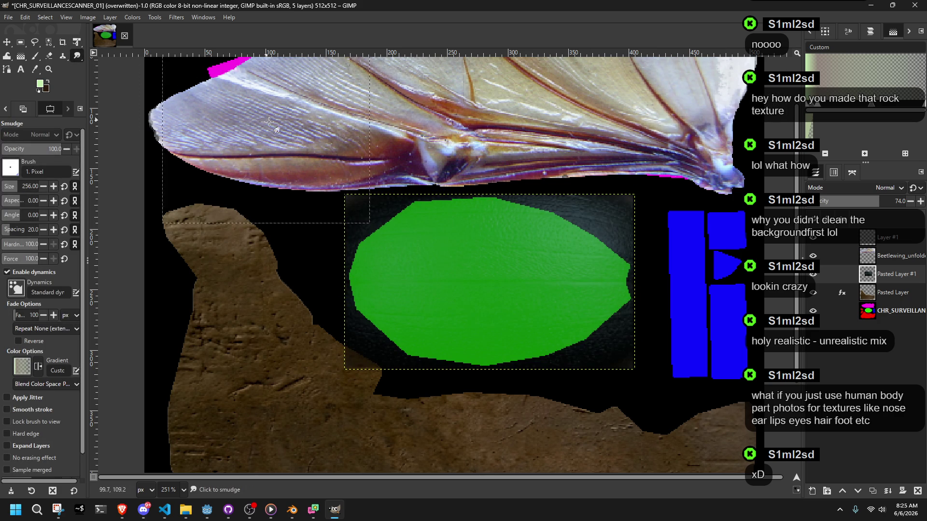
pyautogui.moveTo(835, 202); pyautogui.dragTo(907, 202)
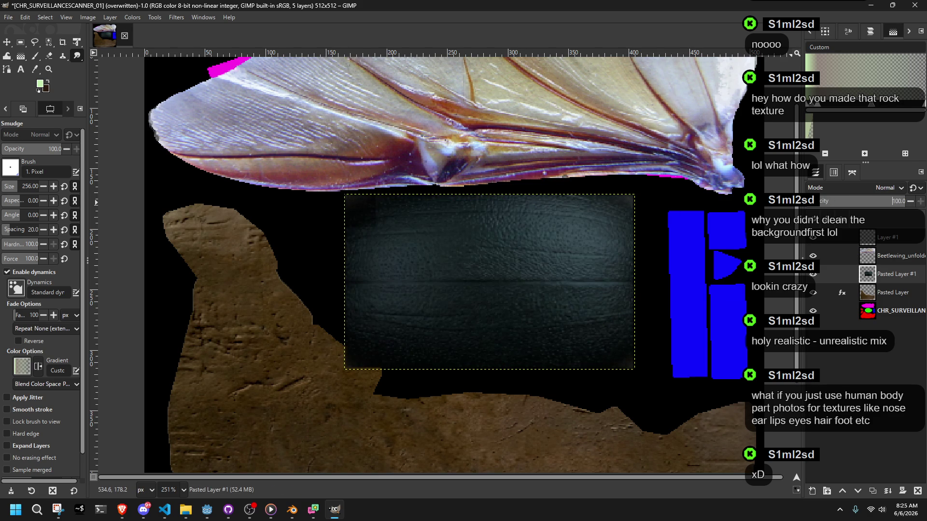
pyautogui.hotkey('ctrl', 'z')
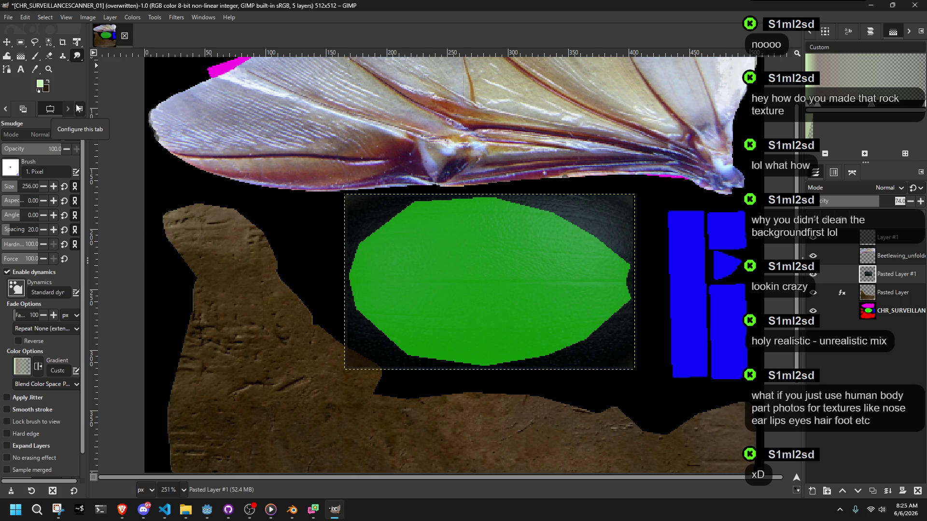
pyautogui.keyDown('ctrl'); pyautogui.scroll(4, 379, 190); pyautogui.keyUp('ctrl')
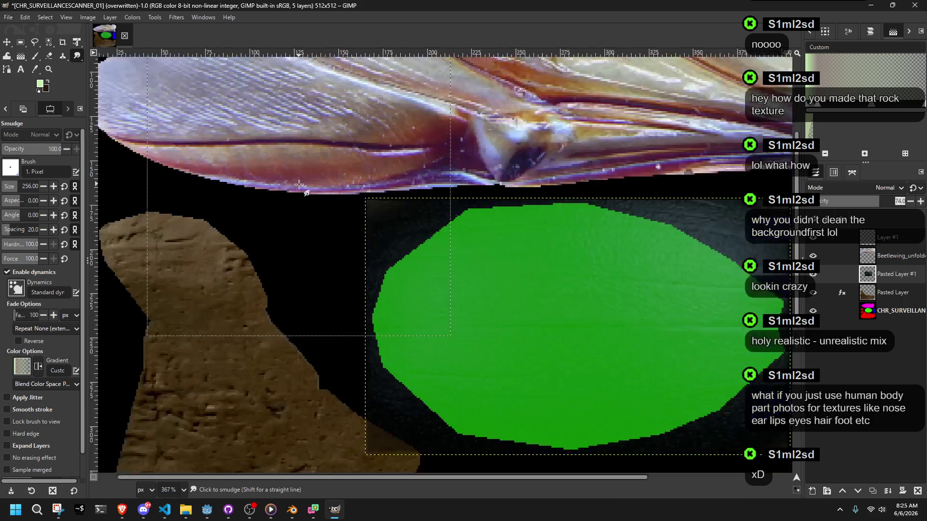
pyautogui.keyDown('ctrl'); pyautogui.scroll(-3, 379, 191); pyautogui.keyUp('ctrl')
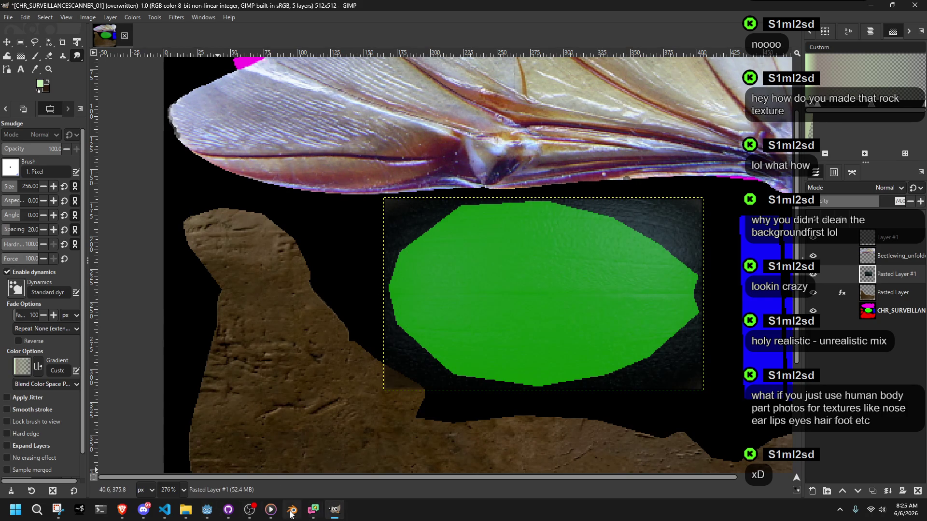
pyautogui.click(289, 510)
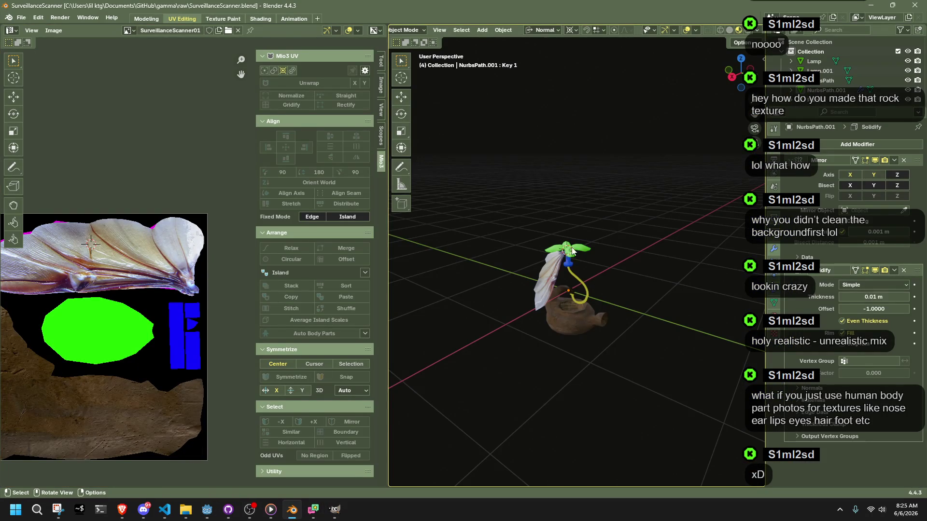
# - In Edit Mode, box-select the blade faces and Gridify their UV island into a rectangular grid
pyautogui.scroll(3, 576, 257)
pyautogui.press('Tab')
pyautogui.scroll(4, 627, 206)
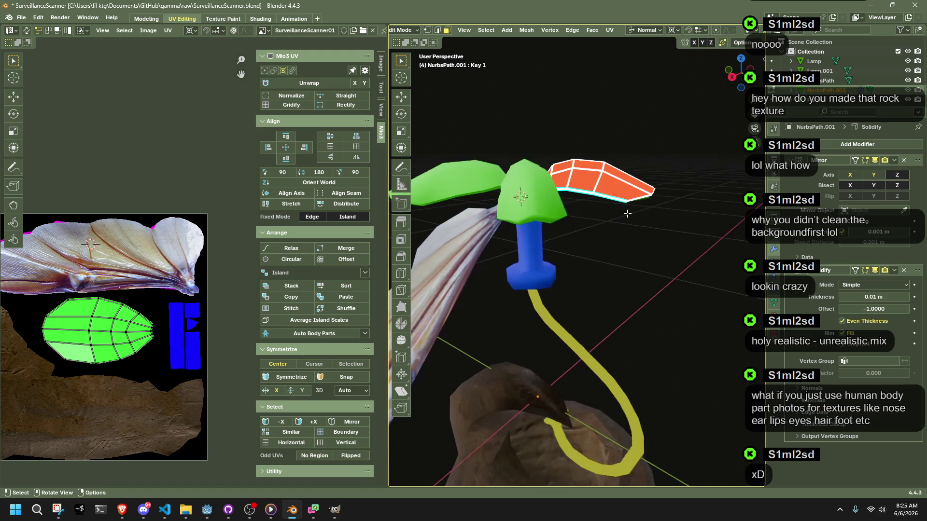
pyautogui.press('b')
pyautogui.moveTo(680, 229); pyautogui.dragTo(502, 127)
pyautogui.scroll(3, 110, 305)
pyautogui.scroll(-2, 245, 163)
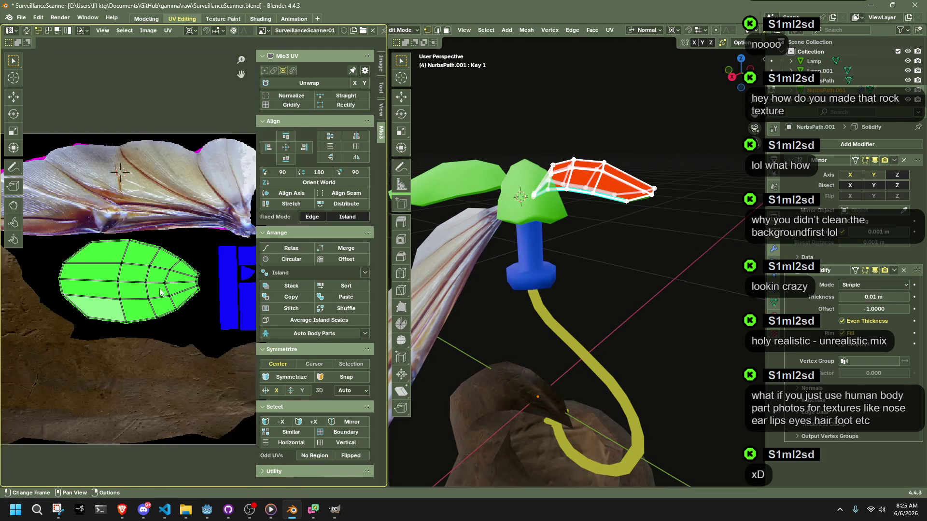
pyautogui.press('a')
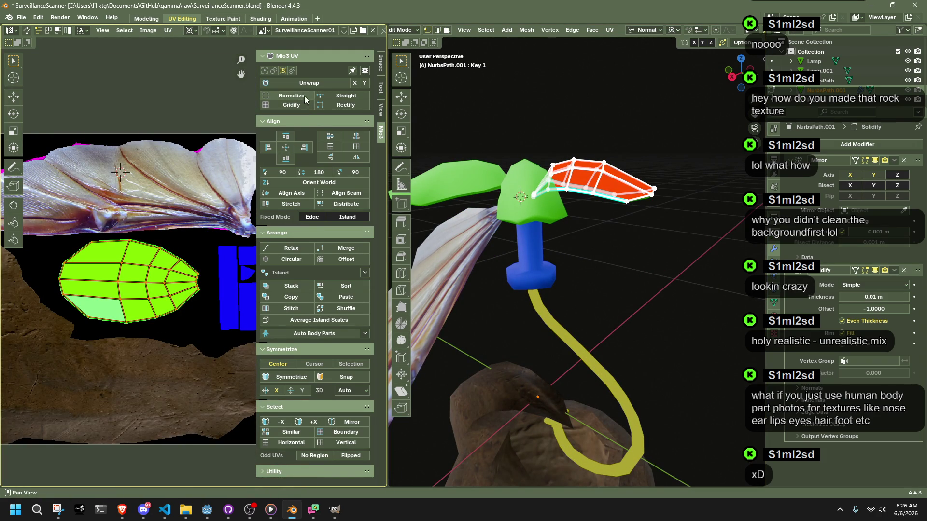
pyautogui.click(301, 105)
# - Squash the blade's UV island vertically with S Y, undoing a trial move of its bottom row
pyautogui.hotkey('shift', 's')
pyautogui.press('s')
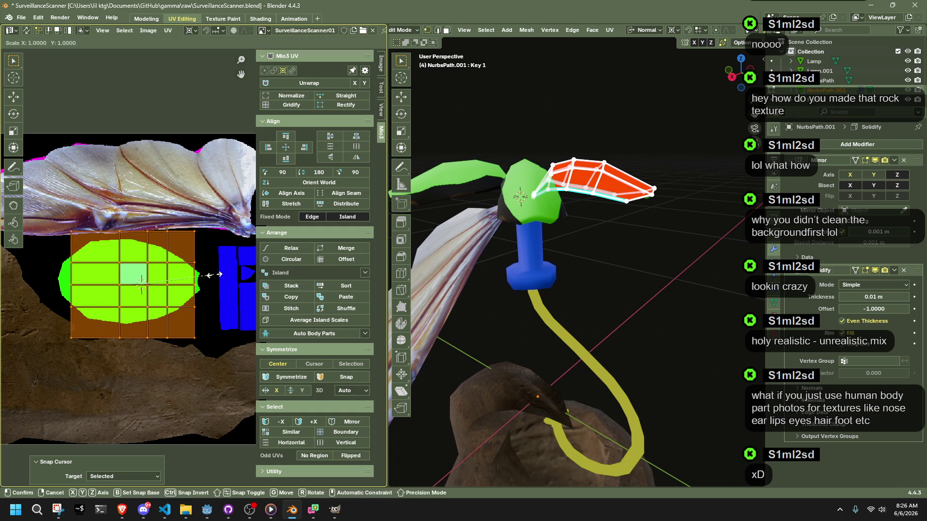
pyautogui.press('y')
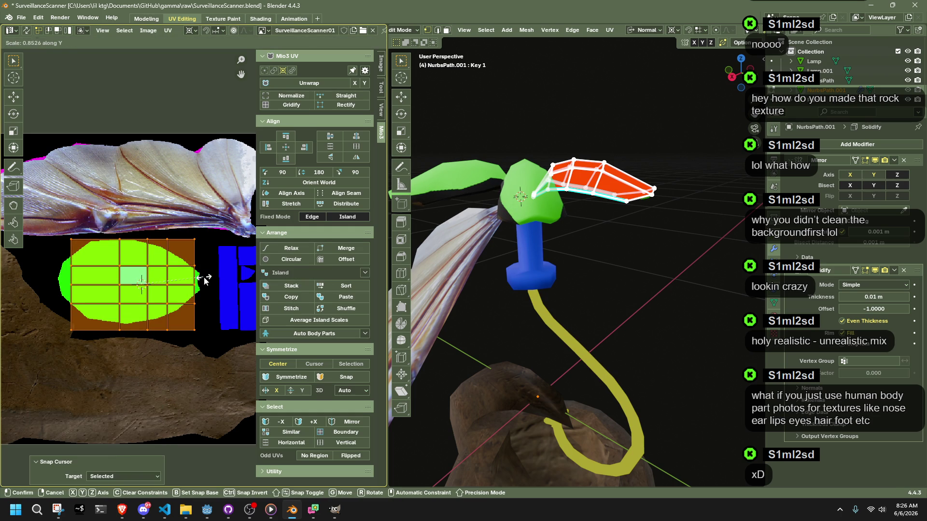
pyautogui.click(208, 276)
pyautogui.moveTo(210, 359); pyautogui.dragTo(53, 318)
pyautogui.press('g')
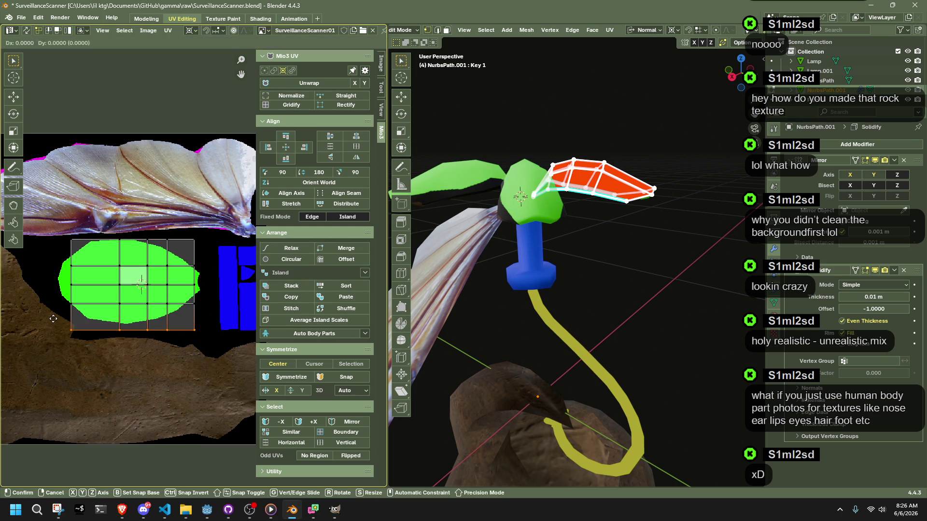
pyautogui.click(54, 312)
pyautogui.hotkey('ctrl', 'z')
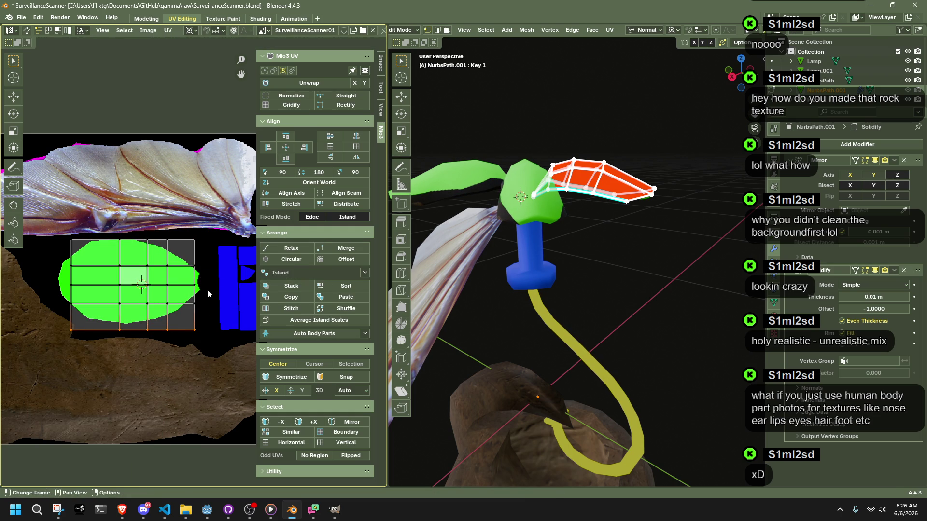
# - Centre the 2D cursor on the middle row and scale the bottom rows vertically
pyautogui.moveTo(210, 291); pyautogui.dragTo(154, 288)
pyautogui.moveTo(46, 281); pyautogui.dragTo(46, 282)
pyautogui.hotkey('shift', 's')
pyautogui.click(72, 292)
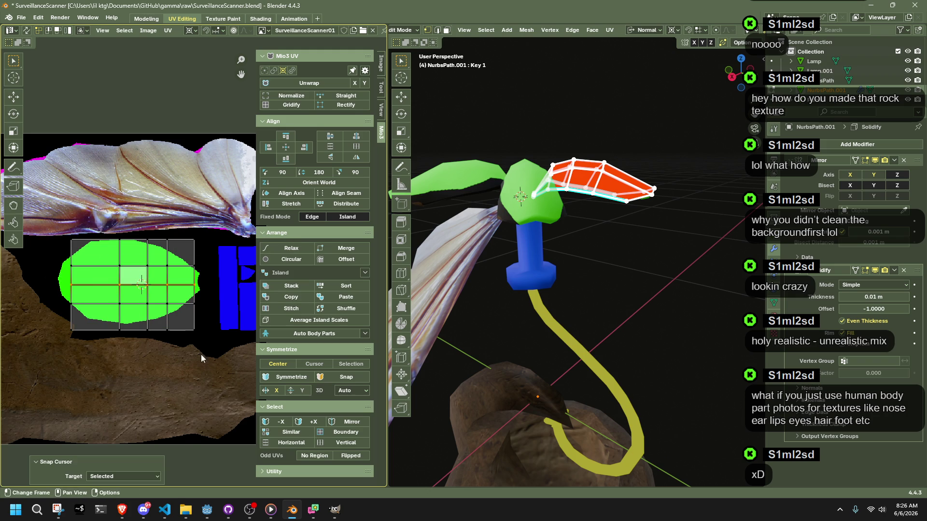
pyautogui.moveTo(220, 363)
pyautogui.mouseDown()
pyautogui.moveTo(83, 308)
pyautogui.moveTo(46, 281)
pyautogui.mouseUp()
pyautogui.press('s')
pyautogui.press('y')
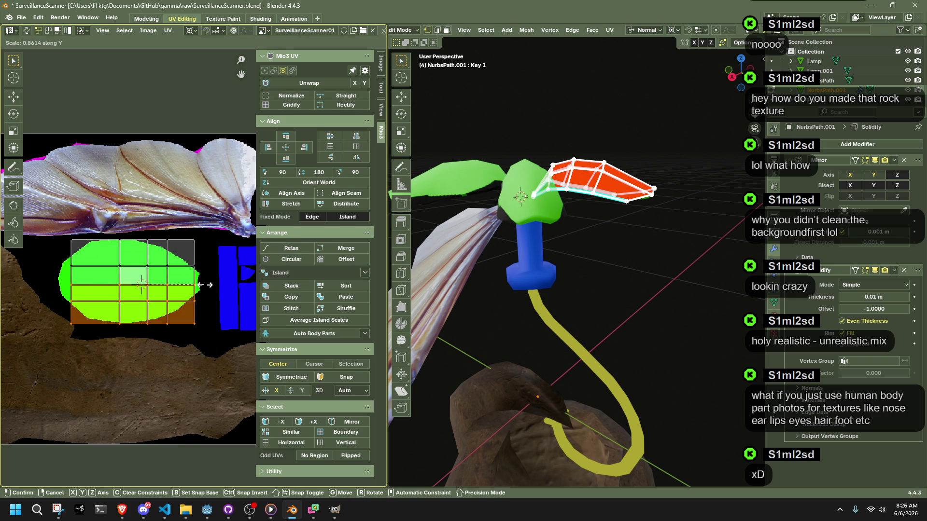
pyautogui.click(205, 284)
pyautogui.click(228, 308)
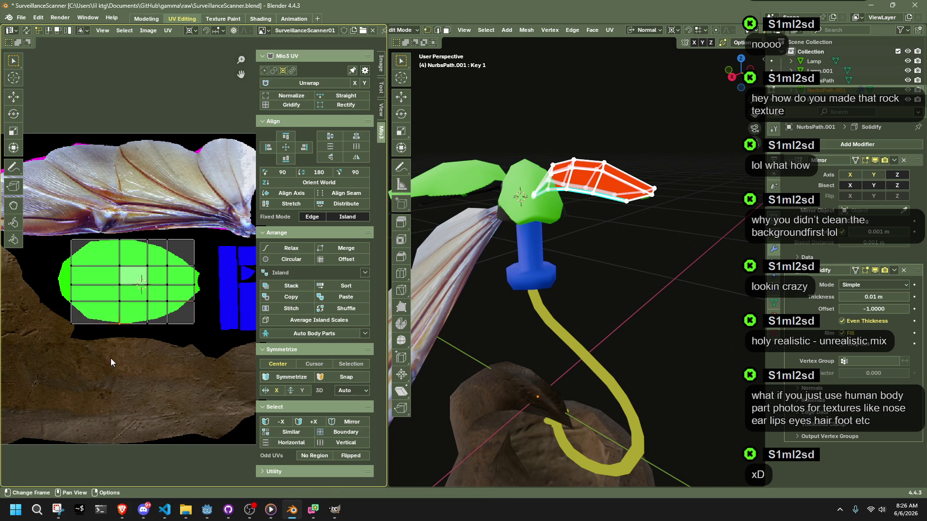
# - Shift the whole UV island horizontally with G X to sit over the green ellipse
pyautogui.scroll(-2, 104, 355)
pyautogui.scroll(3, 72, 358)
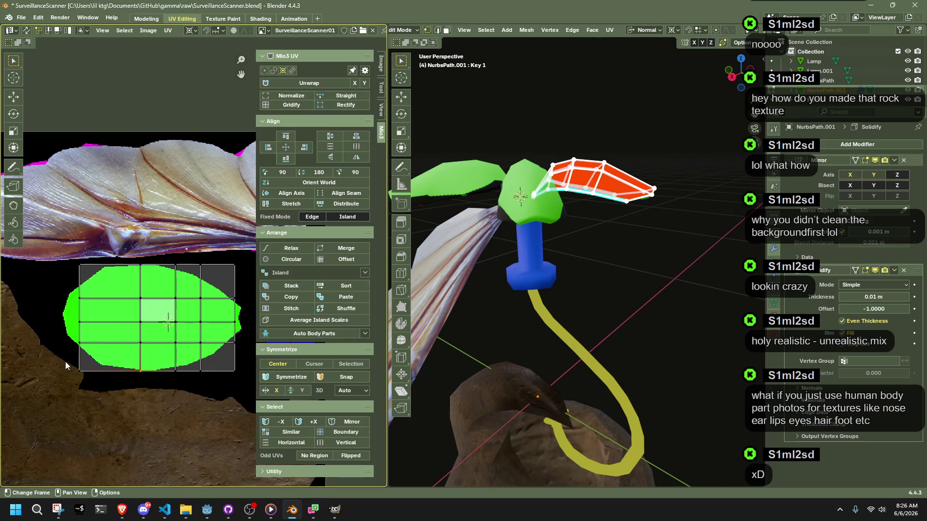
pyautogui.scroll(-1, 169, 375)
pyautogui.moveTo(235, 375); pyautogui.dragTo(89, 261)
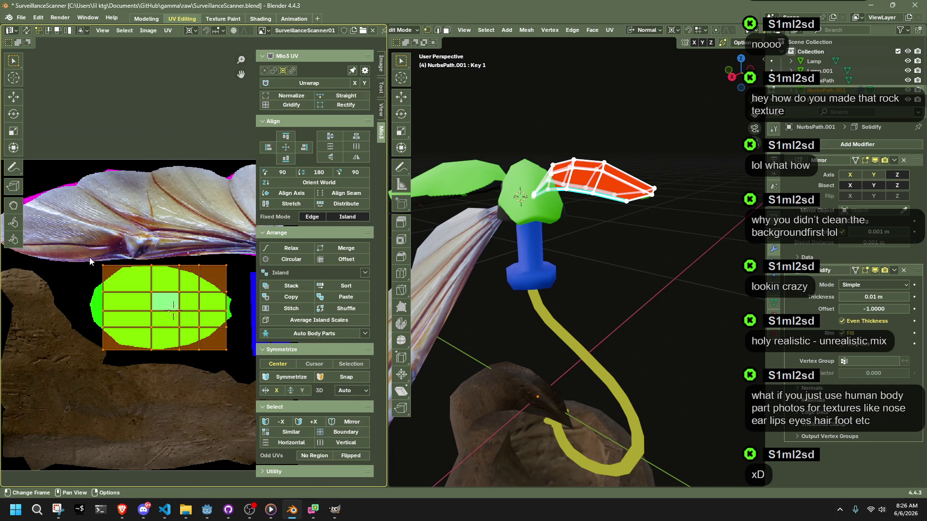
pyautogui.click(121, 331)
pyautogui.scroll(1, 121, 332)
pyautogui.scroll(-1, 121, 328)
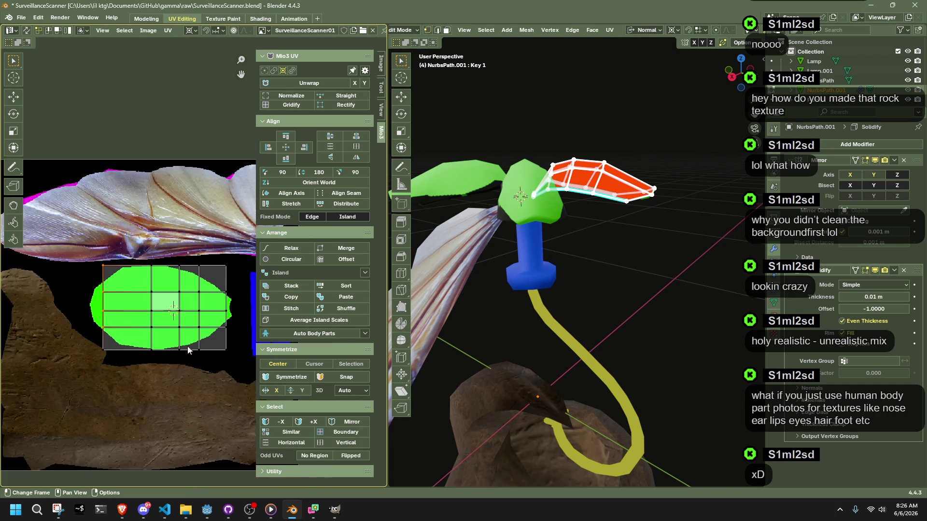
pyautogui.moveTo(230, 375); pyautogui.dragTo(82, 233)
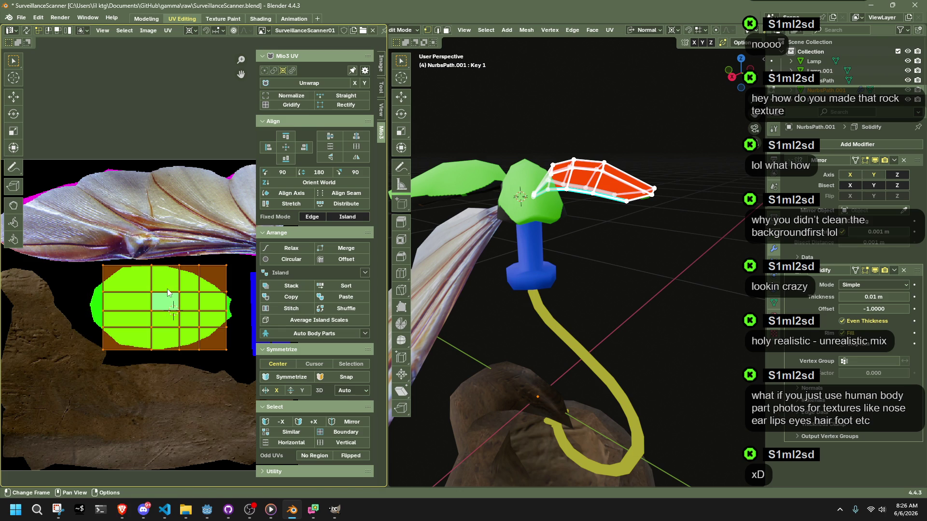
pyautogui.press('g')
pyautogui.press('x')
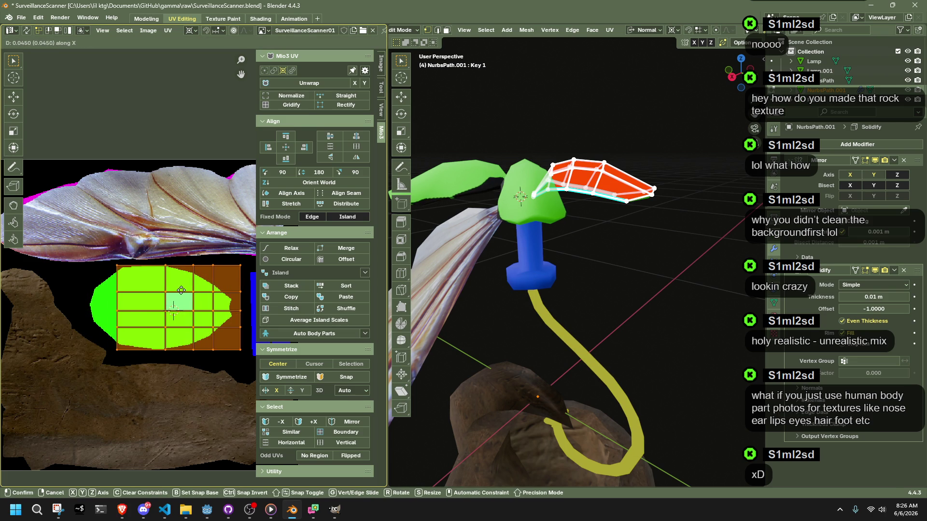
pyautogui.click(184, 290)
# - Undo a trial shift of the island's left edge, then save SurveillanceScanner.blend and enter Texture Paint
pyautogui.click(139, 338)
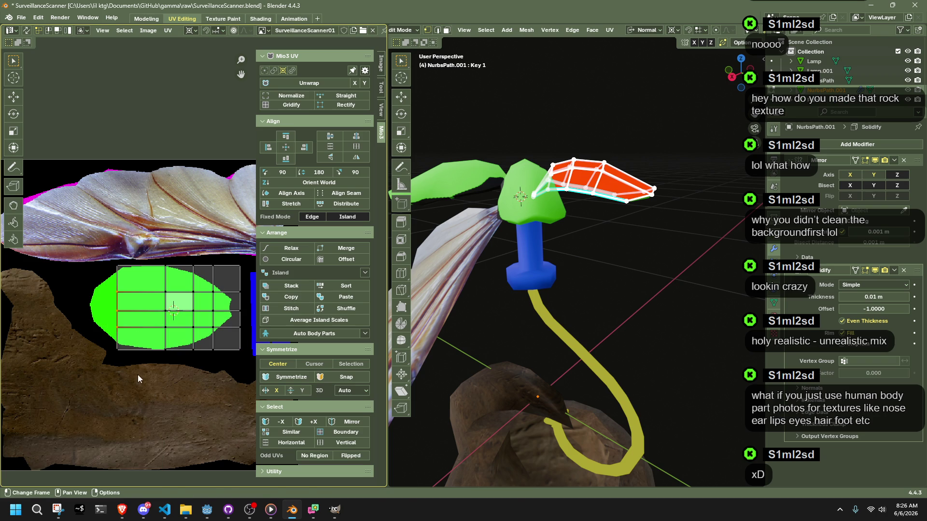
pyautogui.press('g')
pyautogui.press('x')
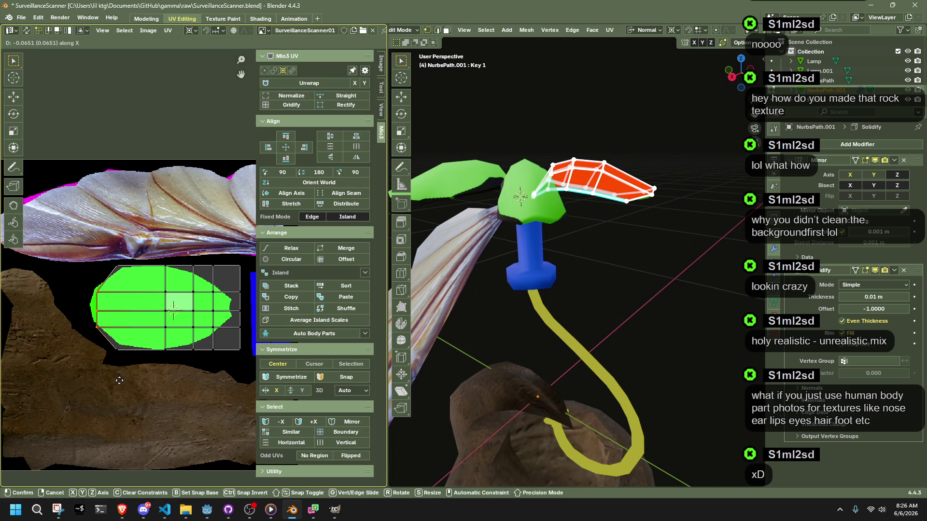
pyautogui.click(120, 381)
pyautogui.hotkey('ctrl', 'z')
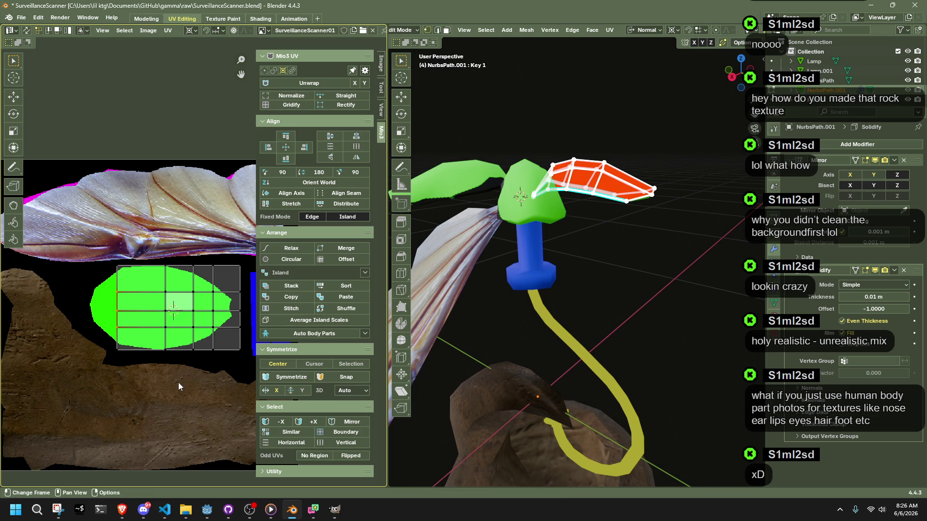
pyautogui.click(178, 383)
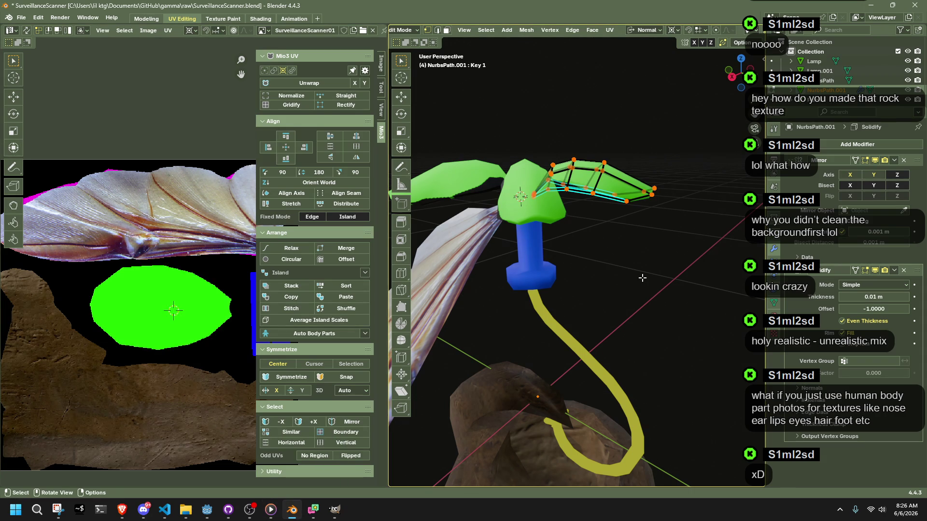
pyautogui.hotkey('ctrl', 's')
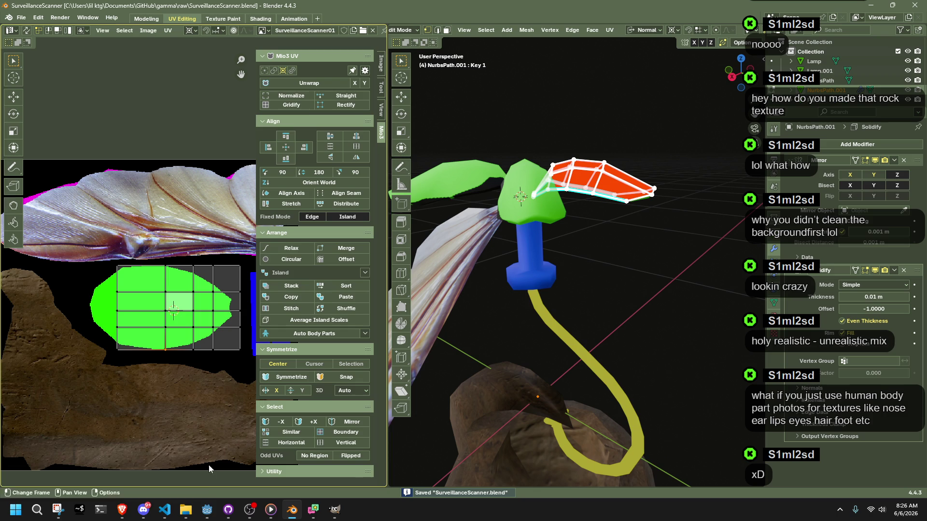
pyautogui.click(216, 20)
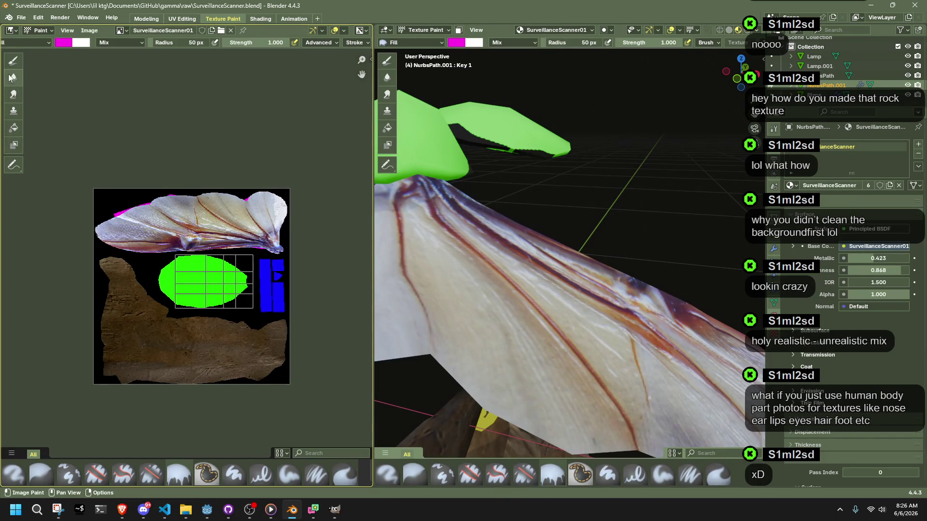
# - Set the paint colour to black and the brush radius to 19 px, undoing a trial stroke
pyautogui.click(67, 42)
pyautogui.click(144, 118)
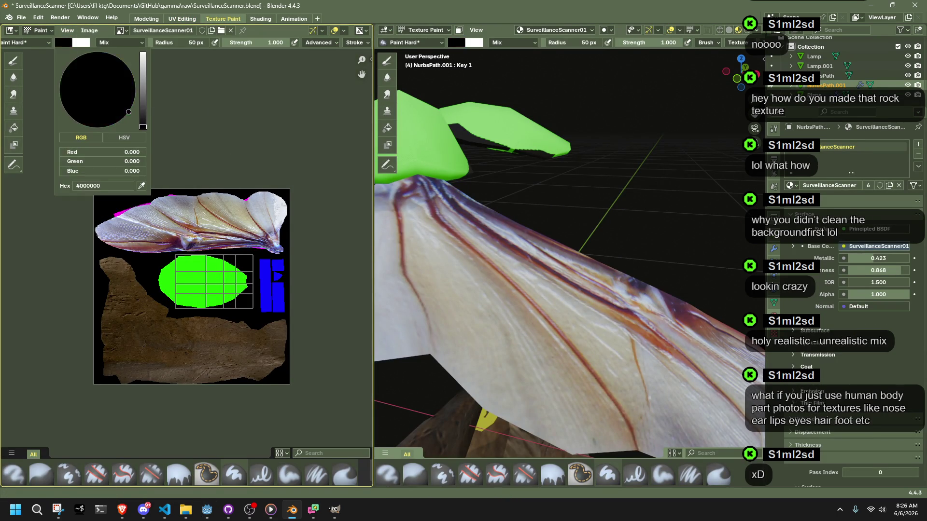
pyautogui.scroll(7, 138, 262)
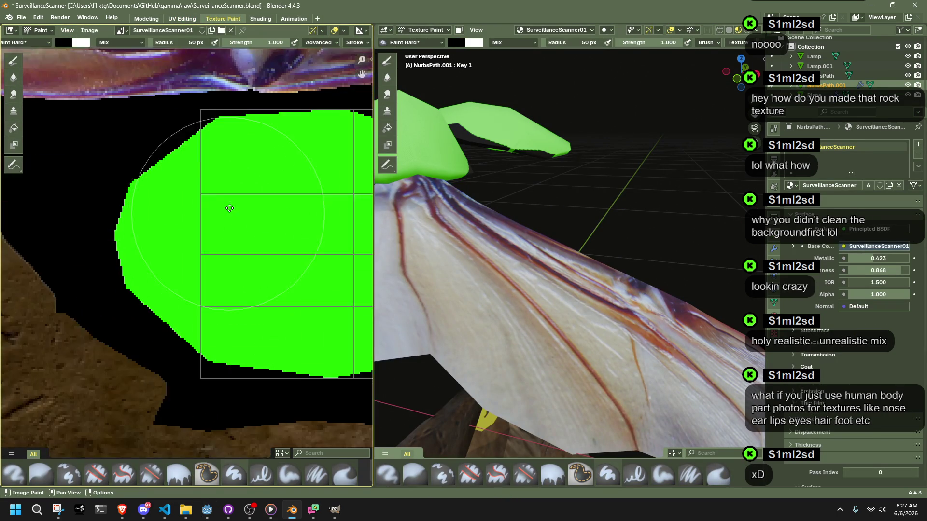
pyautogui.hotkey('ctrl', 'z')
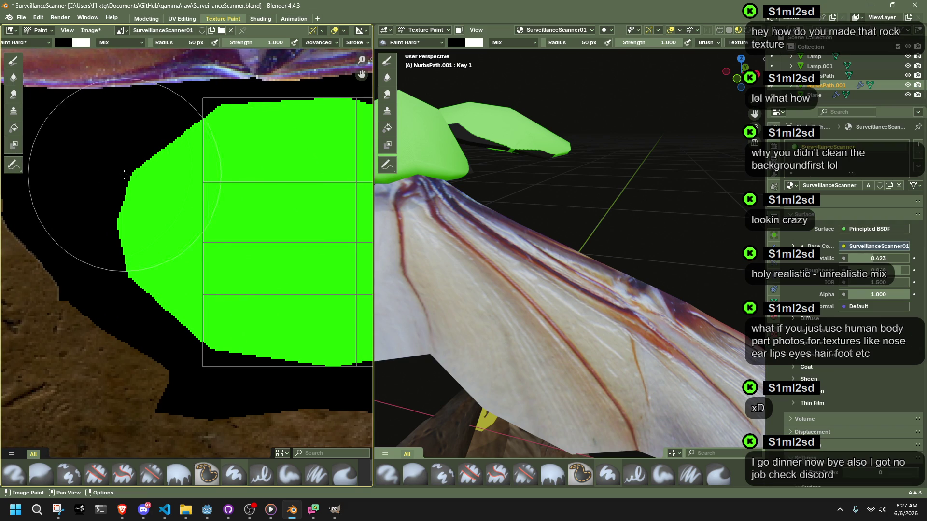
pyautogui.moveTo(157, 46); pyautogui.dragTo(140, 46)
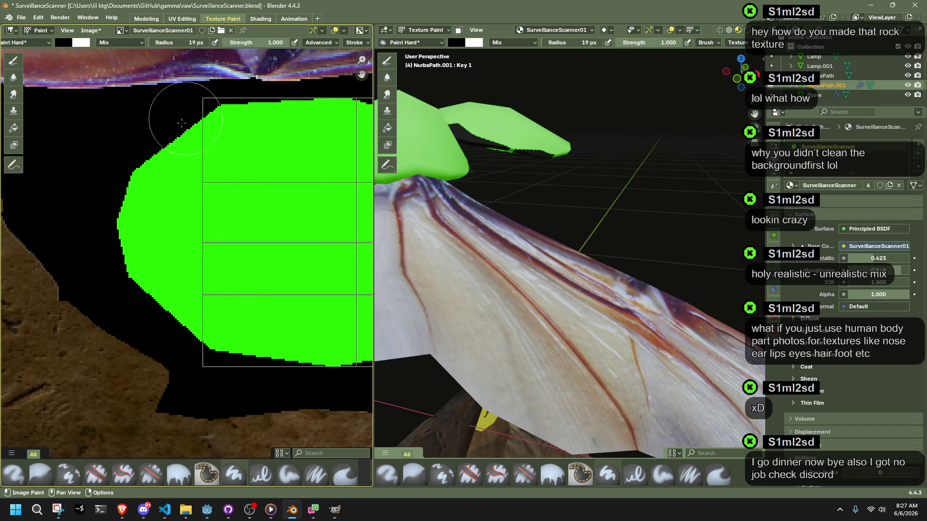
pyautogui.moveTo(168, 133); pyautogui.dragTo(163, 309)
pyautogui.hotkey('ctrl', 'z')
# - Set the brush falloff to Constant, undoing a test stroke down the island's left edge
pyautogui.scroll(-1, 186, 245)
pyautogui.scroll(-1, 338, 42)
pyautogui.click(345, 43)
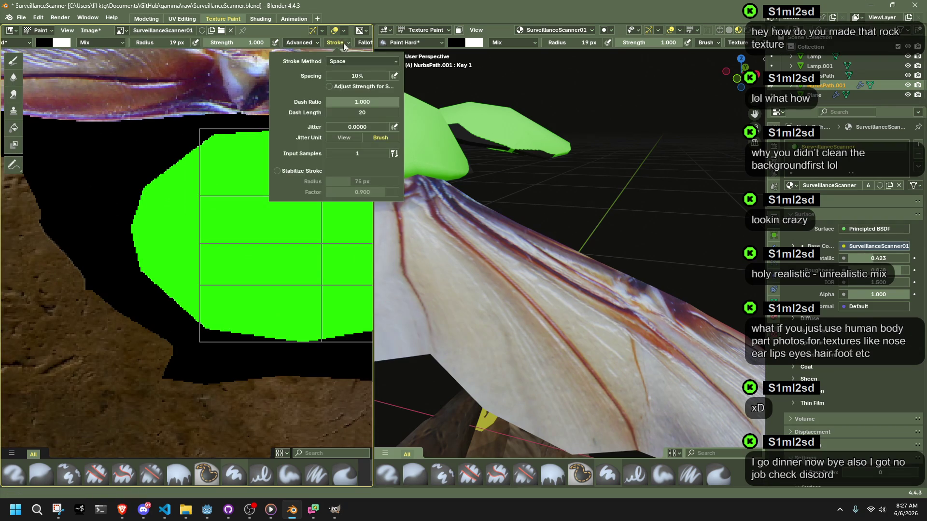
pyautogui.click(364, 42)
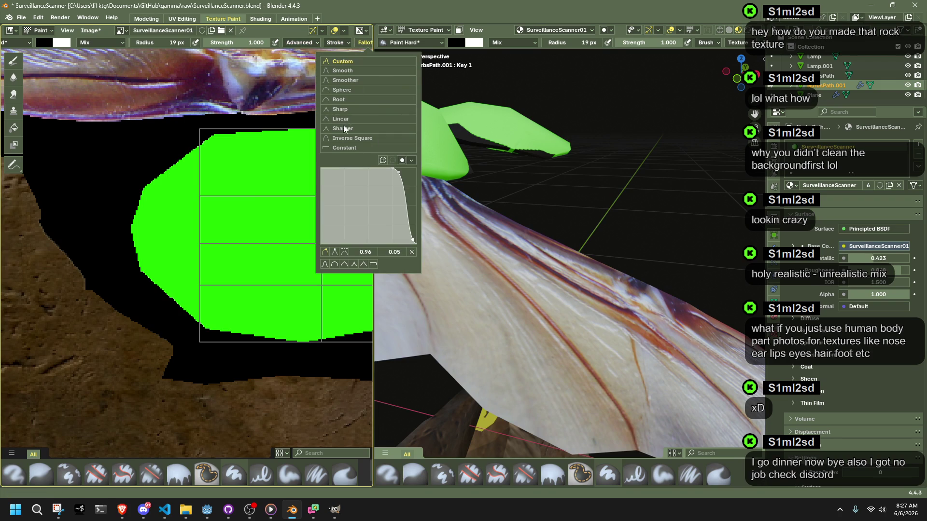
pyautogui.click(339, 148)
pyautogui.moveTo(164, 145); pyautogui.dragTo(167, 246)
pyautogui.hotkey('ctrl', 'z')
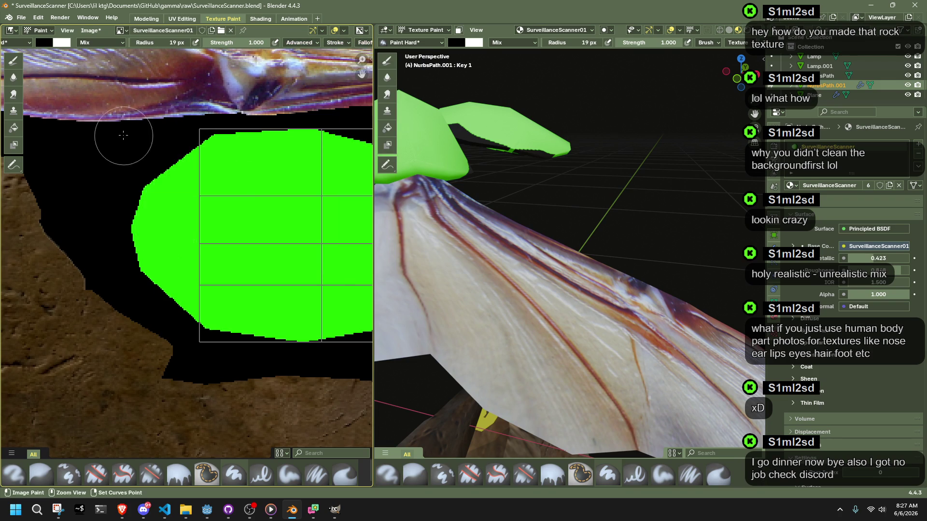
# - Browse the available brushes and view the advanced brush options
pyautogui.scroll(2, 23, 45)
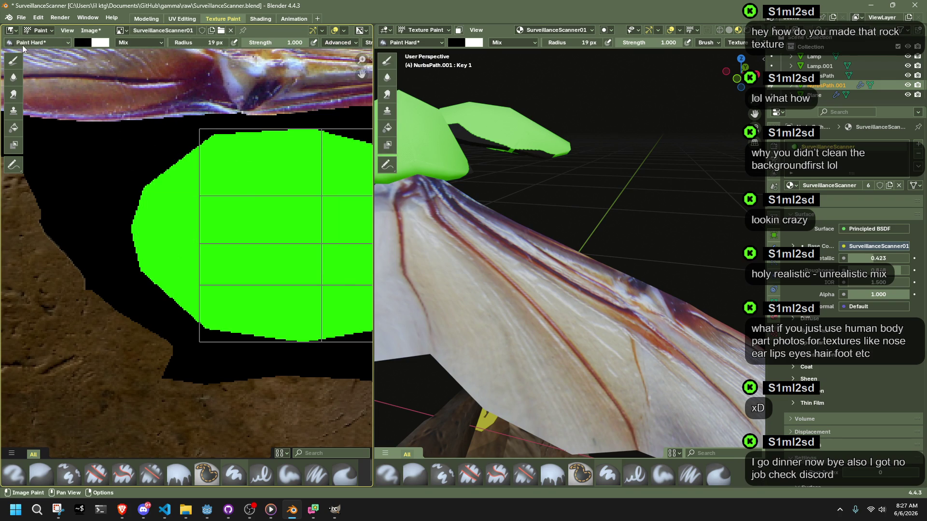
pyautogui.click(27, 44)
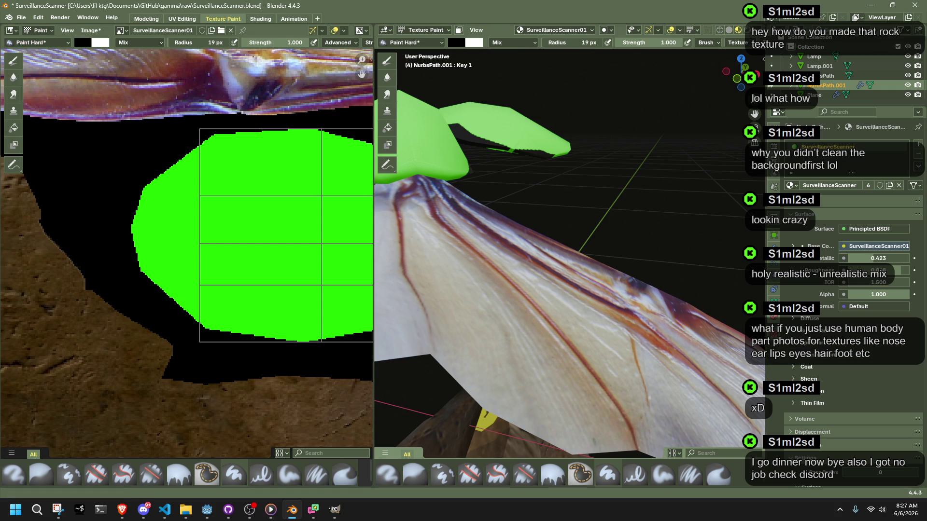
pyautogui.hotkey('alt', 'Tab')
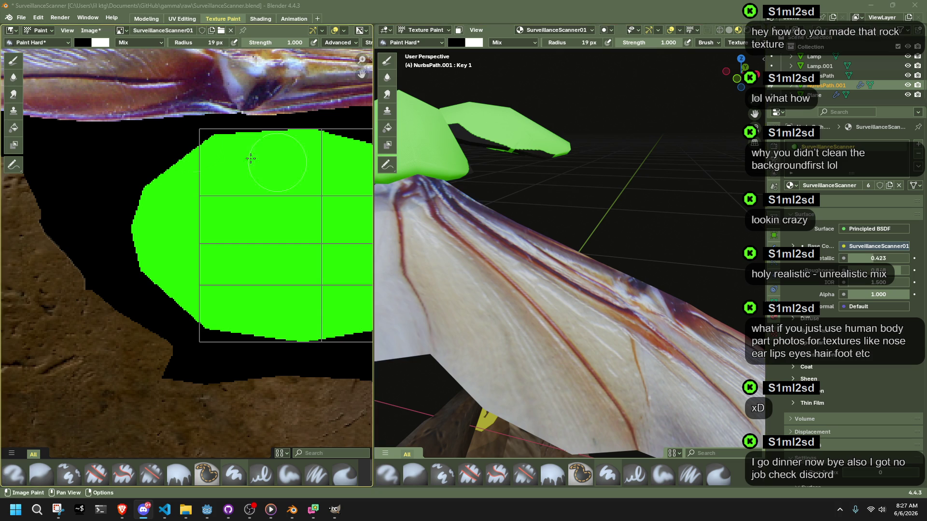
pyautogui.scroll(-3, 249, 46)
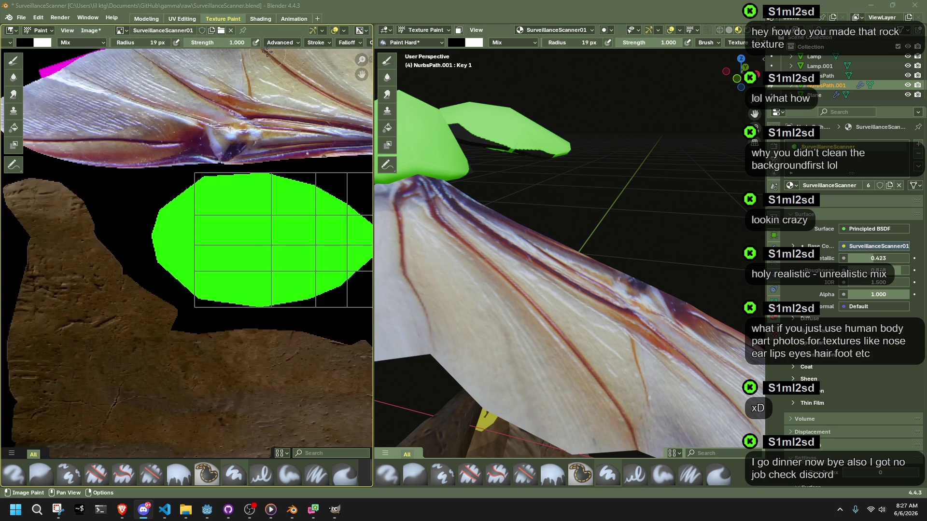
pyautogui.click(277, 42)
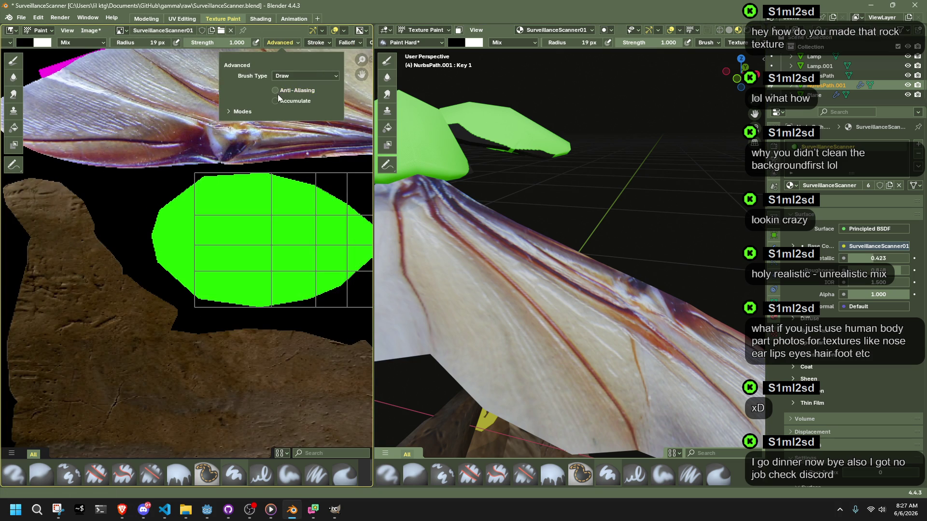
pyautogui.scroll(3, 176, 189)
pyautogui.scroll(-1, 177, 188)
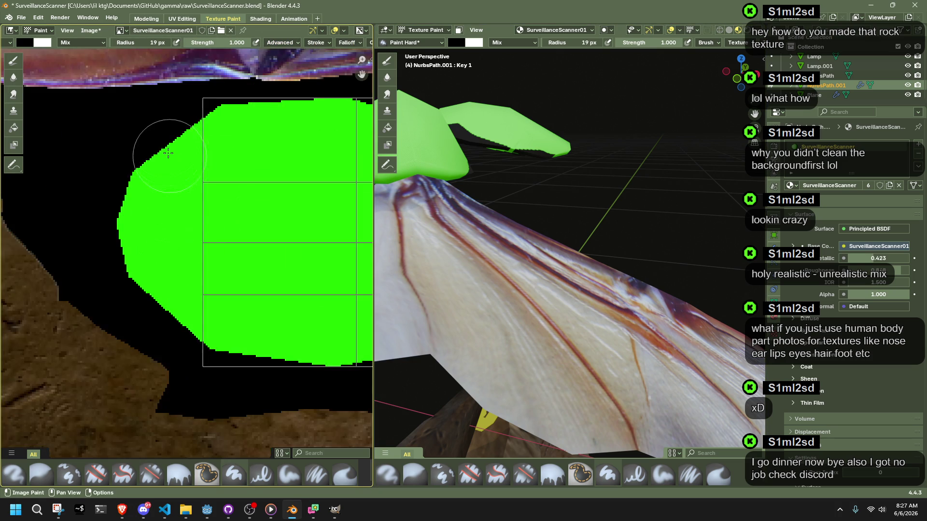
# - Paint black over the green island's left edge, undoing the stroke that crossed the island
pyautogui.click(166, 140)
pyautogui.moveTo(167, 125); pyautogui.dragTo(170, 302)
pyautogui.hotkey('ctrl', 'z')
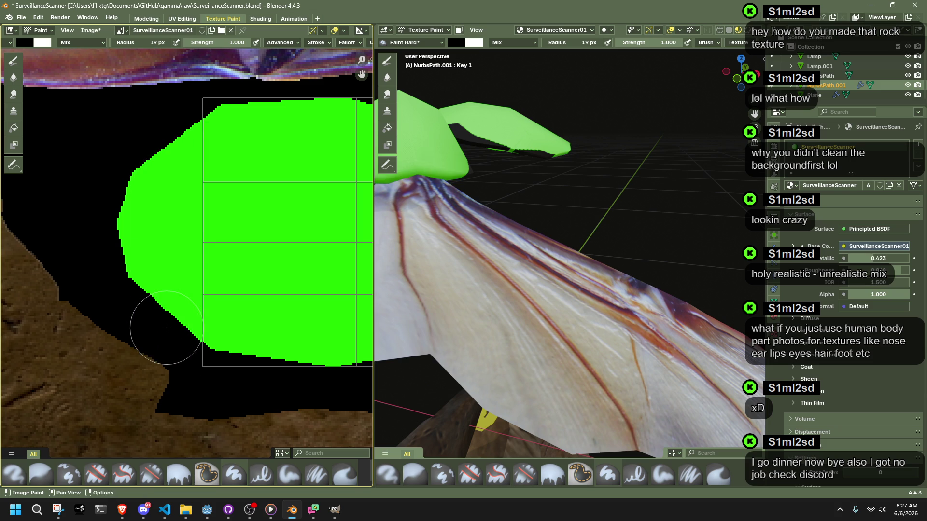
pyautogui.click(165, 330)
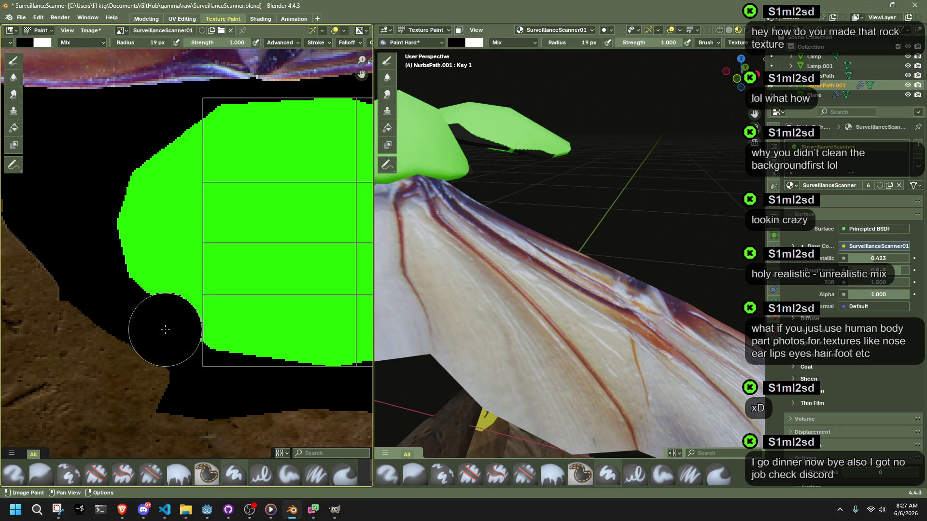
pyautogui.moveTo(165, 138)
pyautogui.mouseDown()
pyautogui.moveTo(164, 154)
pyautogui.moveTo(163, 130)
pyautogui.moveTo(159, 331)
pyautogui.moveTo(118, 201)
pyautogui.moveTo(155, 182)
pyautogui.moveTo(167, 207)
pyautogui.moveTo(161, 265)
pyautogui.moveTo(167, 186)
pyautogui.moveTo(167, 200)
pyautogui.mouseUp()
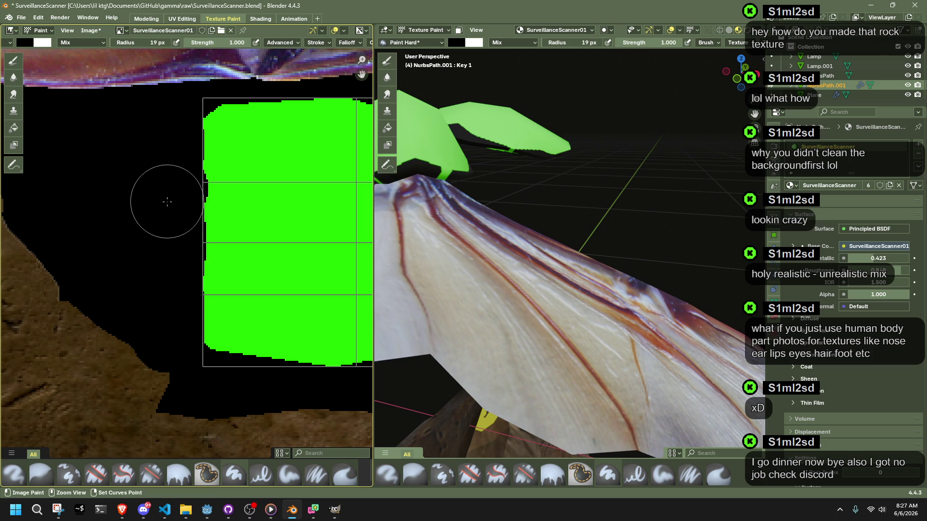
pyautogui.scroll(-4, 167, 199)
pyautogui.scroll(2, 167, 199)
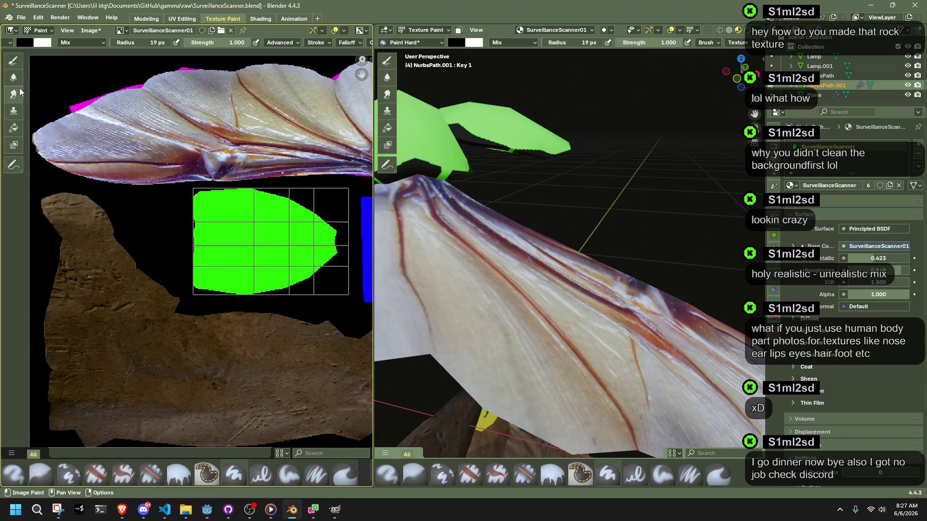
# - Fill the green UV island with pure green using the Fill brush and green value 1
pyautogui.click(14, 128)
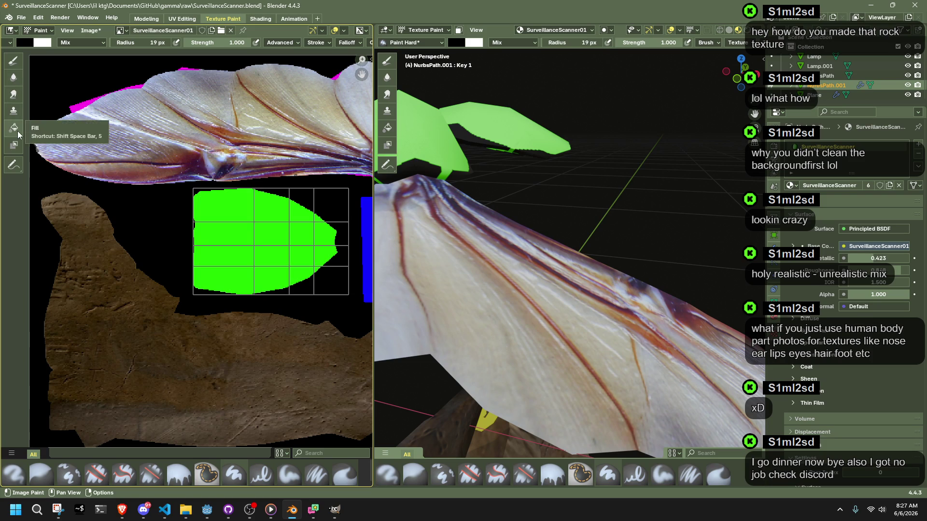
pyautogui.click(25, 42)
pyautogui.click(63, 161)
pyautogui.write('1')
pyautogui.press('Return')
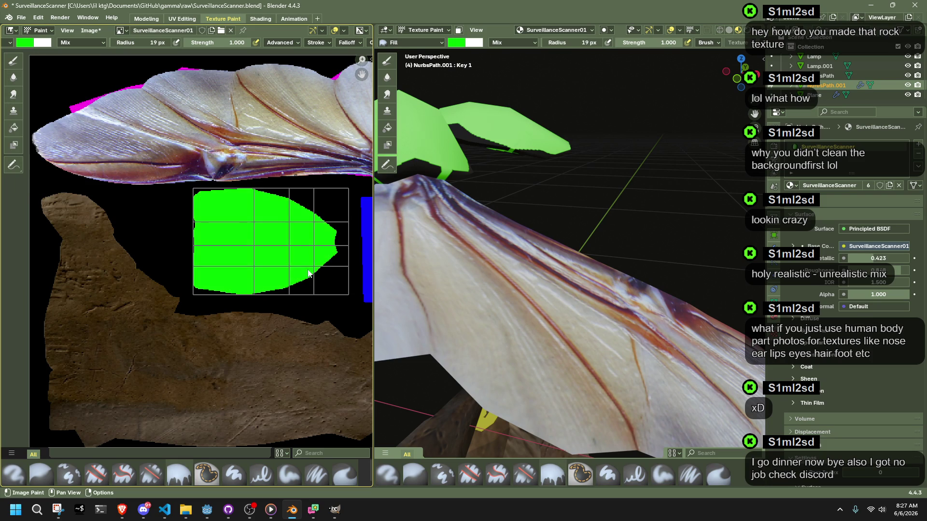
pyautogui.click(492, 126)
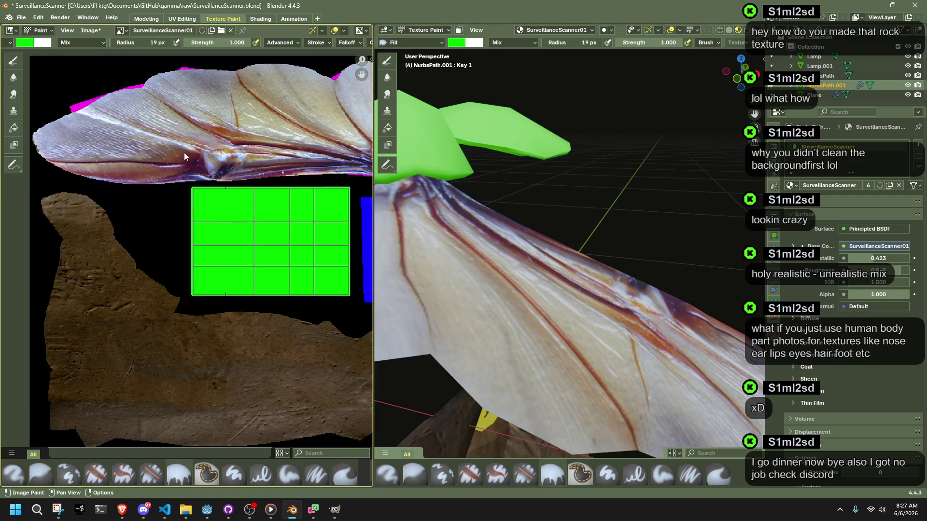
# - Save the Blender scene and the painted texture image, then switch to GIMP
pyautogui.hotkey('ctrl', 's')
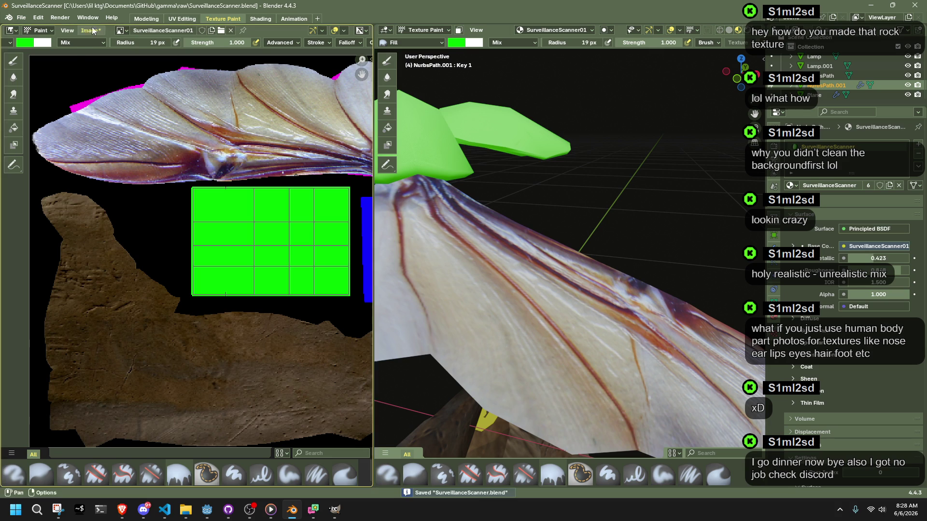
pyautogui.click(90, 29)
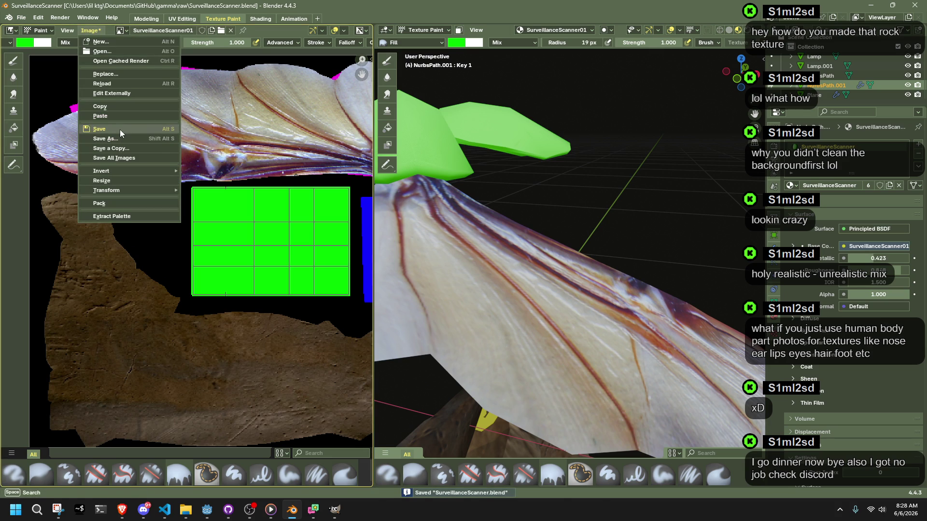
pyautogui.click(123, 129)
pyautogui.click(336, 511)
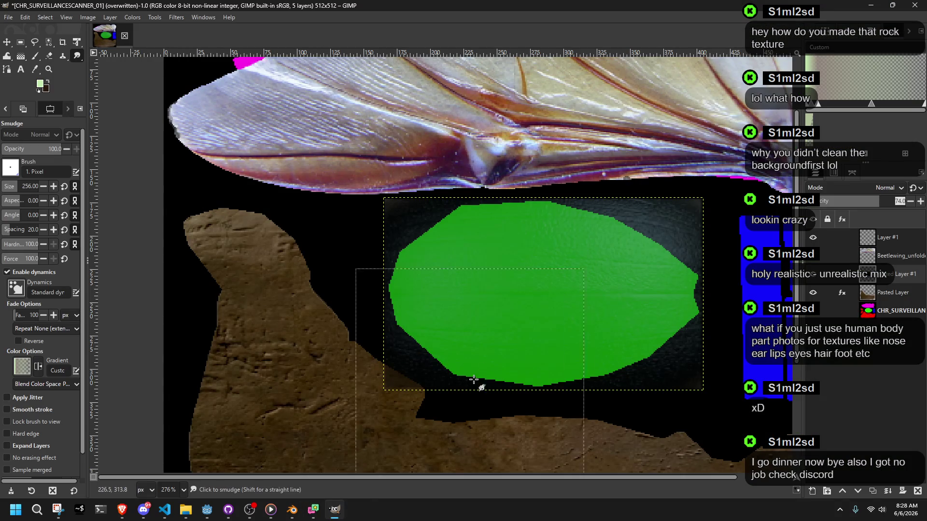
# - Step through Pasted Layer and Pasted Layer #1 in the Layers panel, then open GIMP's File menu
pyautogui.keyDown('ctrl'); pyautogui.scroll(-3, 511, 325); pyautogui.keyUp('ctrl')
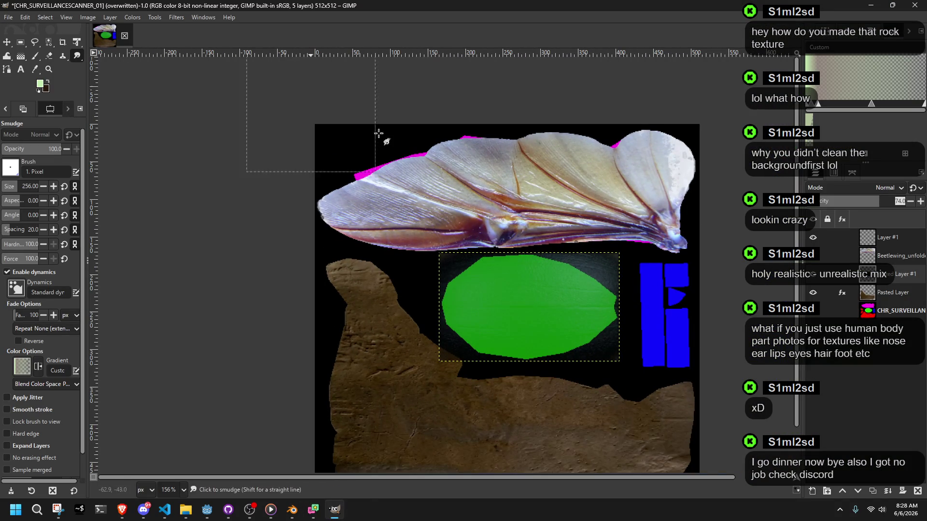
pyautogui.click(892, 292)
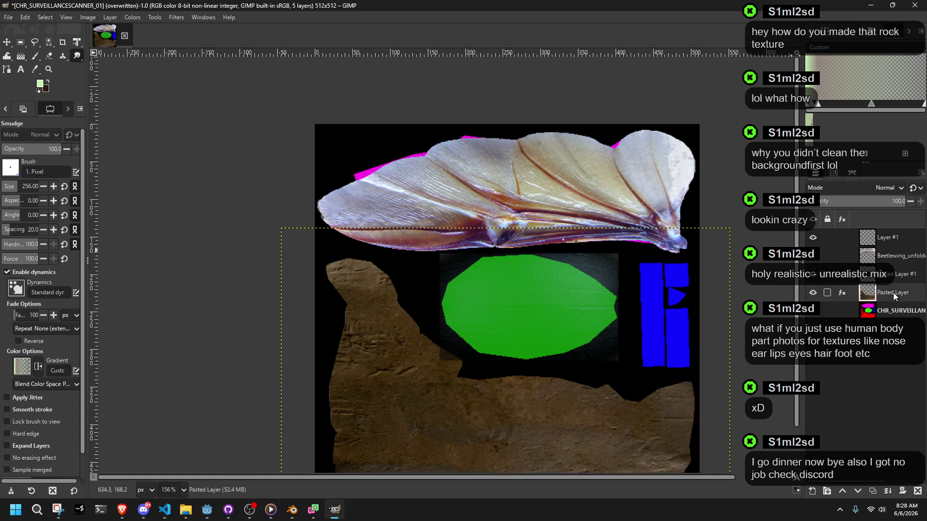
pyautogui.press('Up')
pyautogui.press('Up')
pyautogui.press('Up')
pyautogui.click(889, 274)
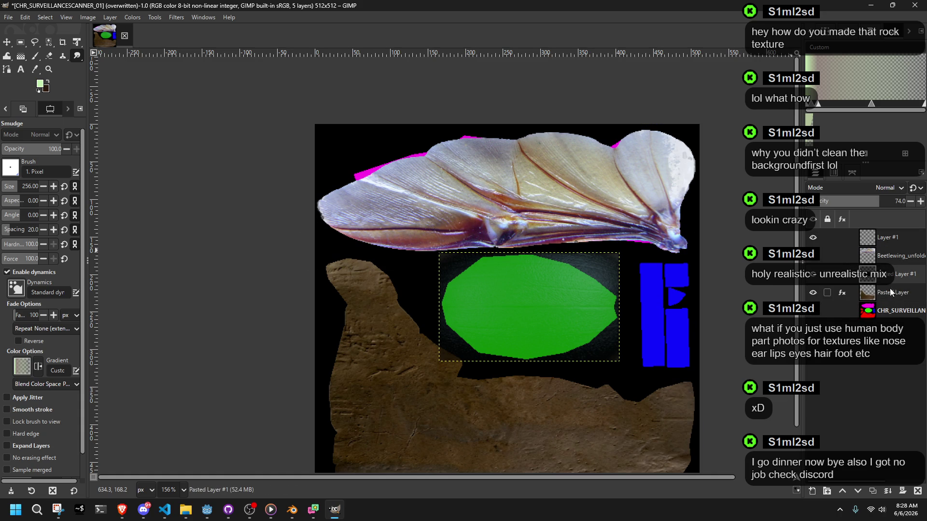
pyautogui.keyDown('ctrl'); pyautogui.scroll(5, 571, 300); pyautogui.keyUp('ctrl')
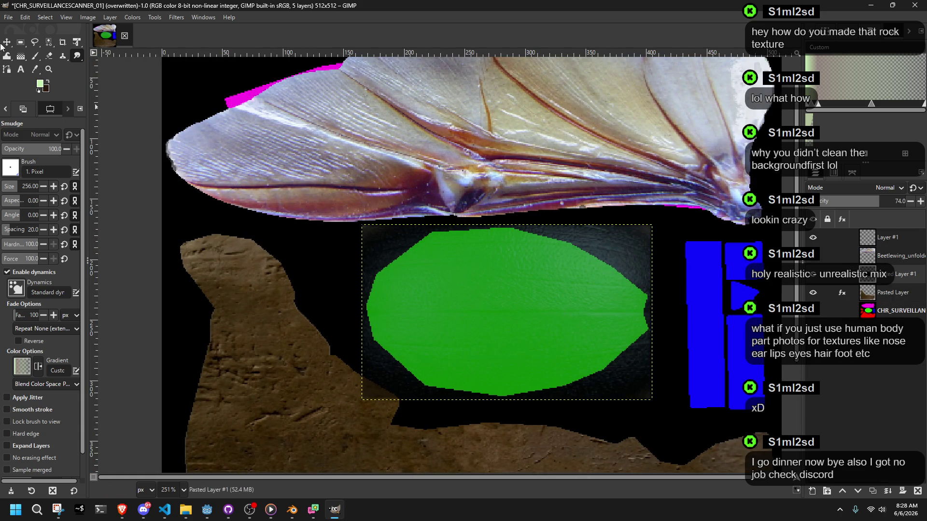
pyautogui.click(7, 18)
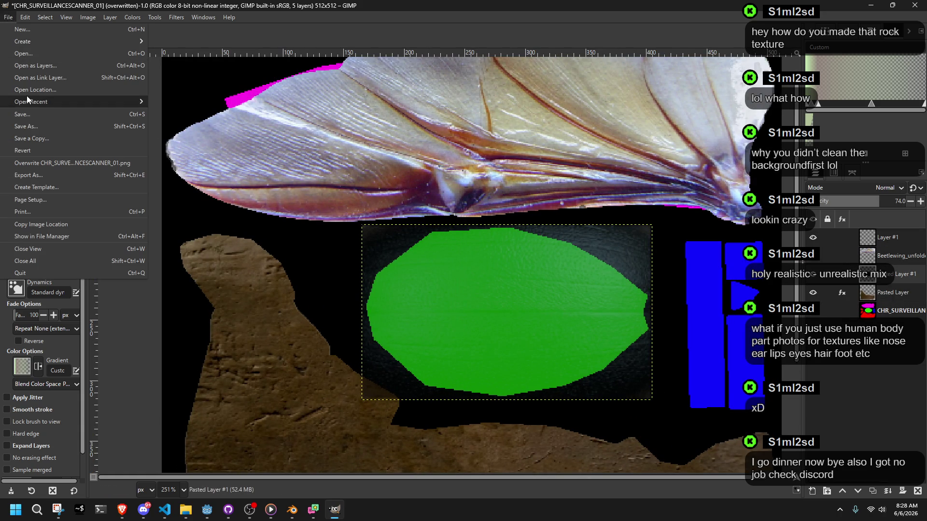
# - Dismiss the Open Recent menu, make the base texture layer active, and launch File Explorer
pyautogui.moveTo(28, 99)
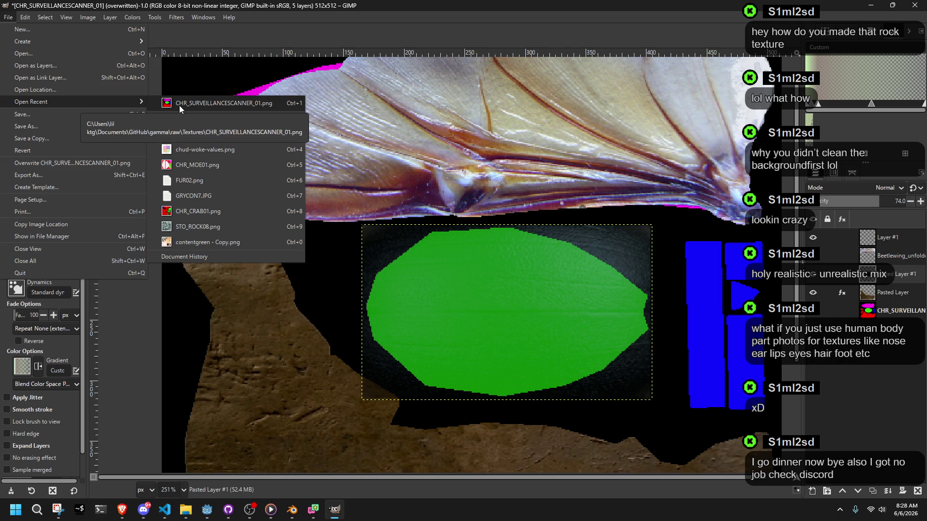
pyautogui.click(872, 358)
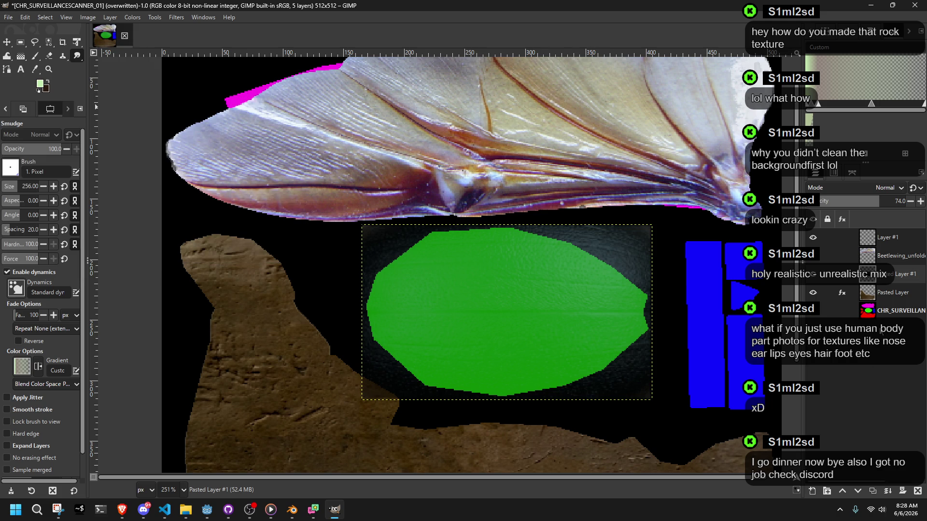
pyautogui.keyDown('ctrl'); pyautogui.scroll(-15, 600, 284); pyautogui.keyUp('ctrl')
pyautogui.keyDown('ctrl'); pyautogui.scroll(7, 591, 281); pyautogui.keyUp('ctrl')
pyautogui.click(869, 310)
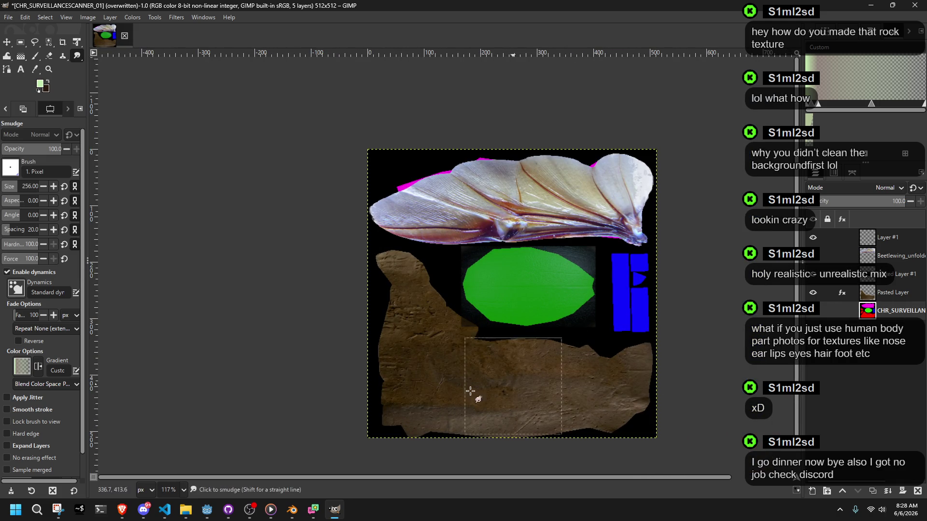
pyautogui.click(186, 509)
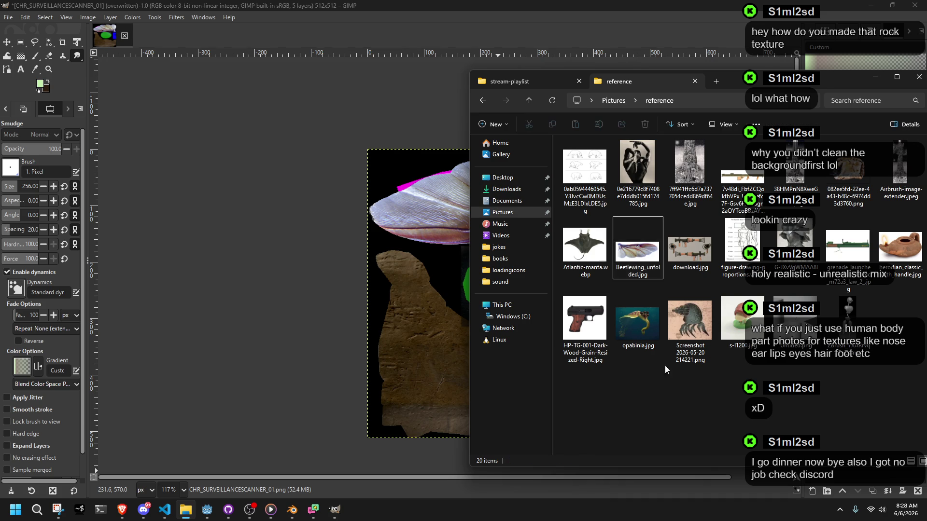
# - Browse Documents > GitHub > gamma > raw > Textures and drag CHR_SURVEILLANCESCANNER_01.png onto the GIMP canvas
pyautogui.click(499, 209)
pyautogui.click(496, 202)
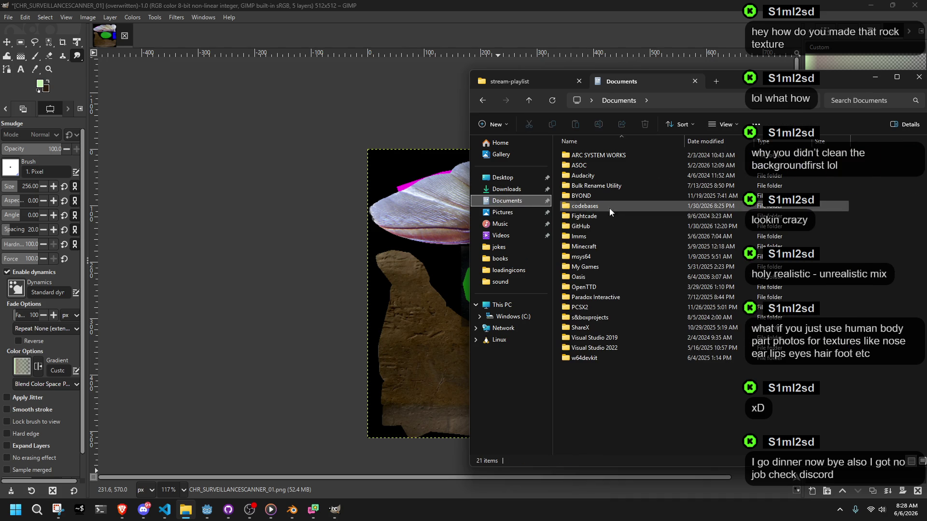
pyautogui.doubleClick(580, 225)
pyautogui.doubleClick(565, 188)
pyautogui.doubleClick(570, 186)
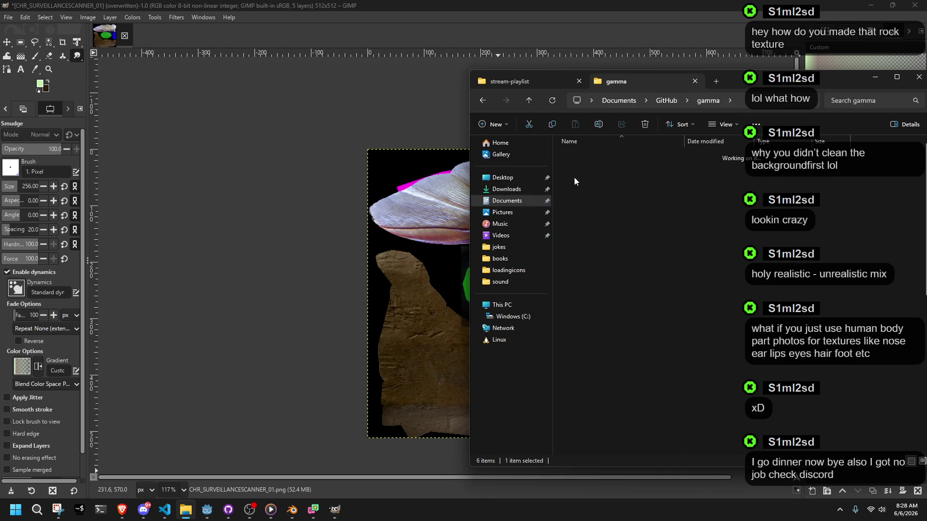
pyautogui.doubleClick(575, 165)
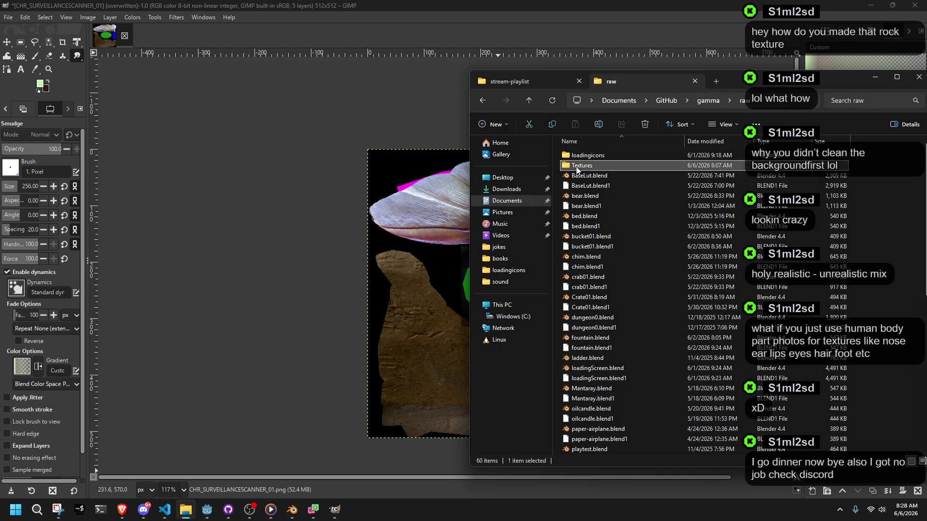
pyautogui.click(847, 166)
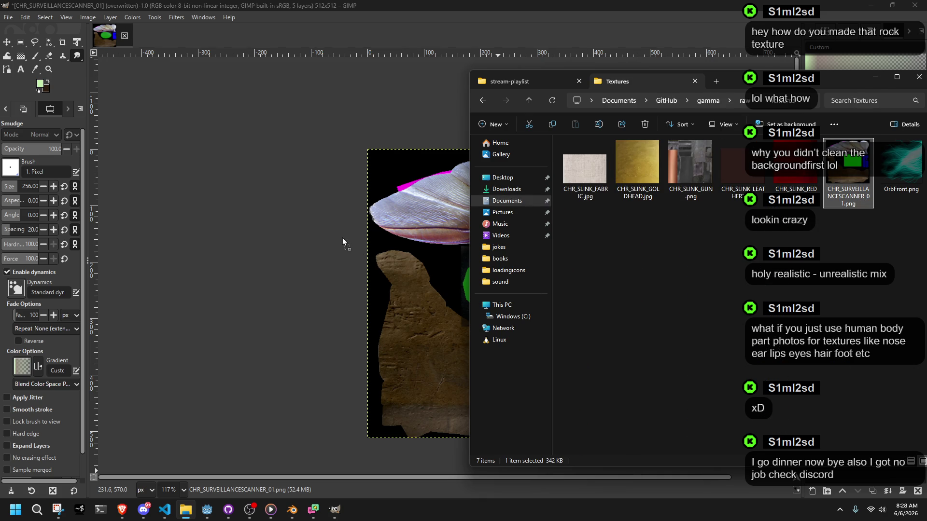
pyautogui.moveTo(341, 237); pyautogui.dragTo(345, 242)
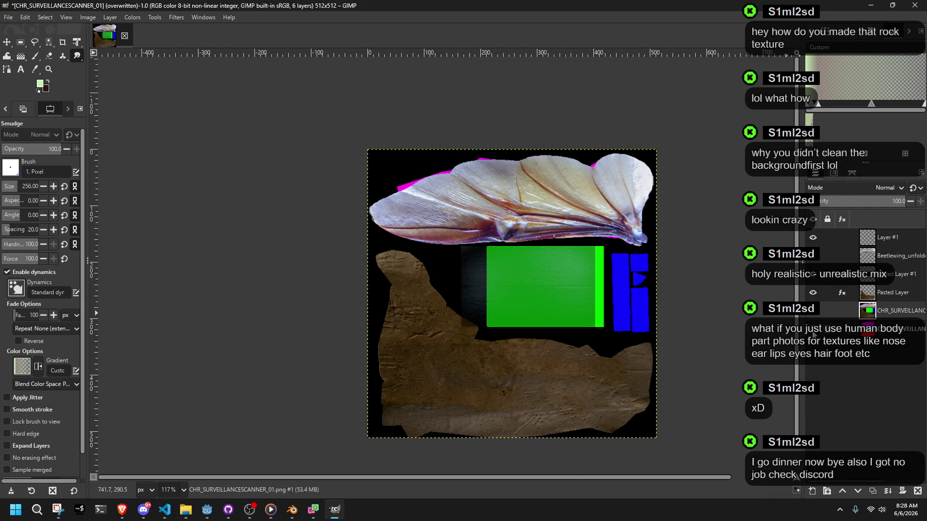
# - Delete the darker green overlay layer, Pasted Layer #1
pyautogui.click(893, 270)
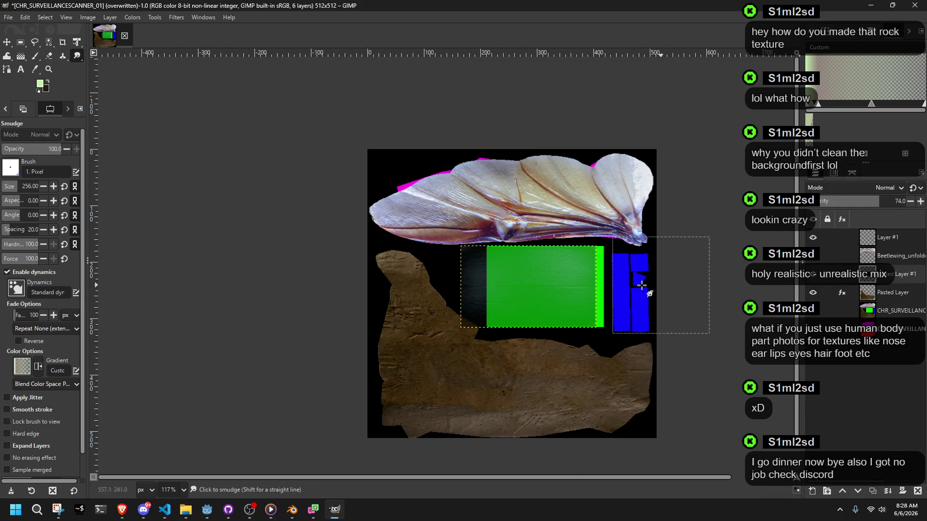
pyautogui.rightClick(896, 277)
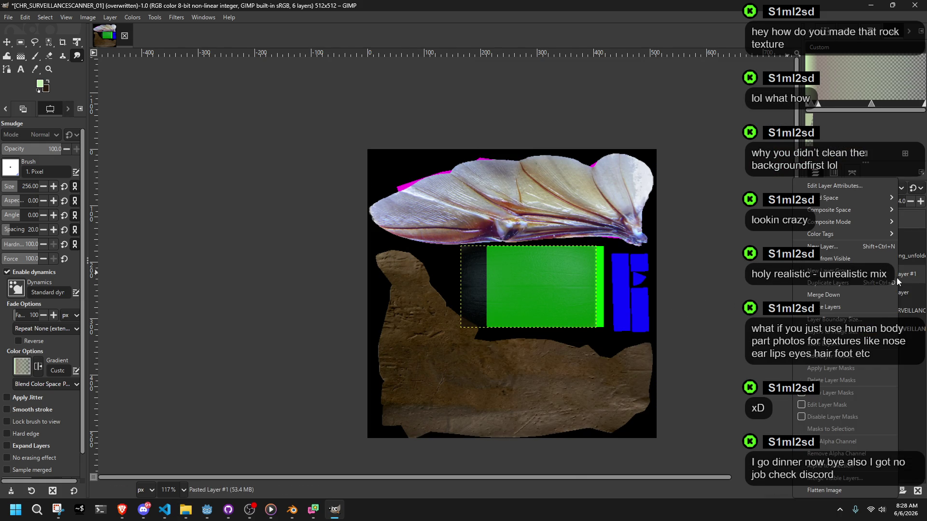
pyautogui.click(841, 308)
pyautogui.hotkey('alt', 'Tab')
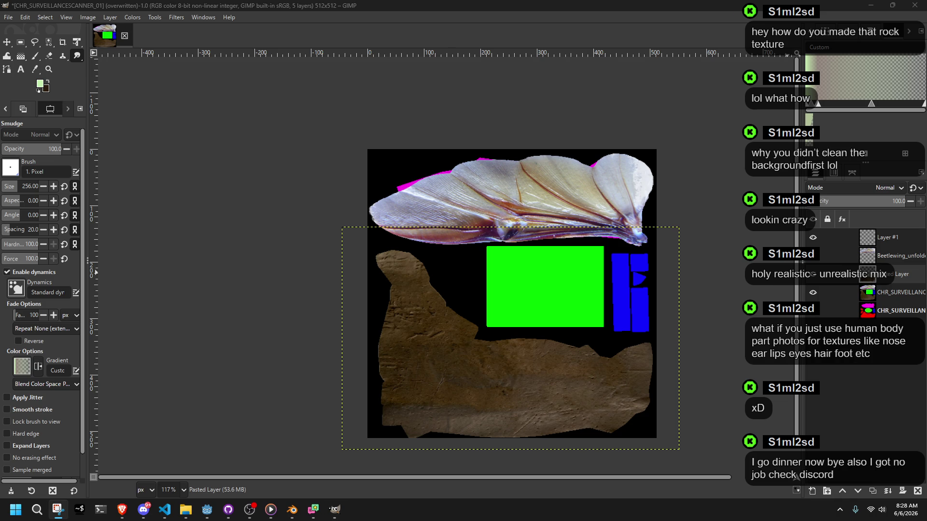
pyautogui.hotkey('alt', 'Tab')
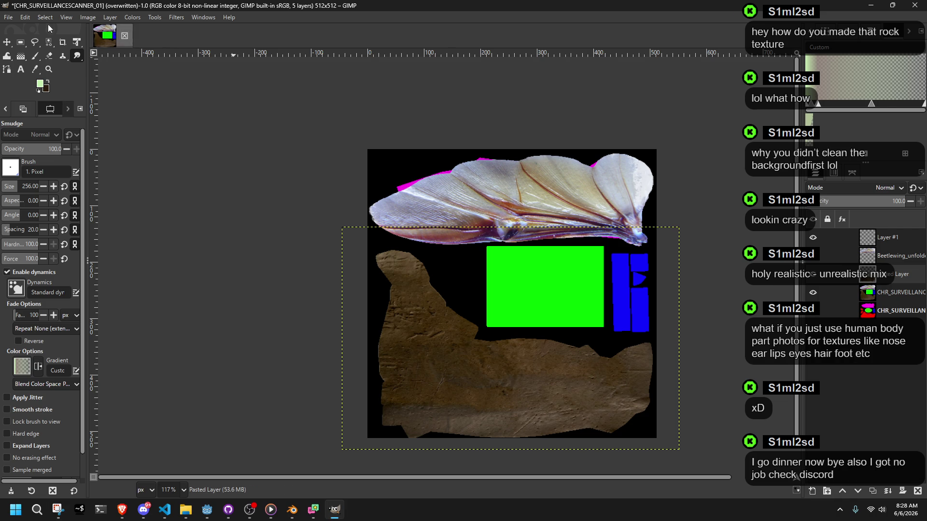
# - Paste the dark leather photo as a new layer at 48 opacity
pyautogui.click(48, 19)
pyautogui.click(343, 159)
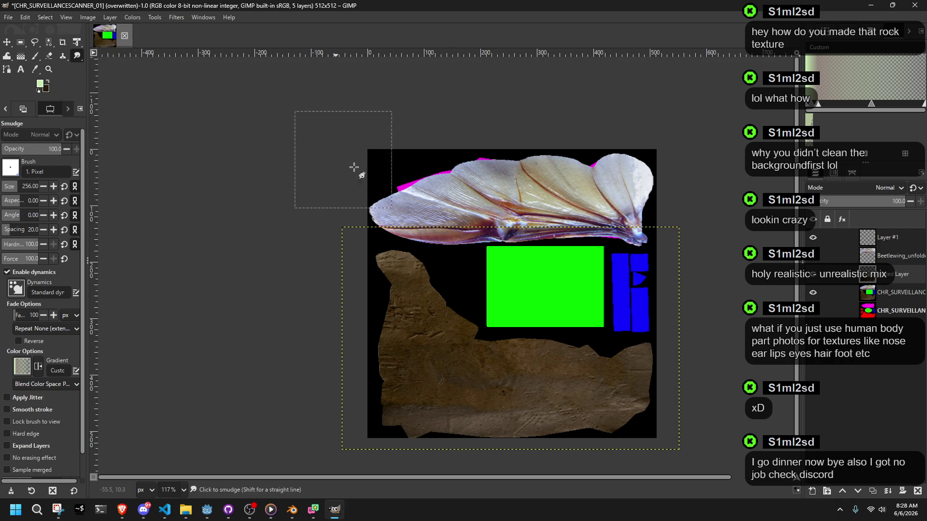
pyautogui.hotkey('ctrl', 'v')
pyautogui.click(77, 42)
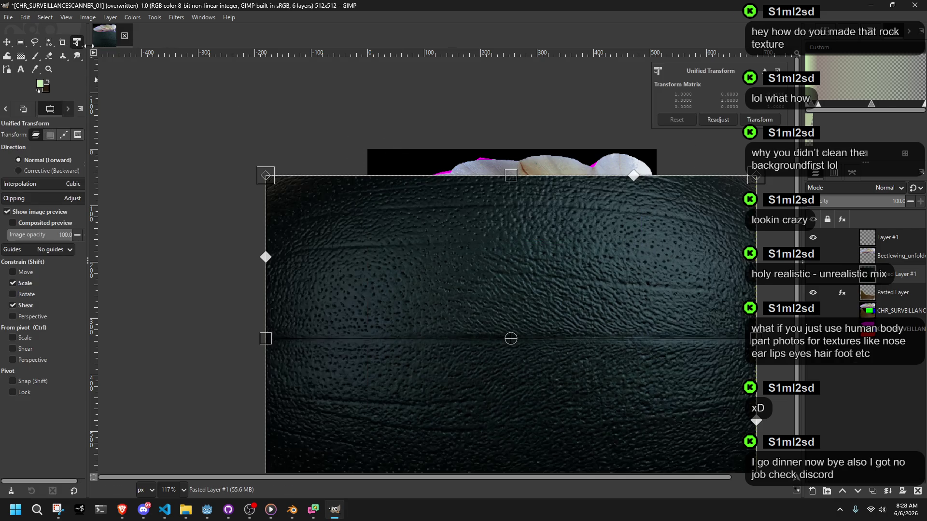
pyautogui.click(853, 201)
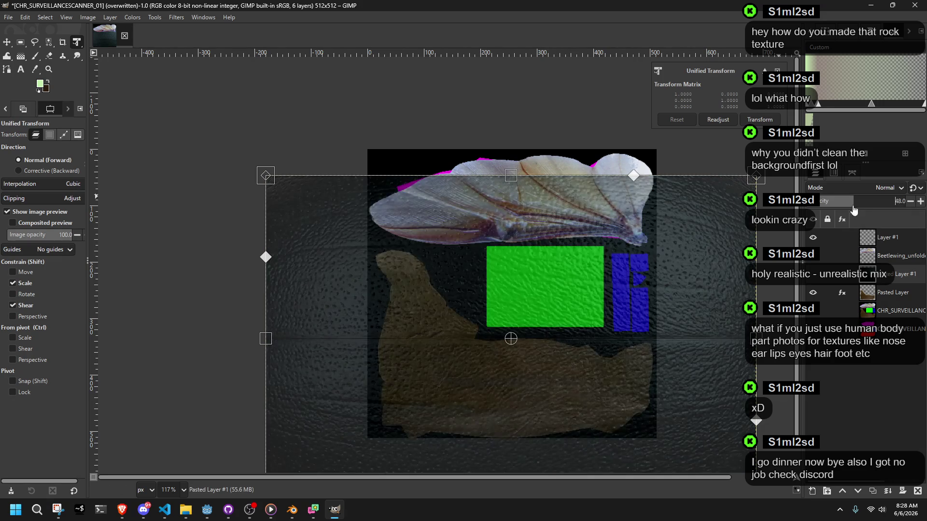
# - Scale the leather layer to 208×145 so it sits over the green rectangle
pyautogui.moveTo(77, 42)
pyautogui.mouseDown()
pyautogui.moveTo(96, 43)
pyautogui.moveTo(104, 68)
pyautogui.mouseUp()
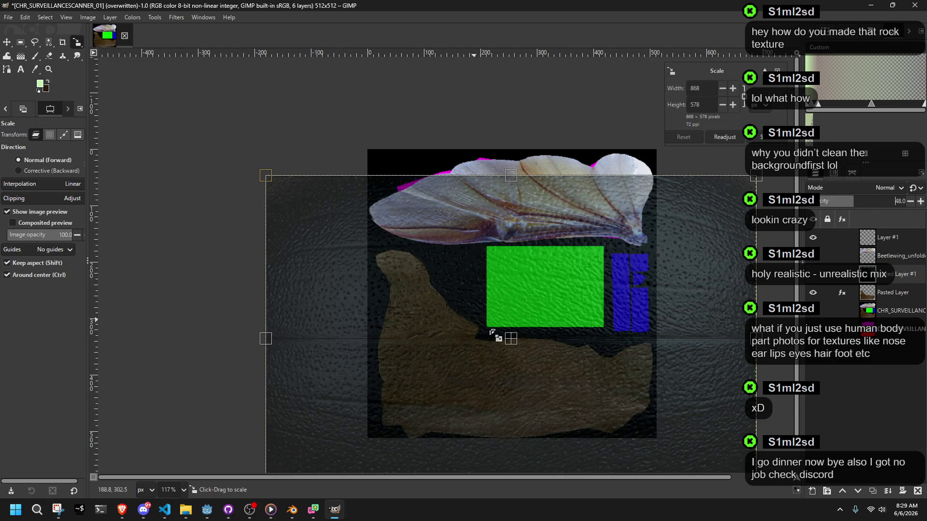
pyautogui.moveTo(510, 338)
pyautogui.mouseDown()
pyautogui.moveTo(385, 171)
pyautogui.moveTo(359, 164)
pyautogui.mouseUp()
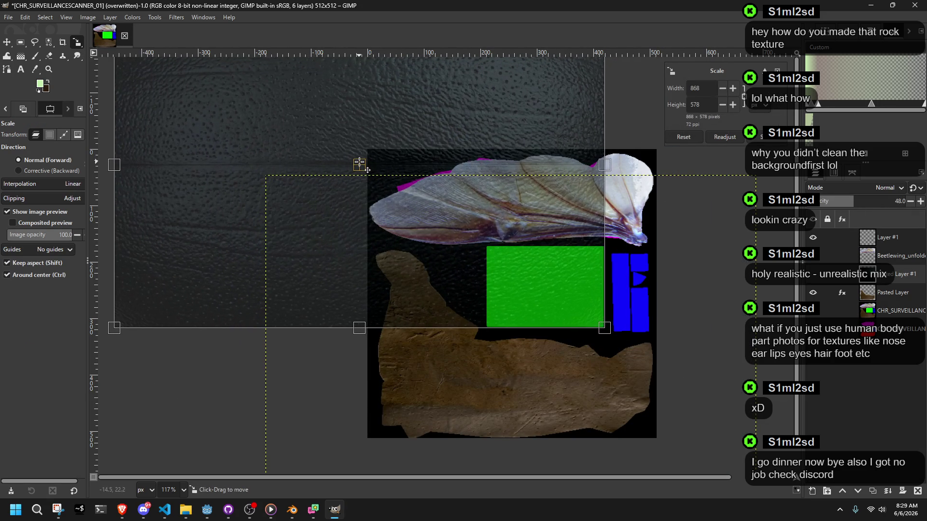
pyautogui.keyDown('ctrl'); pyautogui.scroll(-3, 360, 161); pyautogui.keyUp('ctrl')
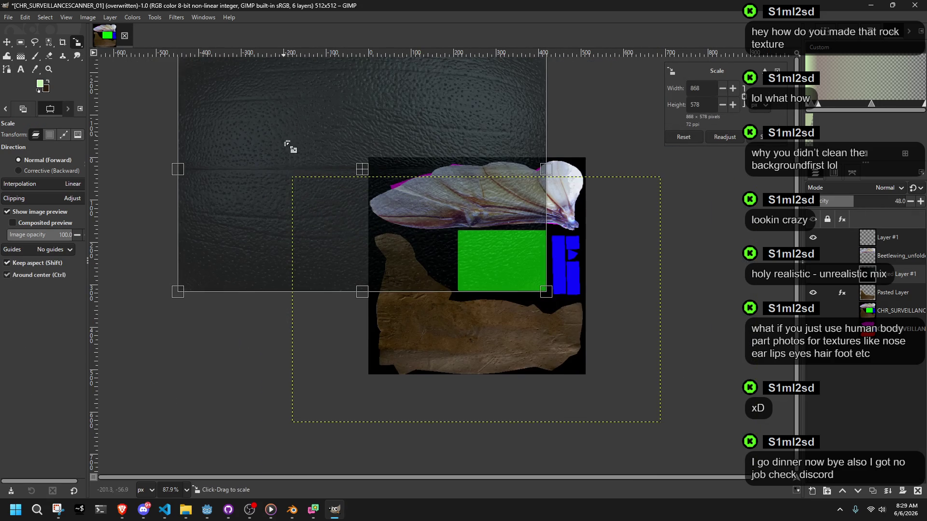
pyautogui.moveTo(243, 139)
pyautogui.mouseDown()
pyautogui.moveTo(372, 248)
pyautogui.moveTo(489, 314)
pyautogui.mouseUp()
pyautogui.keyDown('ctrl'); pyautogui.scroll(4, 491, 325); pyautogui.keyUp('ctrl')
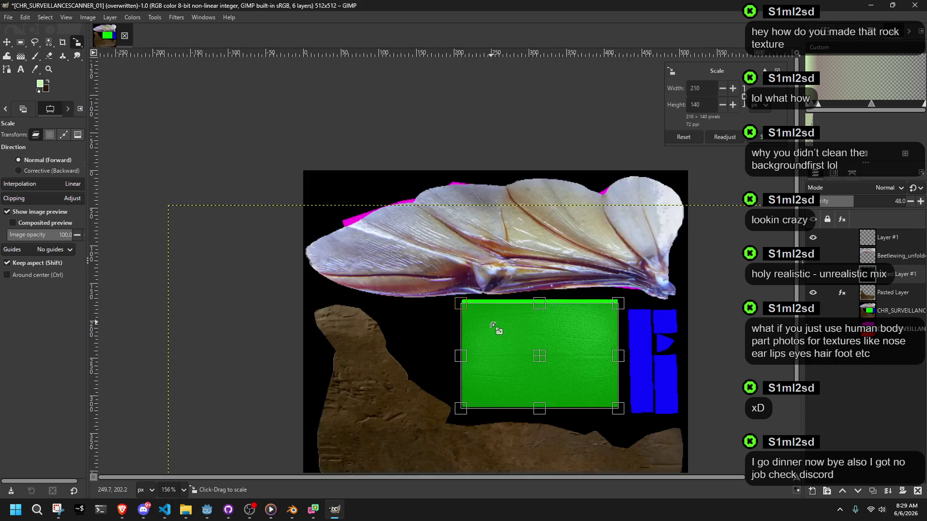
pyautogui.moveTo(442, 288); pyautogui.dragTo(433, 278)
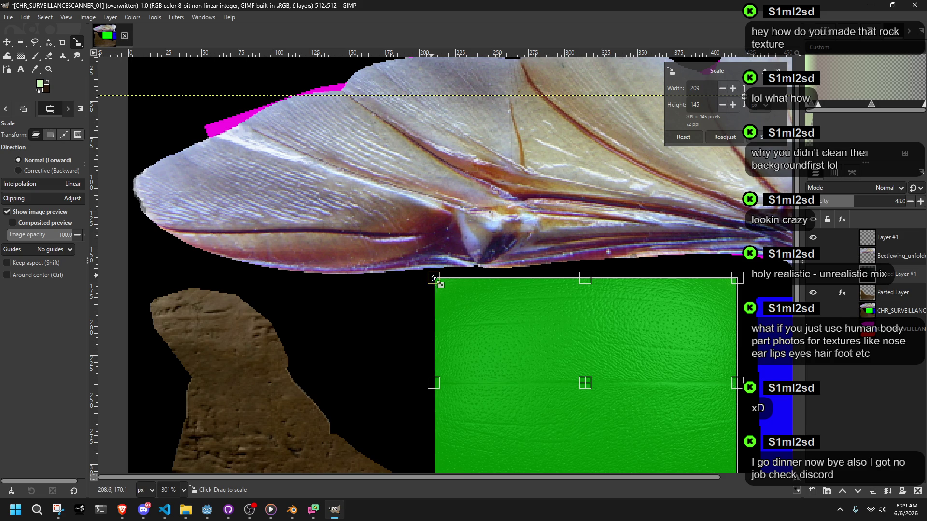
pyautogui.keyDown('ctrl'); pyautogui.scroll(-2, 584, 372); pyautogui.keyUp('ctrl')
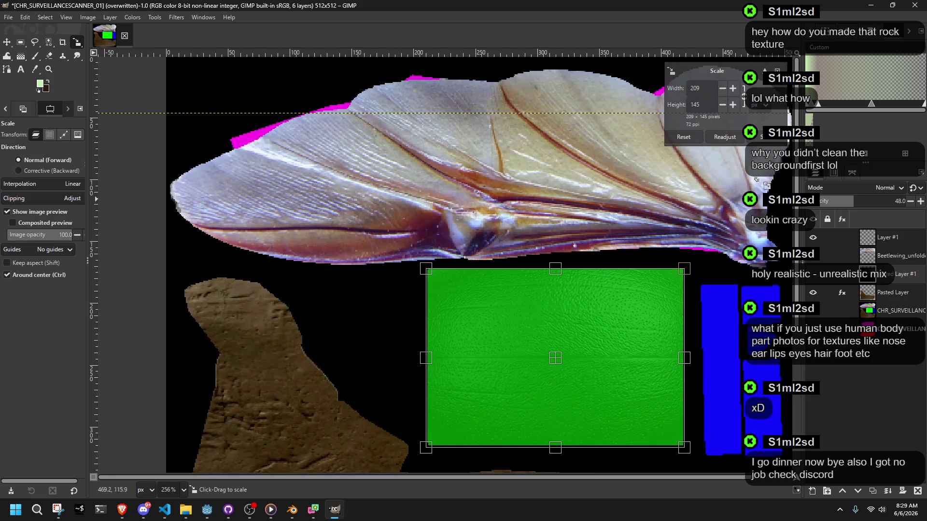
pyautogui.press('Return')
# - Restore the leather layer to 100% opacity
pyautogui.moveTo(853, 201); pyautogui.dragTo(907, 201)
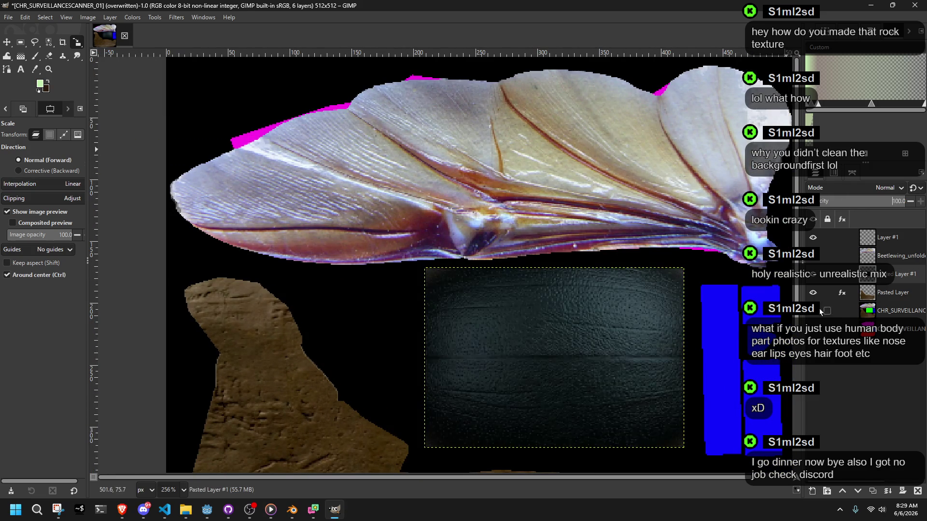
pyautogui.keyDown('ctrl'); pyautogui.scroll(-5, 743, 348); pyautogui.keyUp('ctrl')
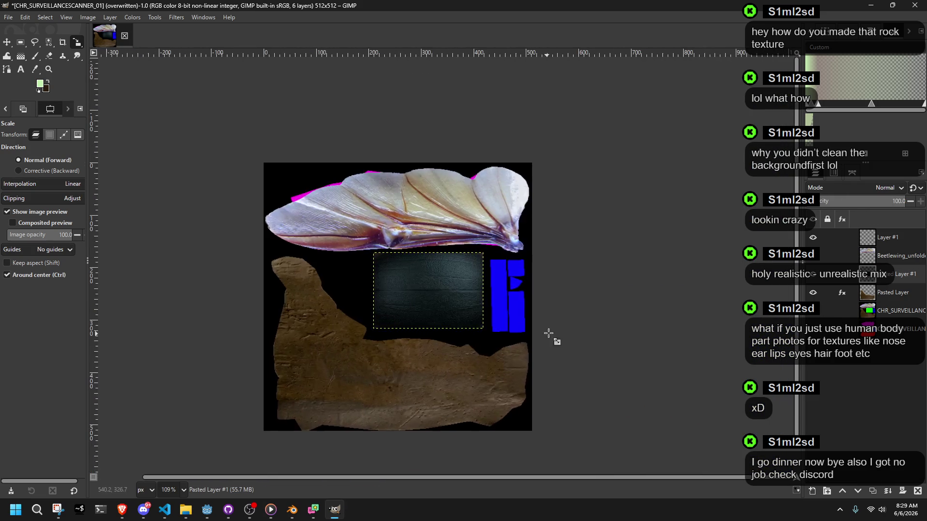
pyautogui.keyDown('ctrl'); pyautogui.scroll(10, 416, 304); pyautogui.keyUp('ctrl')
pyautogui.keyDown('ctrl'); pyautogui.scroll(-7, 416, 304); pyautogui.keyUp('ctrl')
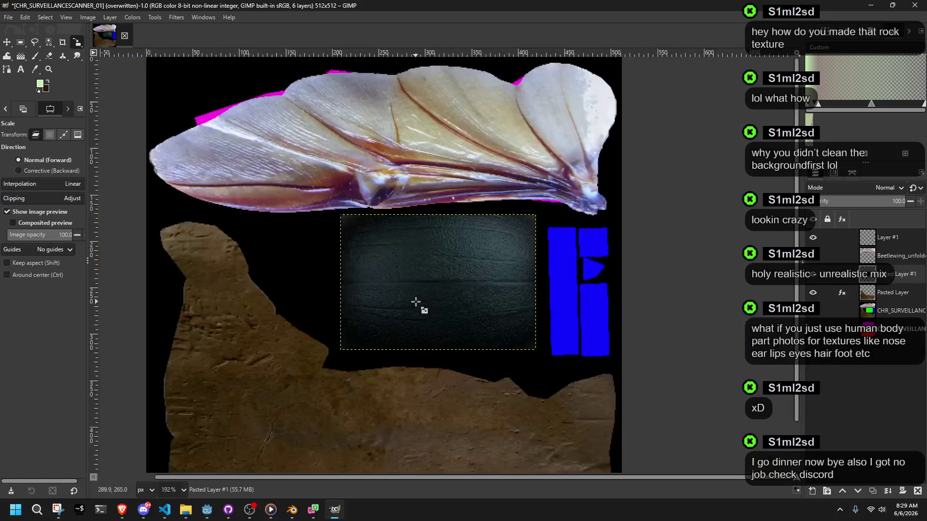
pyautogui.keyDown('ctrl'); pyautogui.scroll(-2, 415, 301); pyautogui.keyUp('ctrl')
pyautogui.click(8, 17)
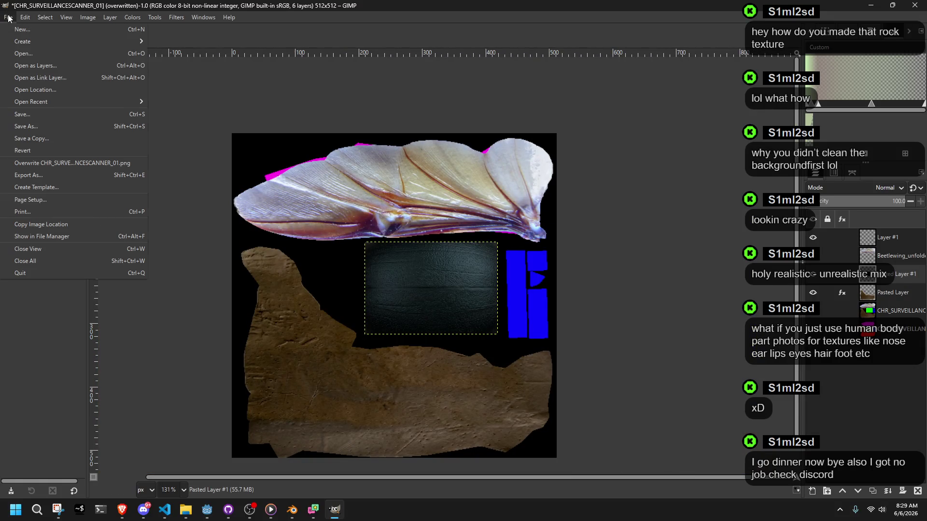
# - Overwrite CHR_SURVEILLANCESCANNER_01.png and reload the texture in Blender
pyautogui.click(58, 163)
pyautogui.click(298, 517)
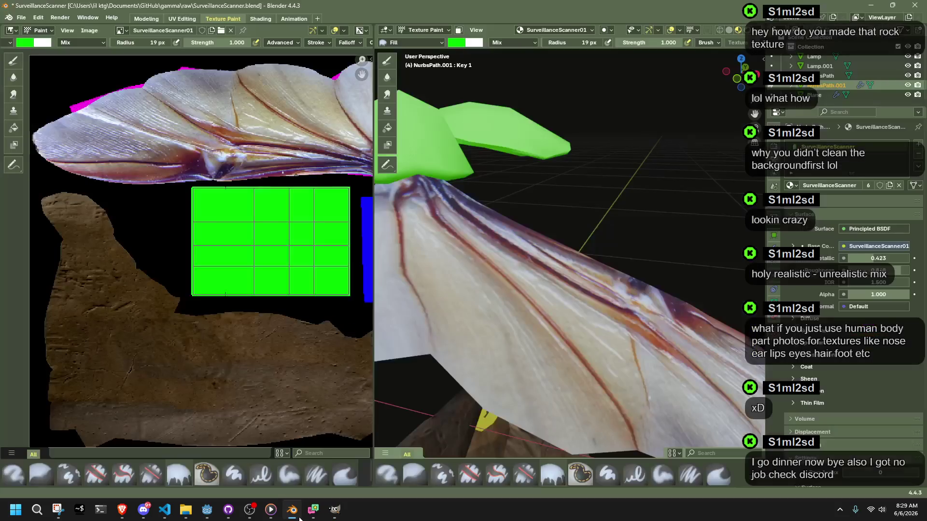
pyautogui.click(89, 30)
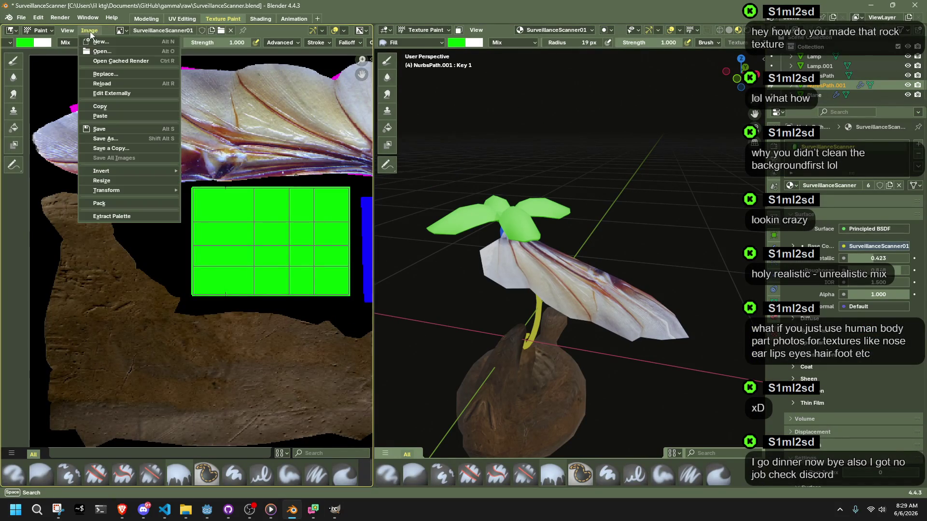
pyautogui.click(102, 83)
# - Orbit the flower model to inspect the dark leather on its blades
pyautogui.moveTo(579, 207)
pyautogui.mouseDown(button='middle')
pyautogui.moveTo(636, 262)
pyautogui.moveTo(709, 260)
pyautogui.mouseUp(button='middle')
pyautogui.scroll(4, 711, 308)
pyautogui.scroll(-3, 708, 309)
pyautogui.moveTo(708, 308)
pyautogui.mouseDown(button='middle')
pyautogui.moveTo(650, 332)
pyautogui.moveTo(719, 308)
pyautogui.moveTo(725, 267)
pyautogui.moveTo(697, 251)
pyautogui.mouseUp(button='middle')
pyautogui.hotkey('alt', 'Tab')
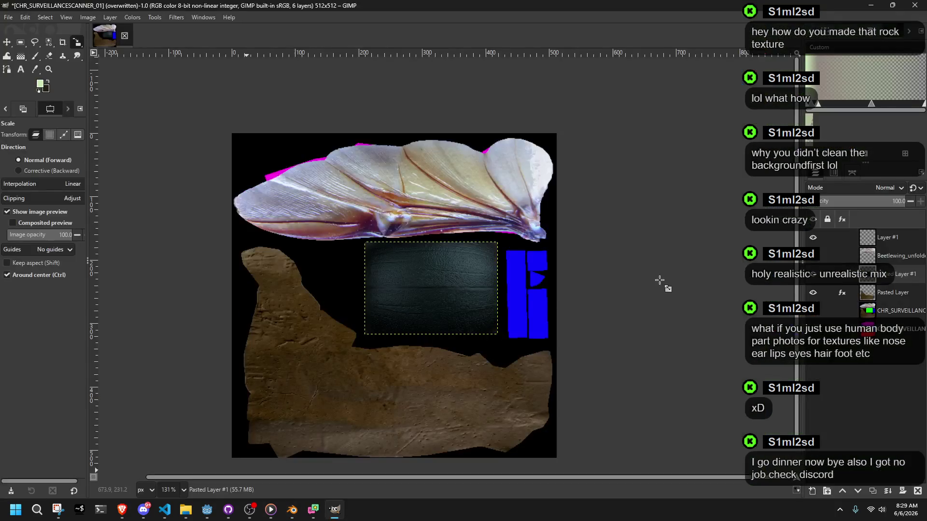
# - Merge Layer #1 down into the Beetlewing_unfolded layer
pyautogui.keyDown('ctrl'); pyautogui.scroll(5, 563, 321); pyautogui.keyUp('ctrl')
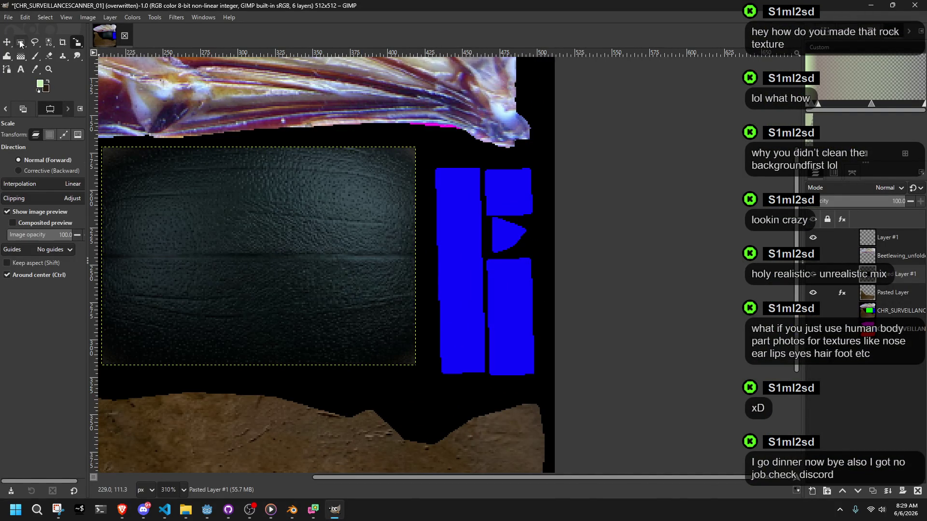
pyautogui.click(21, 43)
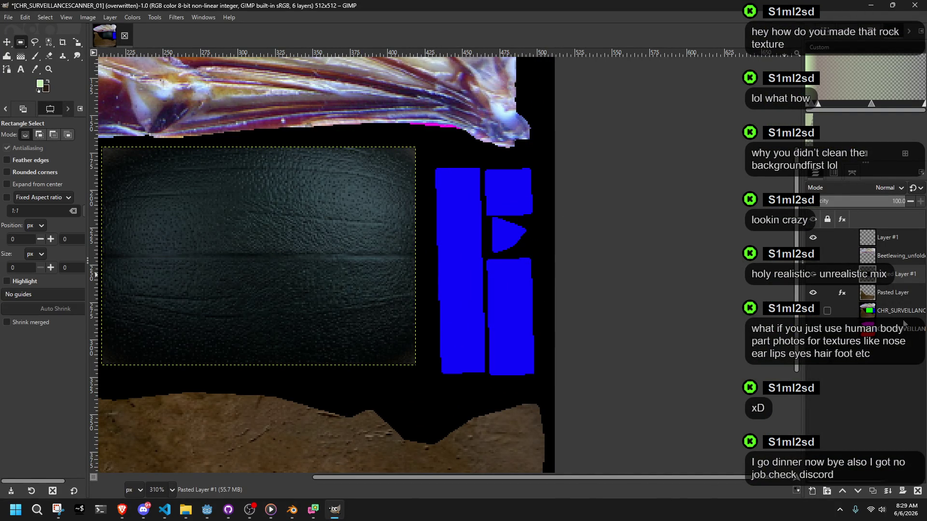
pyautogui.rightClick(886, 237)
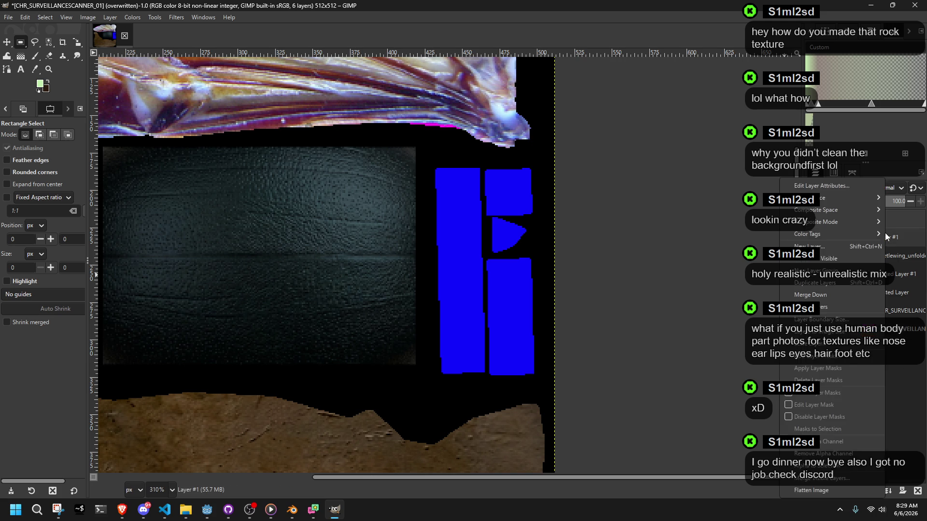
pyautogui.click(838, 295)
# - Delete the bottom CHR_SURVEILLANCESCANNER_01.png #1 layer, then undo the deletion
pyautogui.keyDown('ctrl'); pyautogui.scroll(-3, 720, 263); pyautogui.keyUp('ctrl')
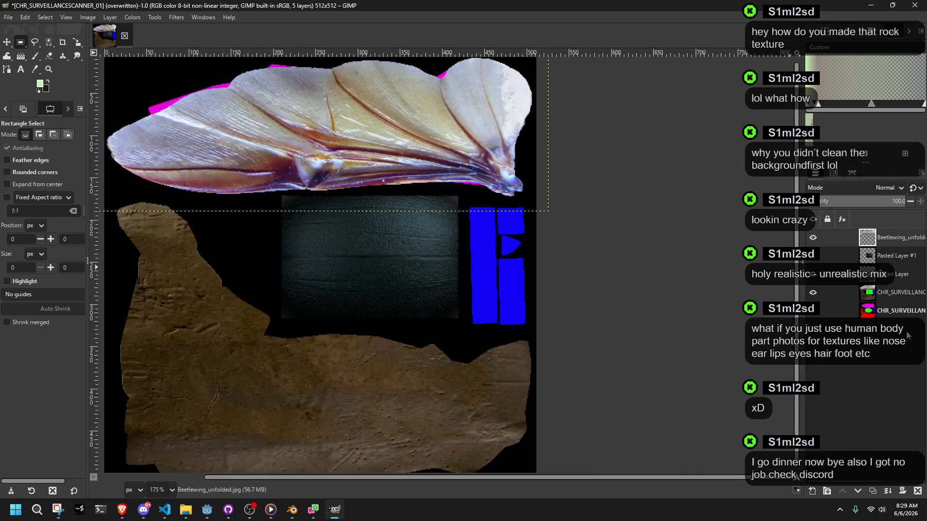
pyautogui.click(879, 293)
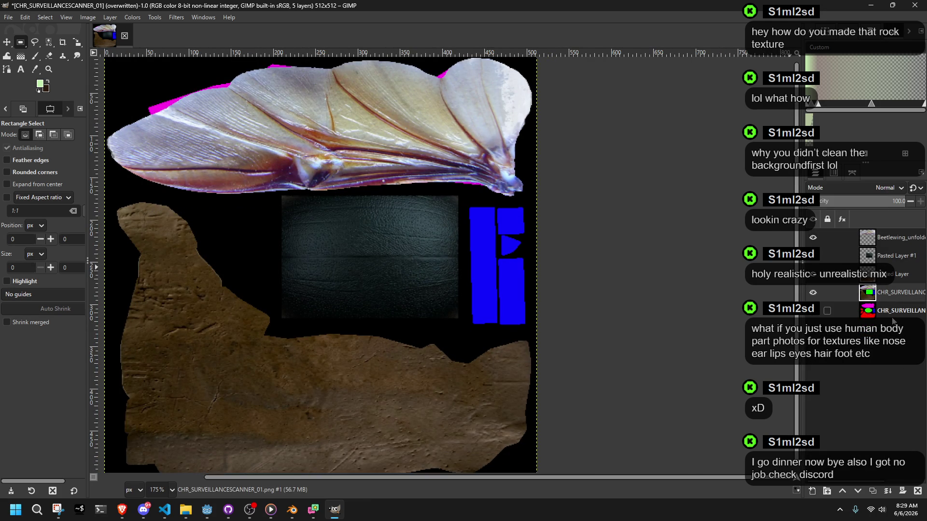
pyautogui.rightClick(878, 311)
pyautogui.click(864, 305)
pyautogui.hotkey('ctrl', 'z')
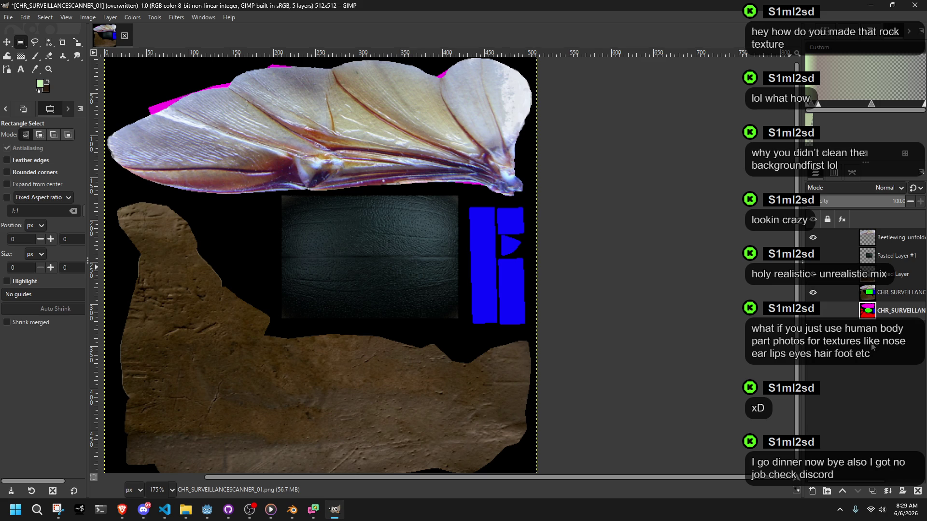